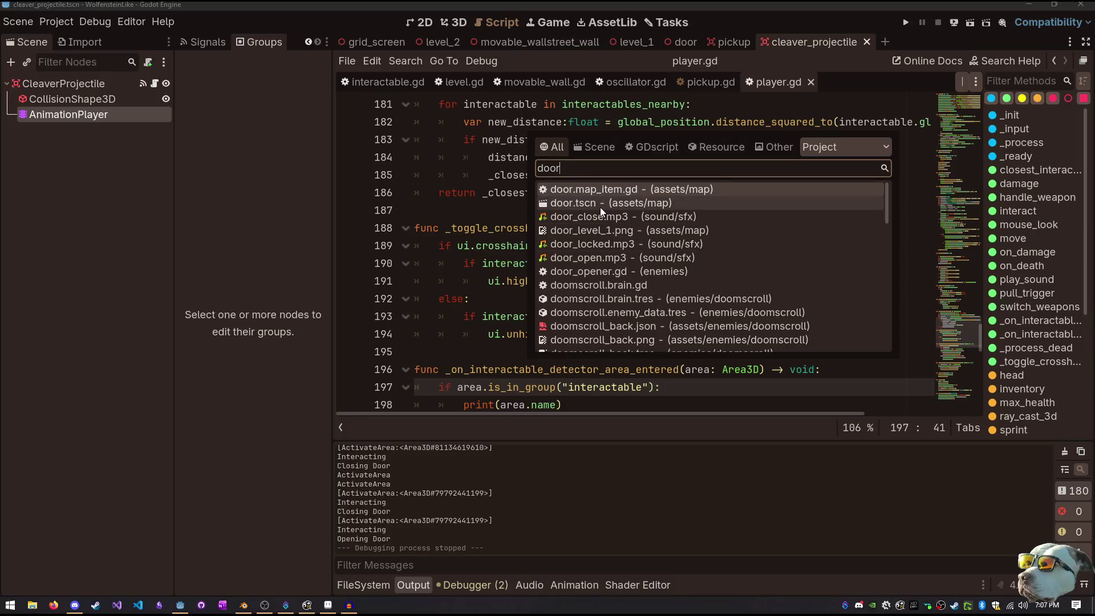
# Open door.tscn and select its OpenSoundPlayer node
pyautogui.click(600, 203)
pyautogui.click(155, 272)
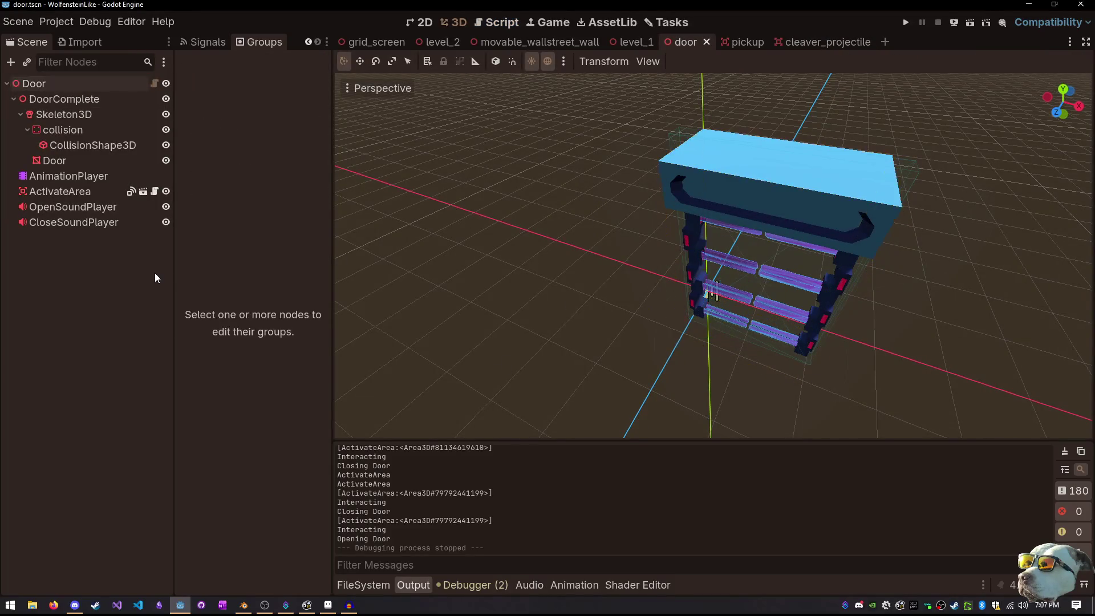
pyautogui.click(122, 207)
# Read through door.map_item.gd, then duplicate the CloseSoundPlayer node
pyautogui.click(497, 22)
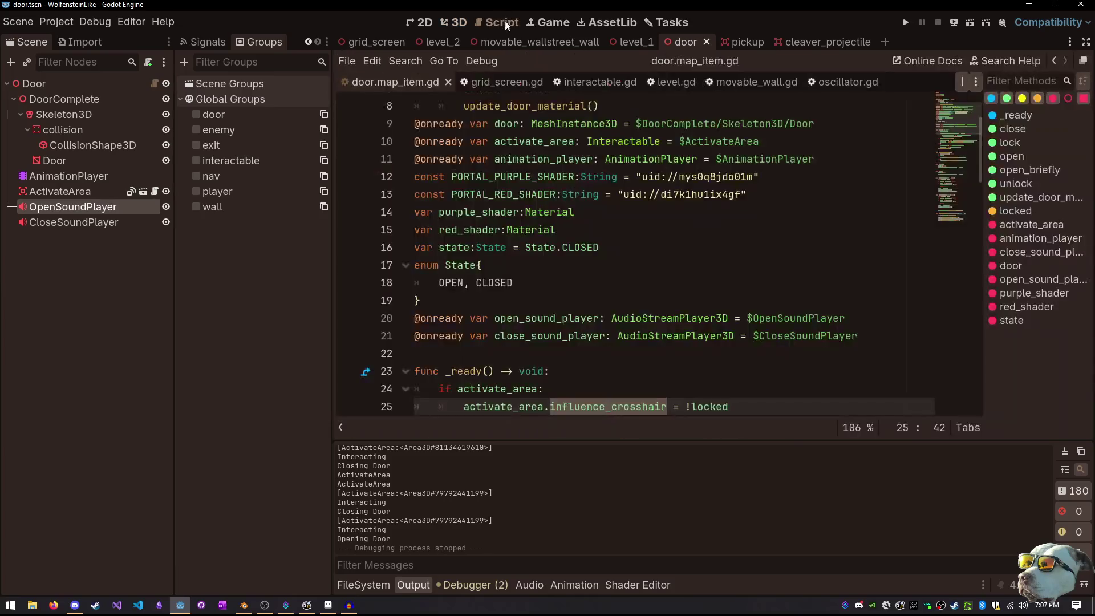
pyautogui.scroll(-1, 559, 214)
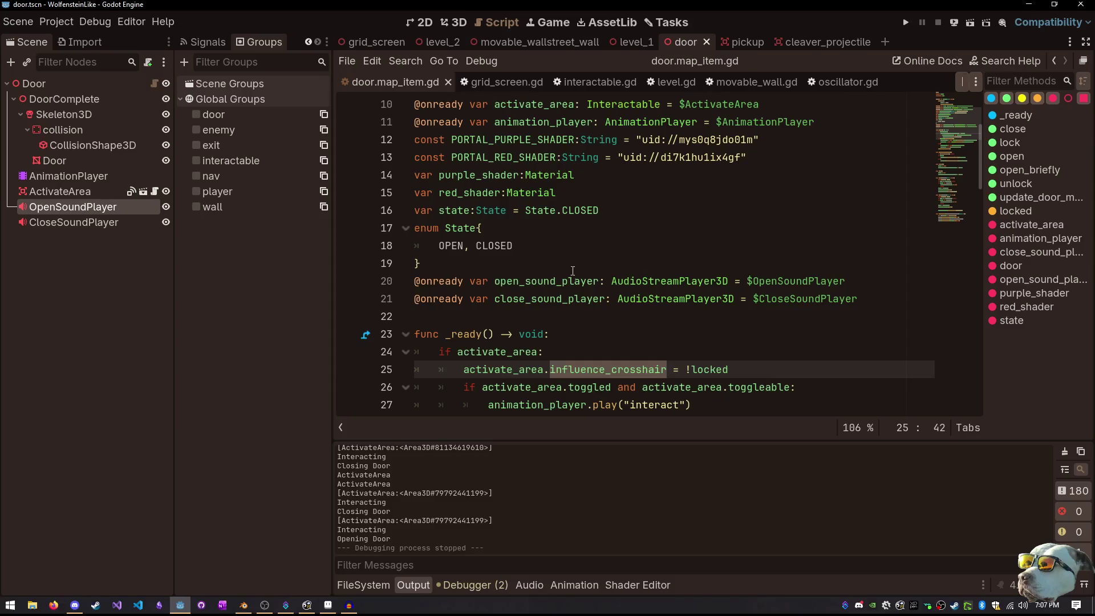
pyautogui.scroll(-4, 573, 271)
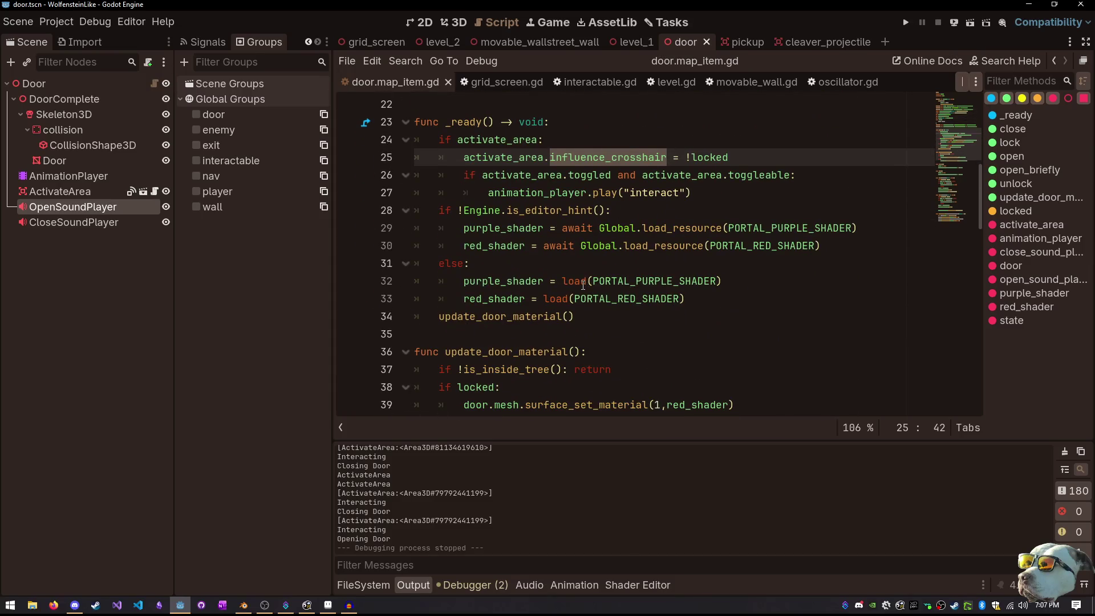
pyautogui.scroll(7, 559, 268)
pyautogui.scroll(-3, 559, 269)
pyautogui.scroll(-1, 560, 268)
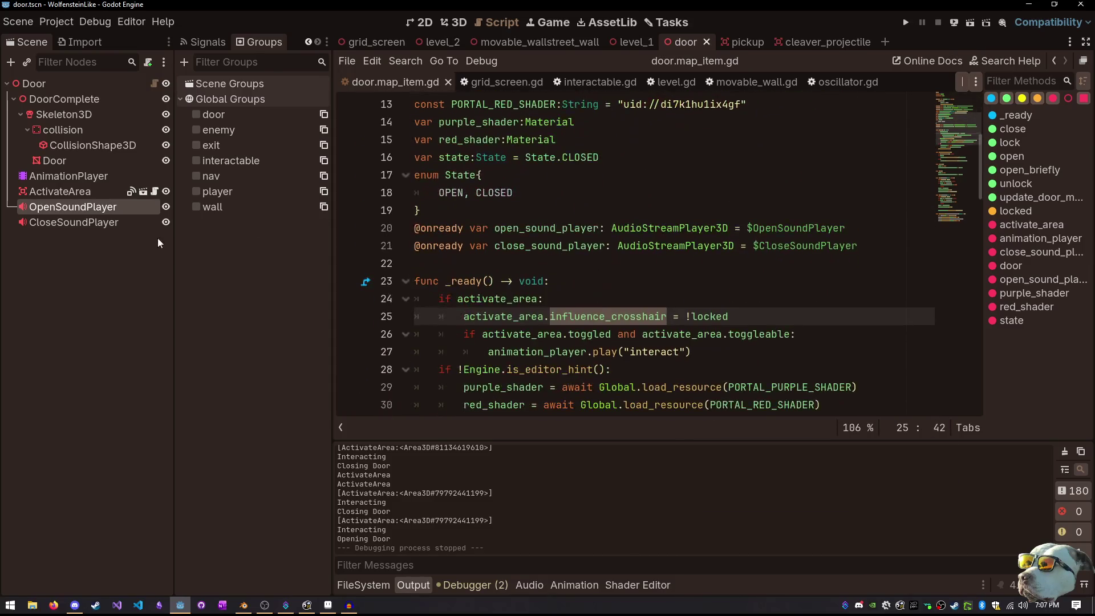
pyautogui.click(105, 224)
pyautogui.hotkey('ctrl', 'd')
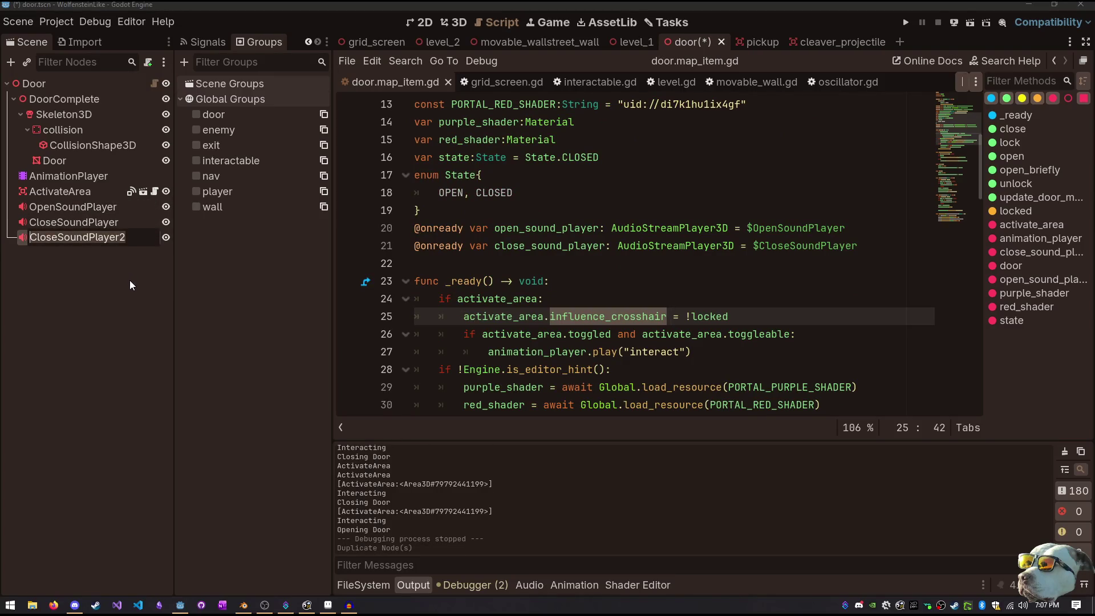
# Rename the duplicated sound player node to LockedSoundPlayer
pyautogui.write('Lock')
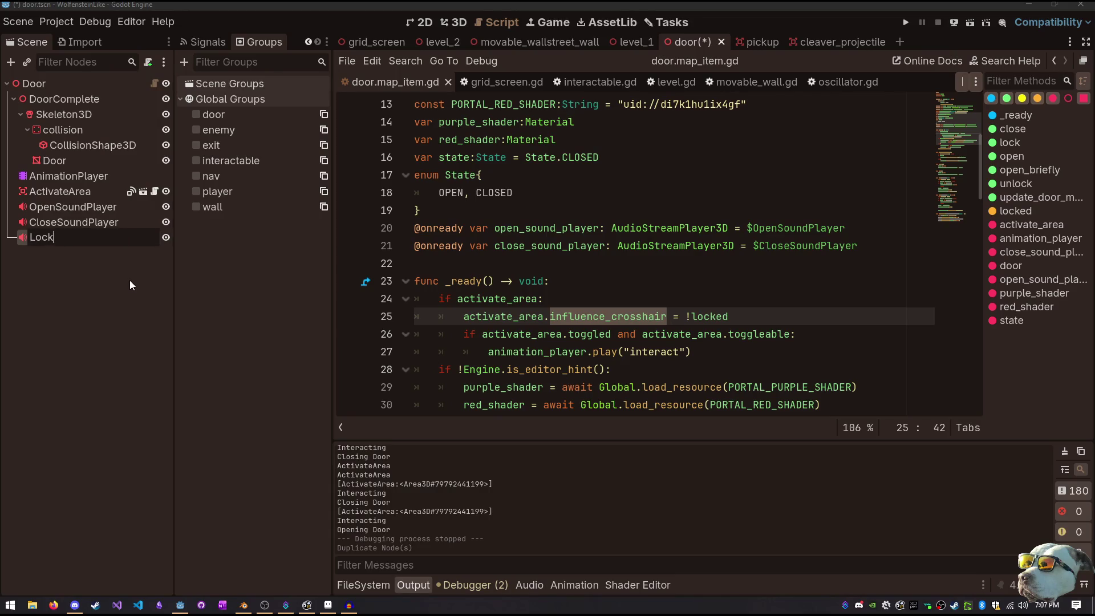
pyautogui.write('SoundPlayer')
pyautogui.press('Return')
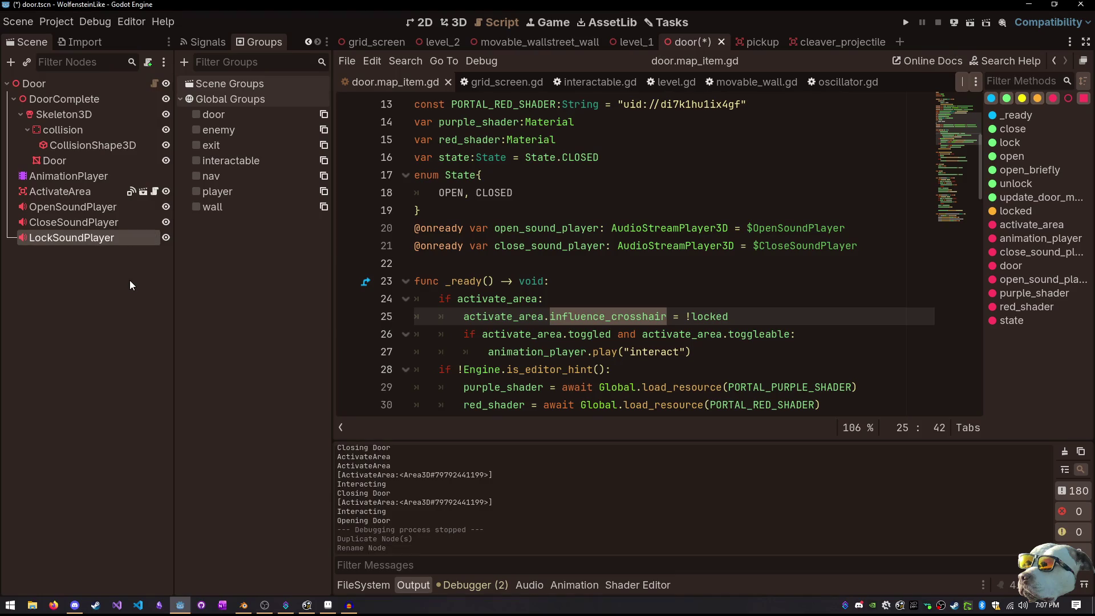
pyautogui.press('F2')
pyautogui.press('Left')
pyautogui.press('Right')
pyautogui.press('Right')
pyautogui.press('Right')
pyautogui.write('ed')
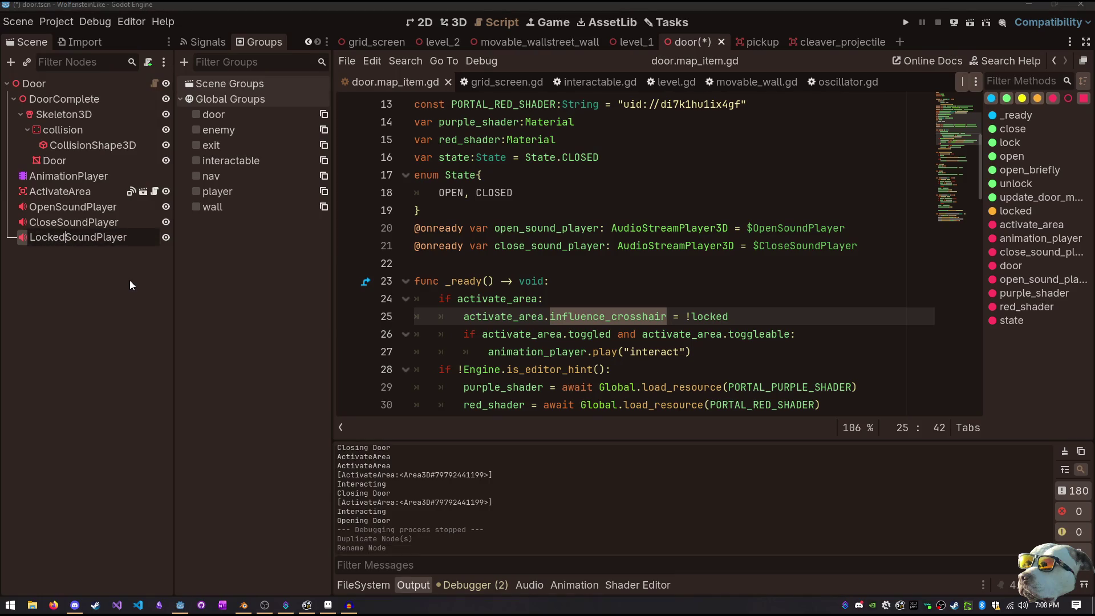
pyautogui.press('Return')
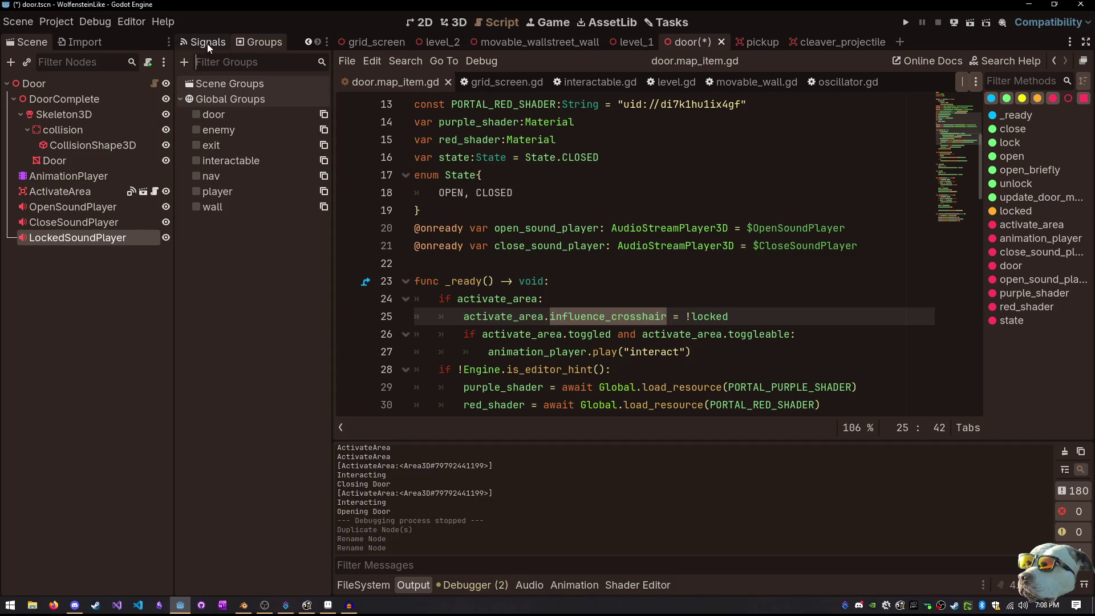
# Show LockedSoundPlayer's signals, then its properties in the Inspector
pyautogui.click(208, 43)
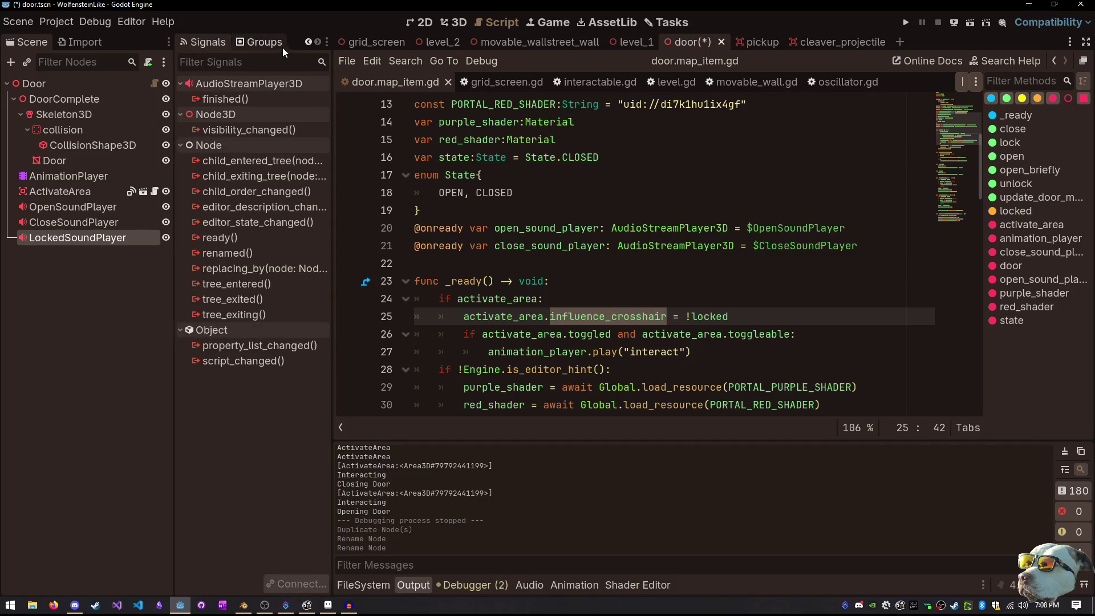
pyautogui.click(306, 42)
pyautogui.click(200, 43)
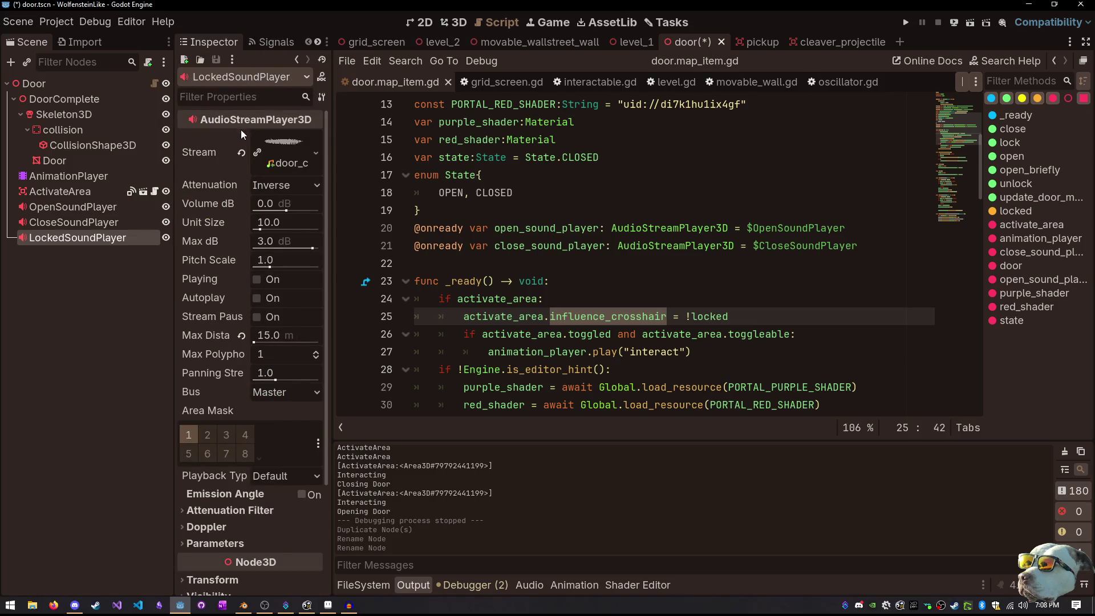
# Replace LockedSoundPlayer's copied stream with door_locked.mp3 and save the door scene
pyautogui.click(92, 225)
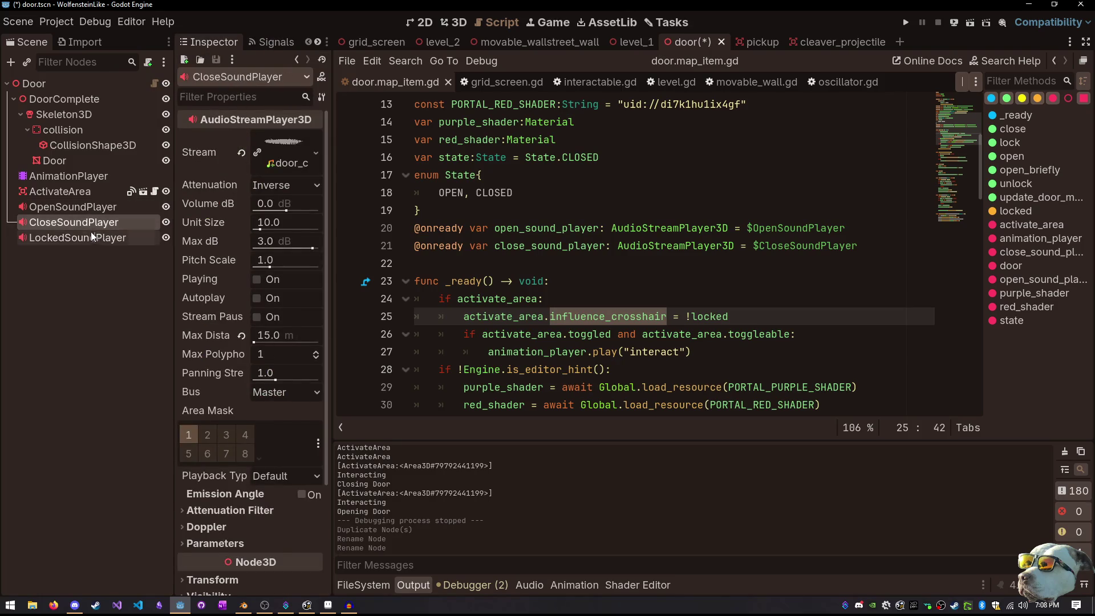
pyautogui.click(91, 235)
pyautogui.click(244, 154)
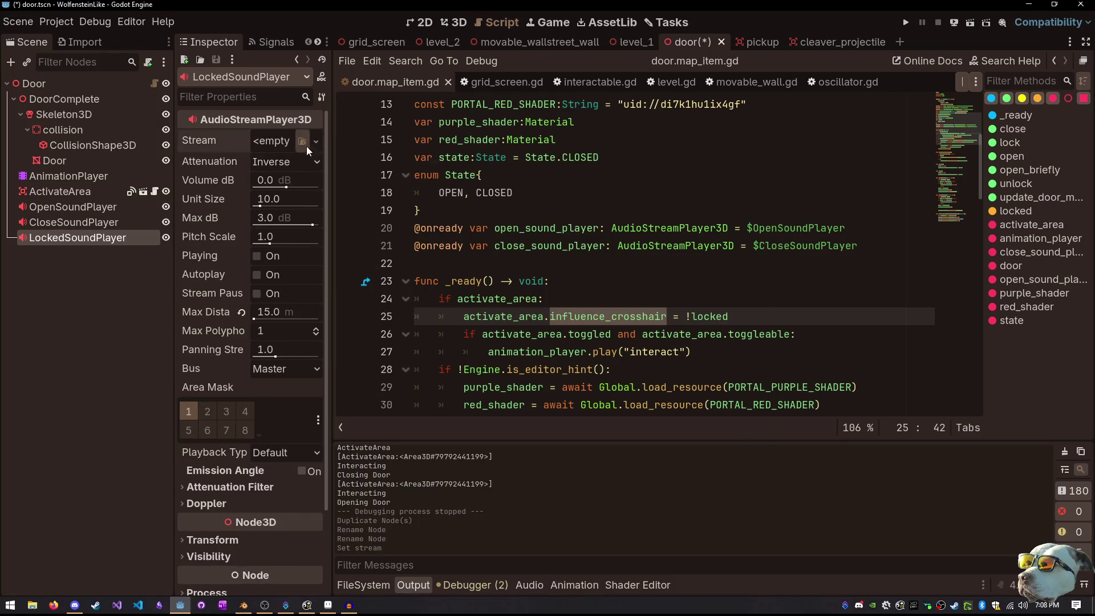
pyautogui.click(302, 142)
pyautogui.write('lock')
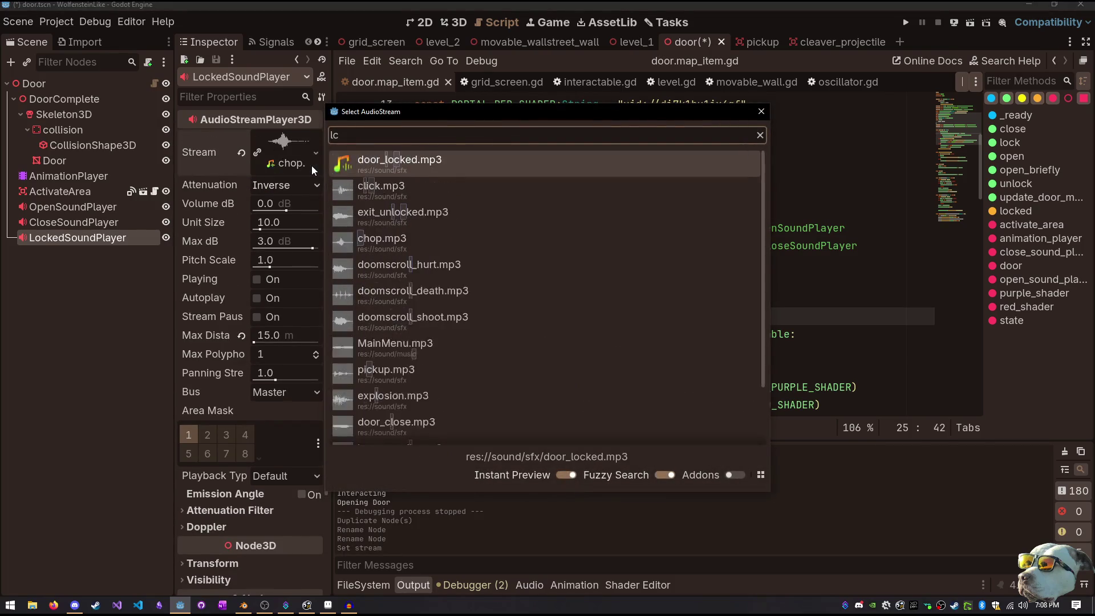
pyautogui.click(389, 165)
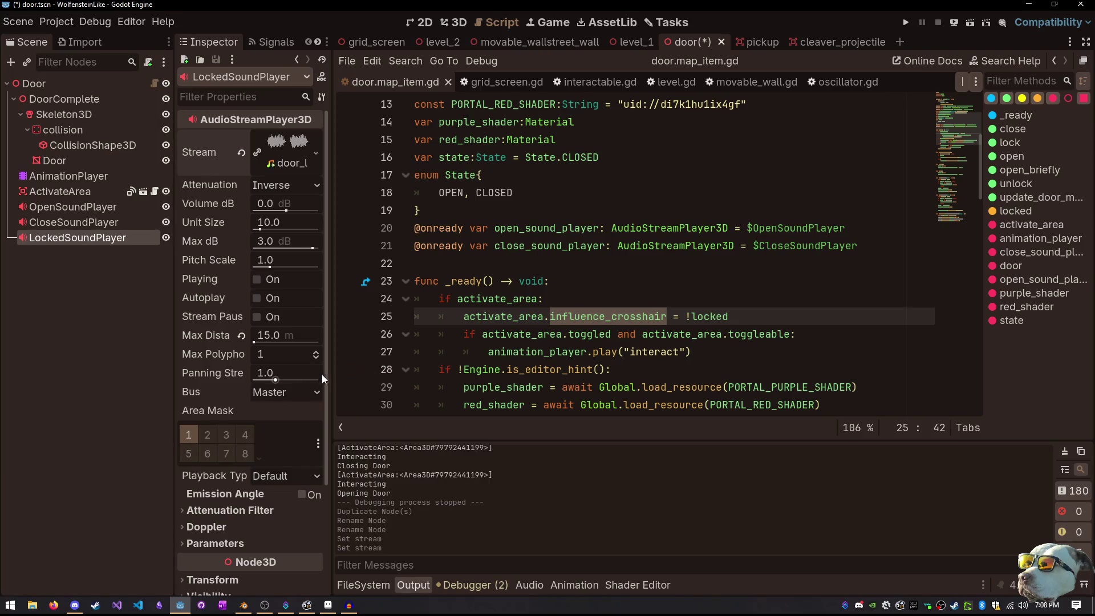
pyautogui.hotkey('ctrl', 's')
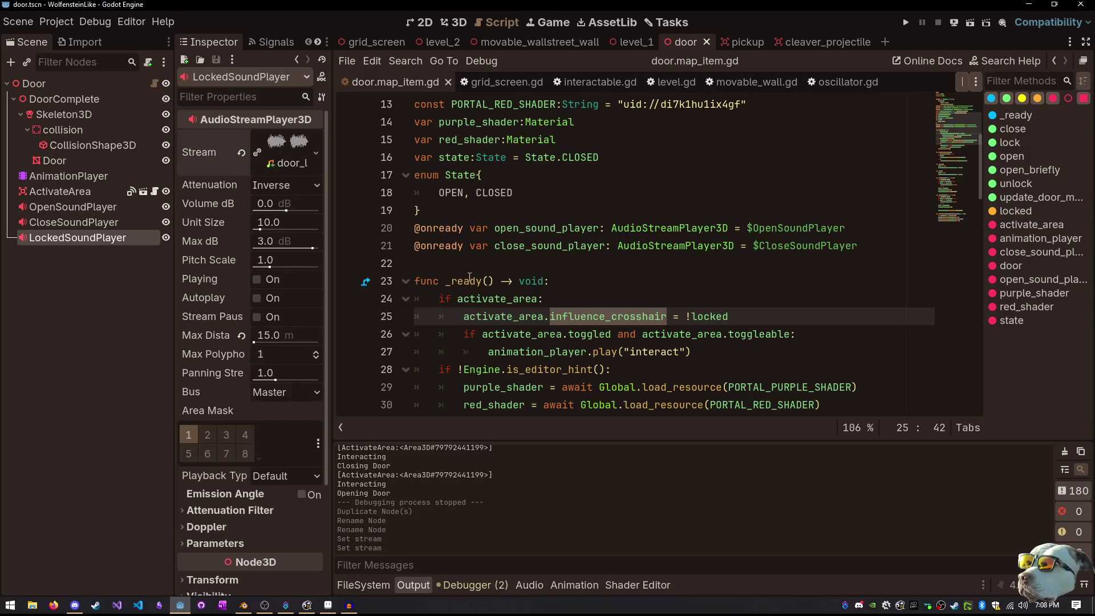
pyautogui.moveTo(82, 239)
pyautogui.mouseDown()
pyautogui.moveTo(496, 278)
pyautogui.moveTo(442, 271)
pyautogui.mouseUp()
pyautogui.scroll(-2, 551, 172)
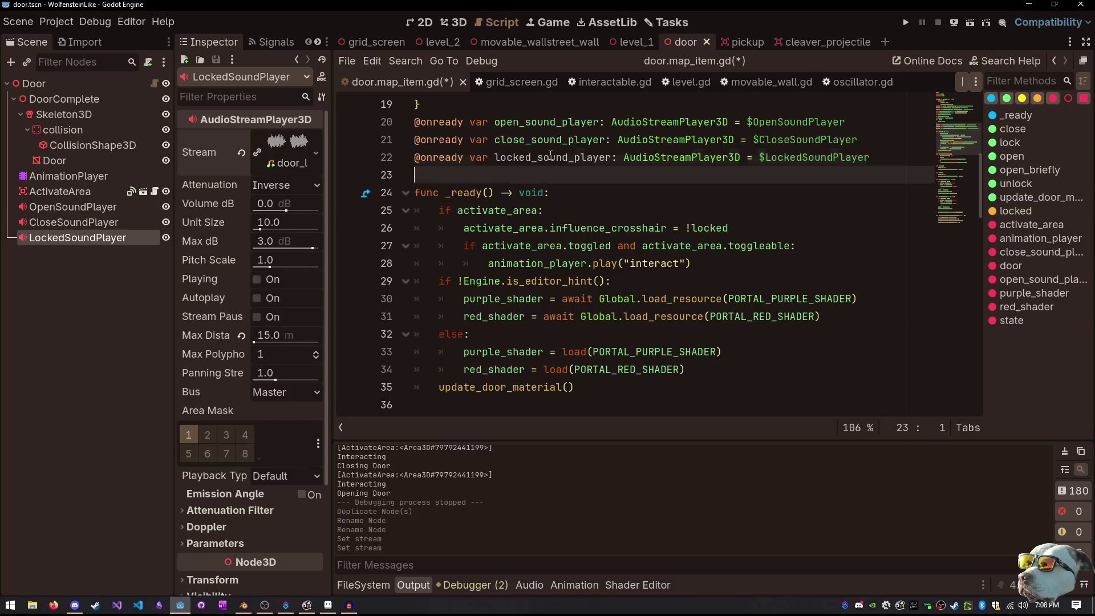
pyautogui.click(550, 155)
pyautogui.click(576, 192)
pyautogui.scroll(-2, 593, 197)
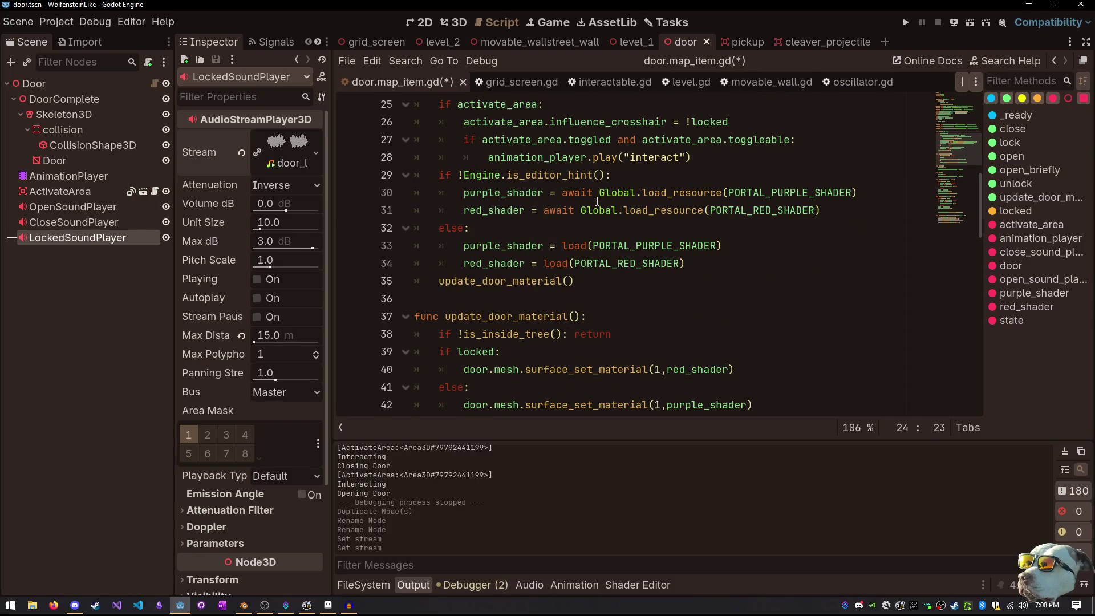
pyautogui.scroll(-6, 596, 203)
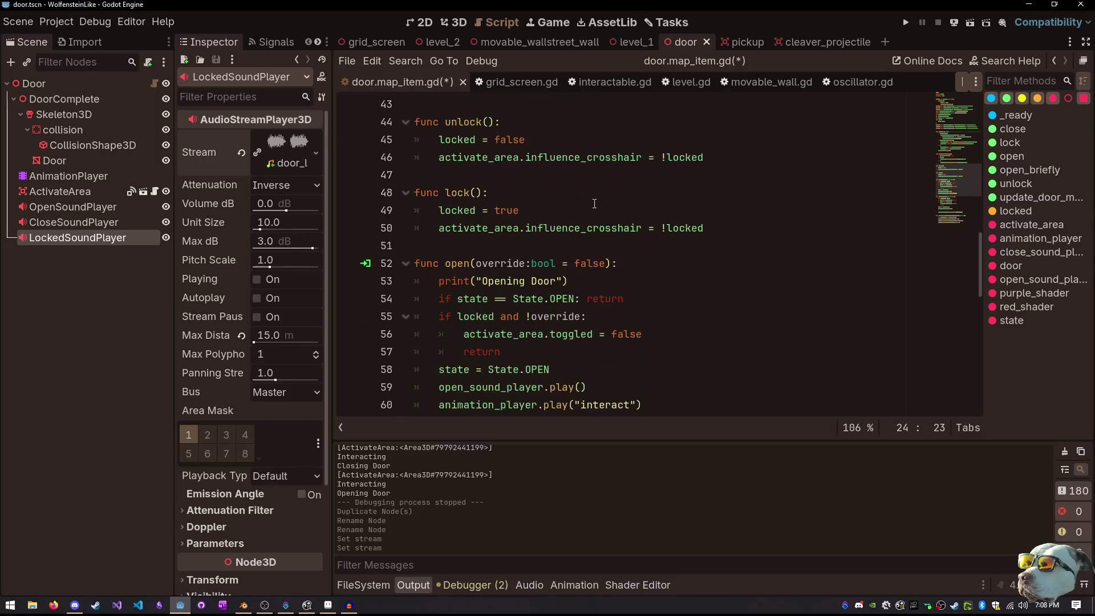
pyautogui.scroll(-1, 594, 204)
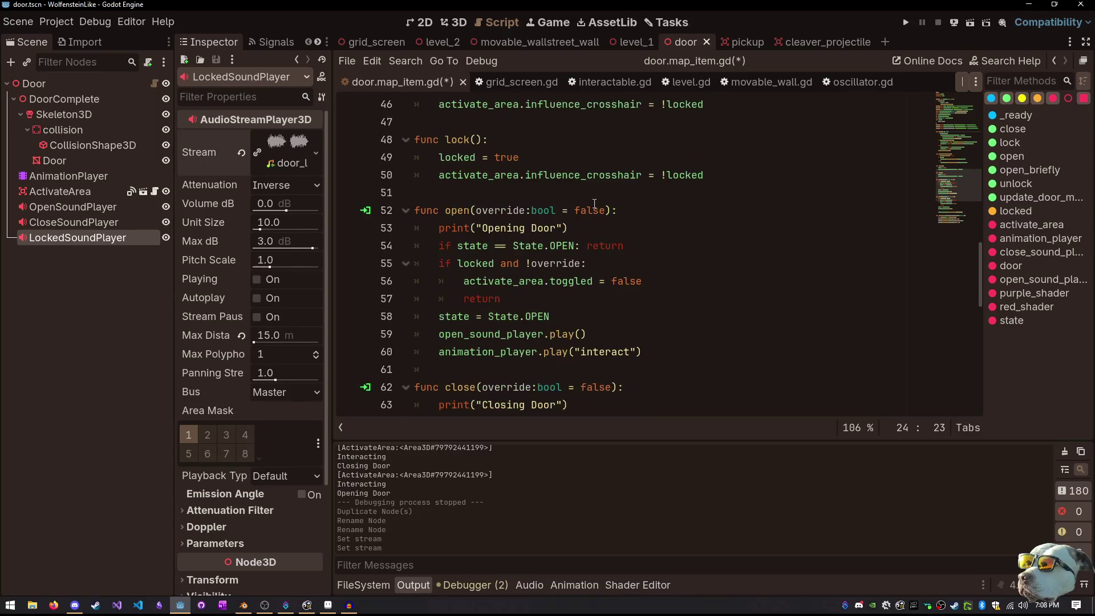
pyautogui.scroll(-1, 594, 204)
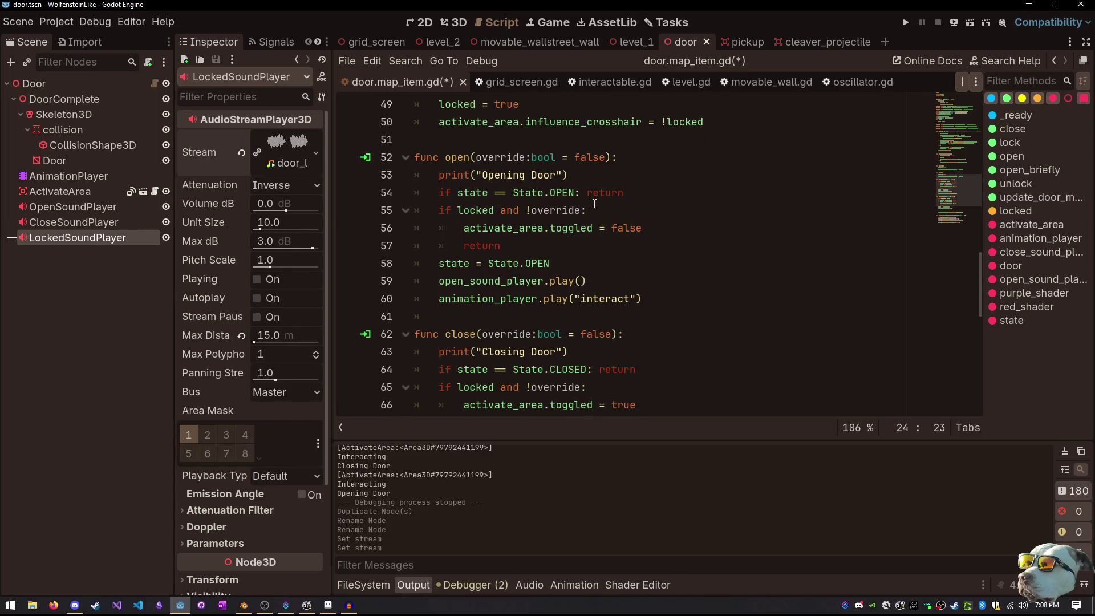
# Review door.map_item.gd to find the locked branch of open()
pyautogui.click(567, 247)
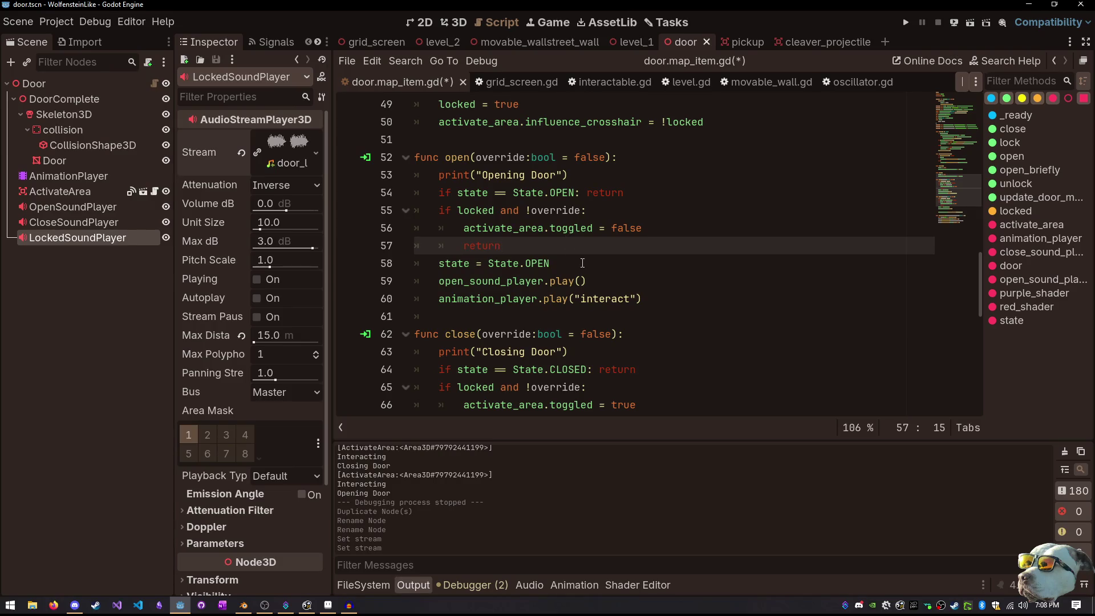
pyautogui.scroll(-3, 582, 263)
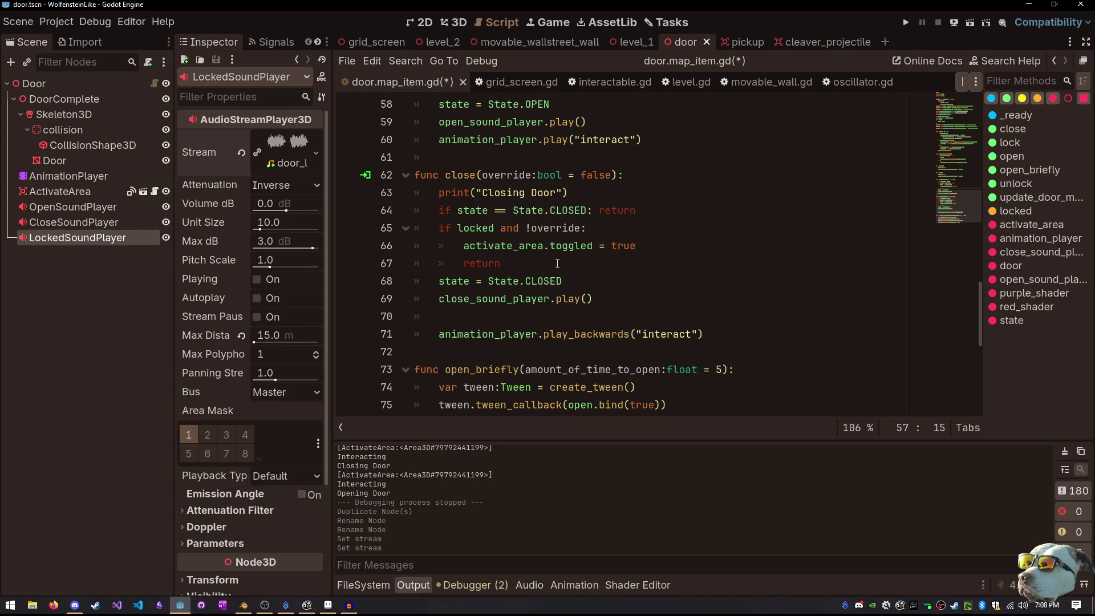
pyautogui.scroll(2, 557, 263)
pyautogui.scroll(1, 556, 262)
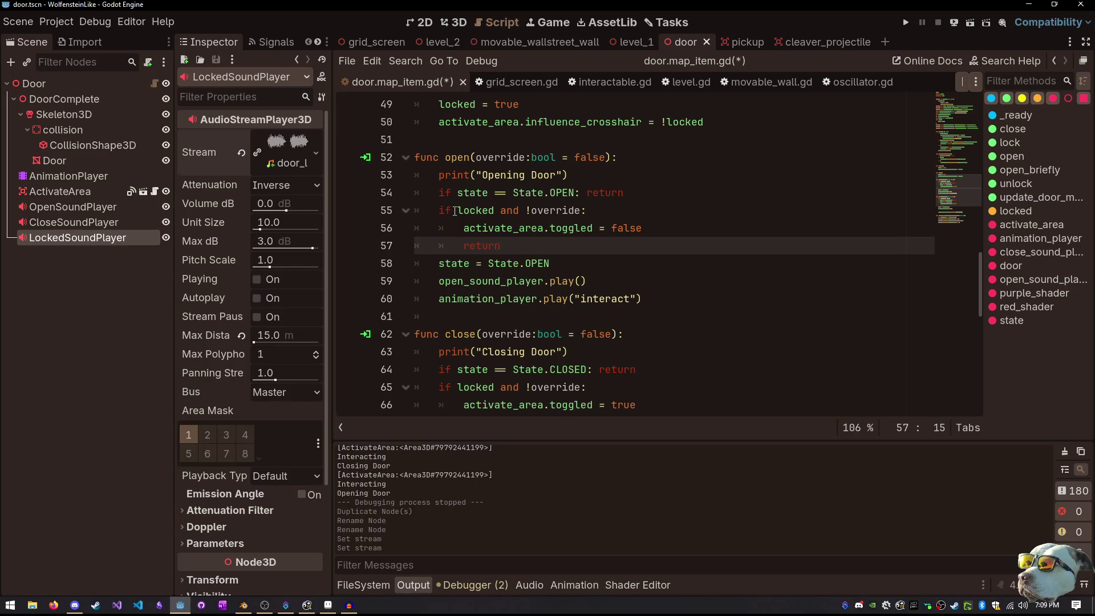
pyautogui.scroll(6, 454, 210)
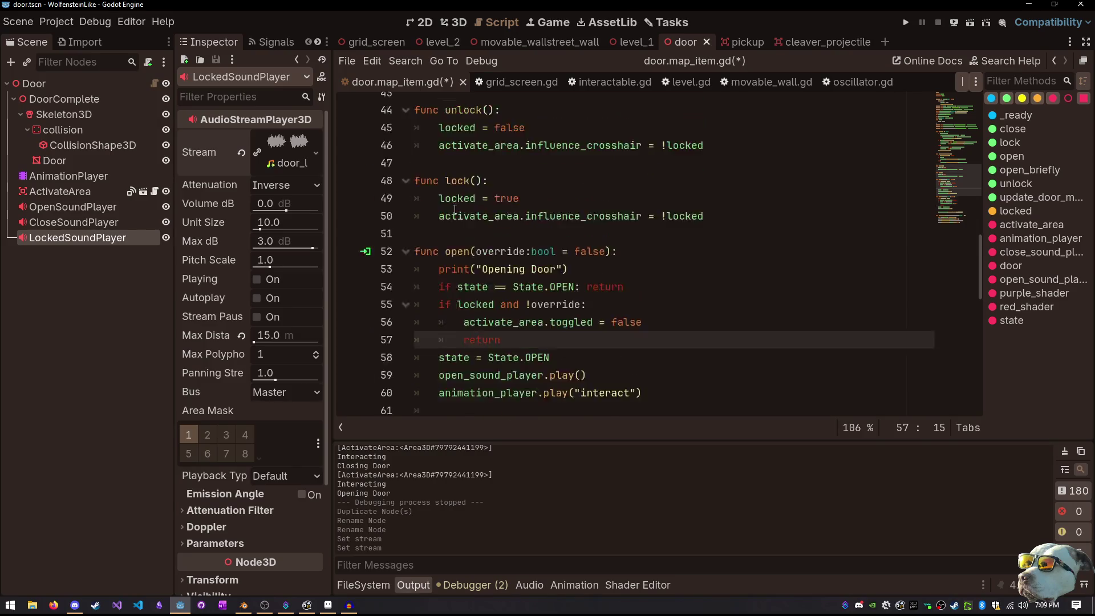
pyautogui.scroll(5, 454, 210)
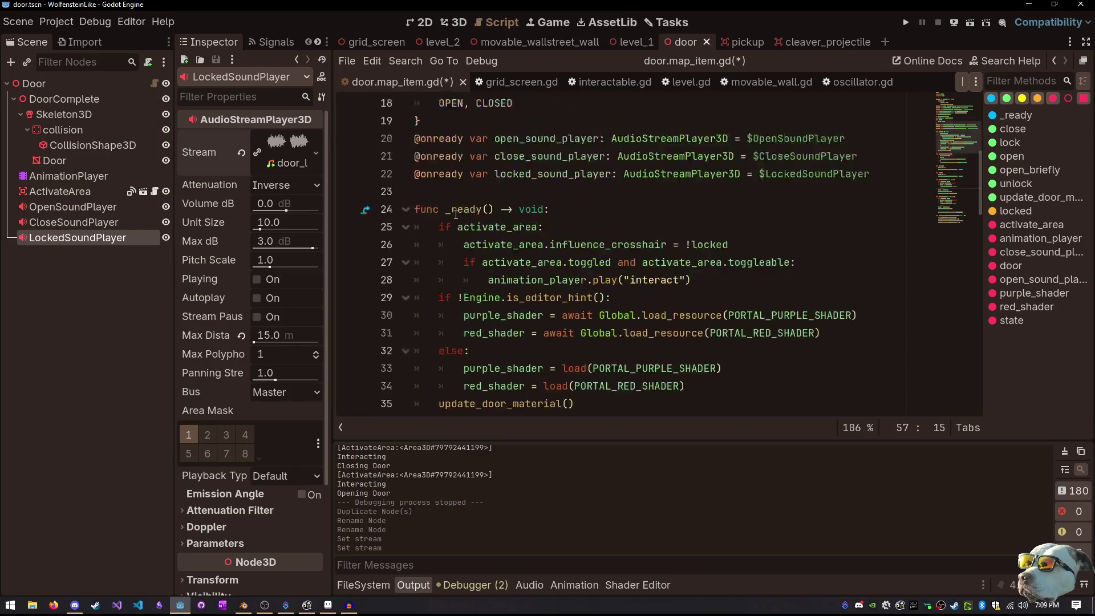
pyautogui.scroll(-6, 470, 214)
pyautogui.scroll(-9, 469, 214)
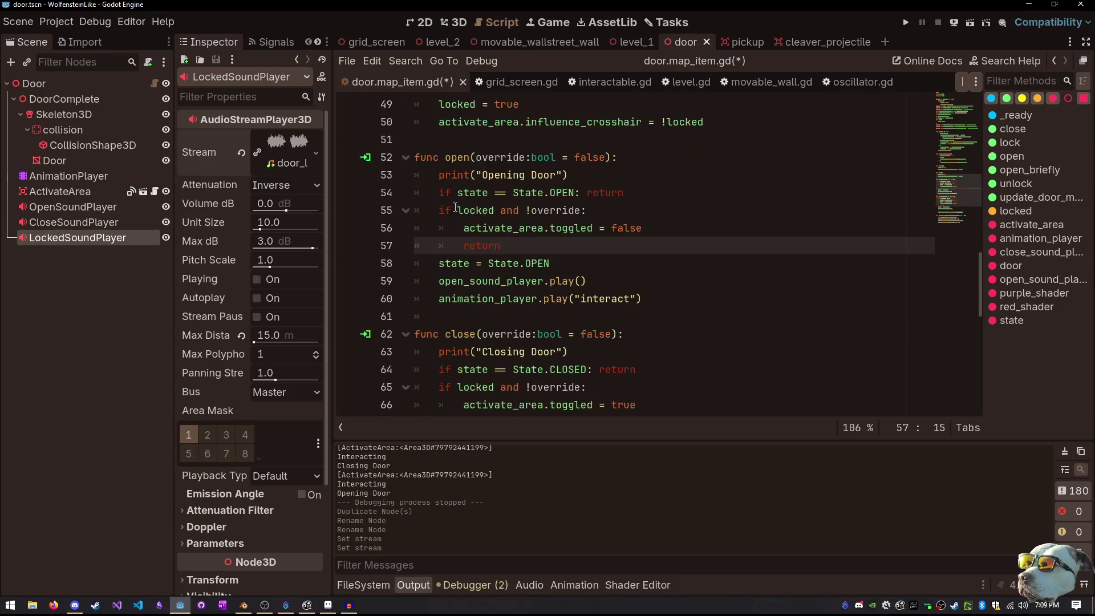
pyautogui.scroll(-2, 455, 206)
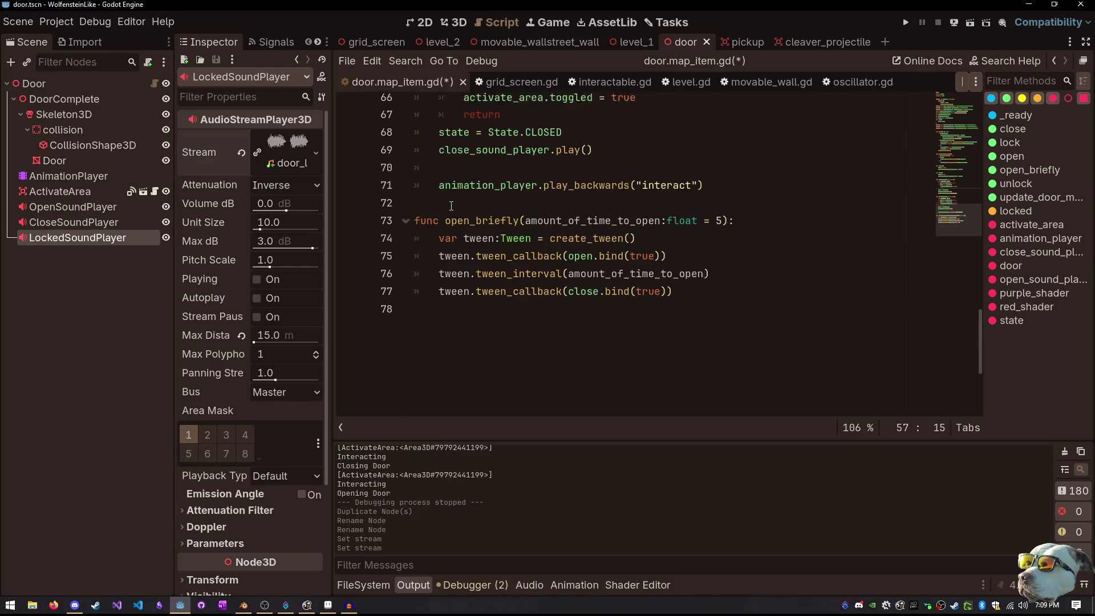
pyautogui.scroll(2, 470, 287)
pyautogui.scroll(1, 465, 329)
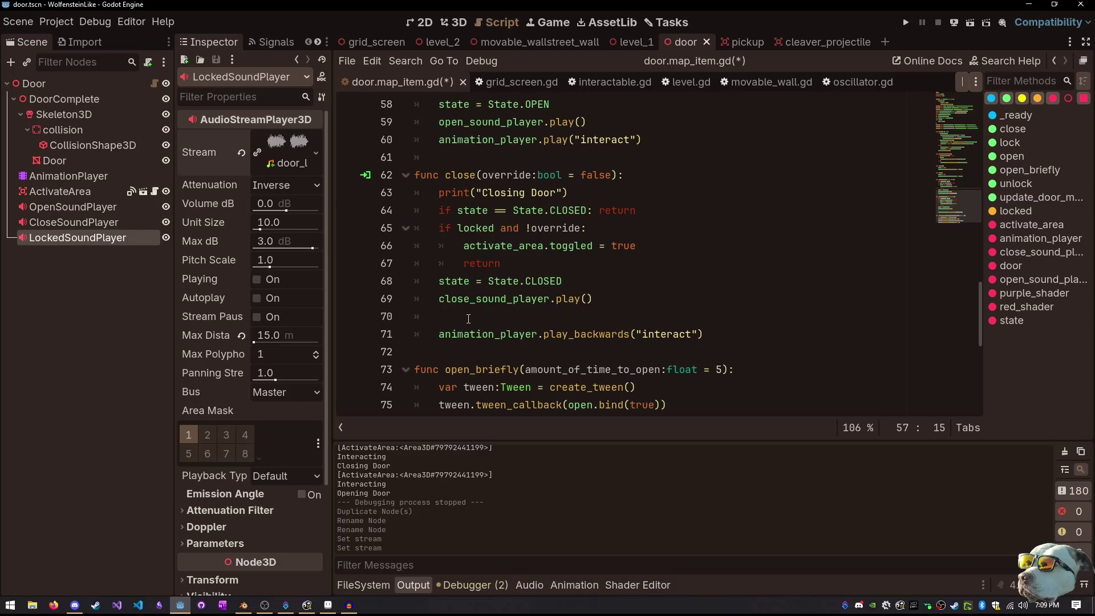
pyautogui.scroll(4, 470, 311)
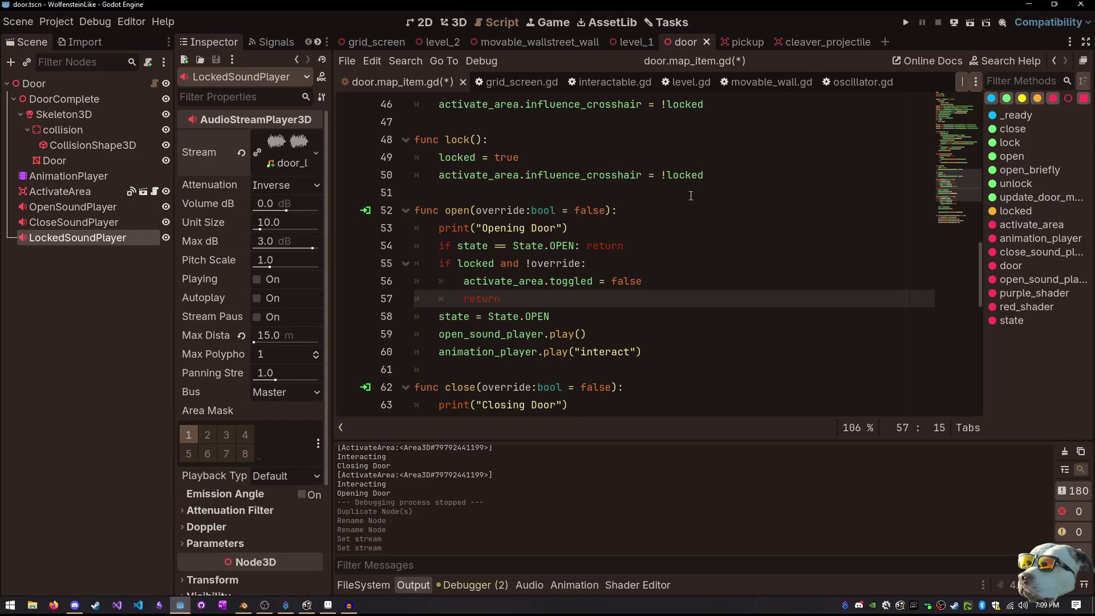
pyautogui.scroll(5, 583, 251)
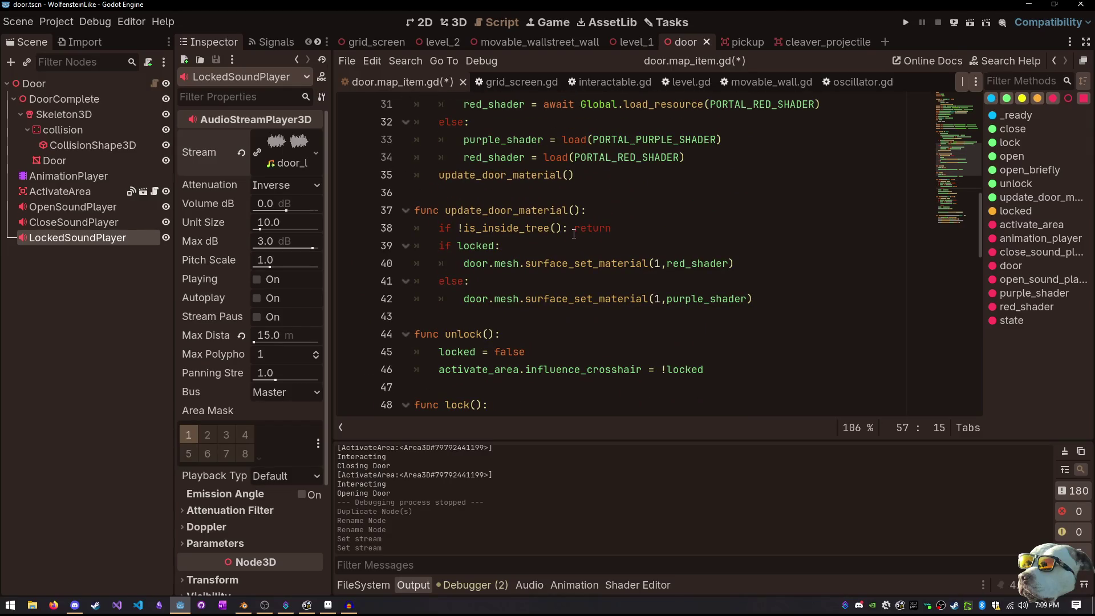
pyautogui.scroll(1, 575, 238)
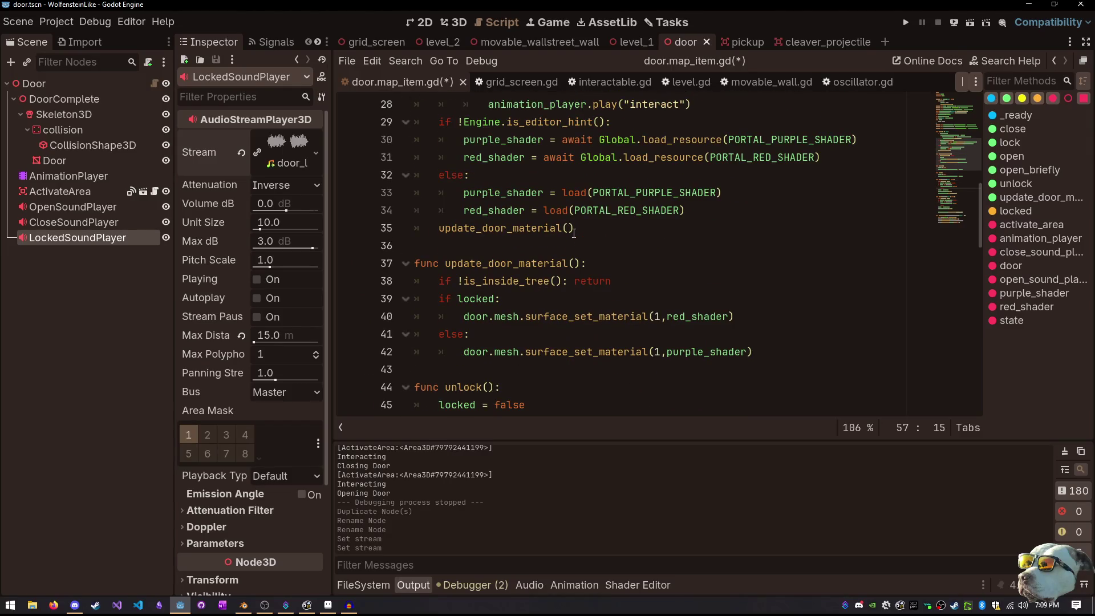
pyautogui.scroll(1, 574, 233)
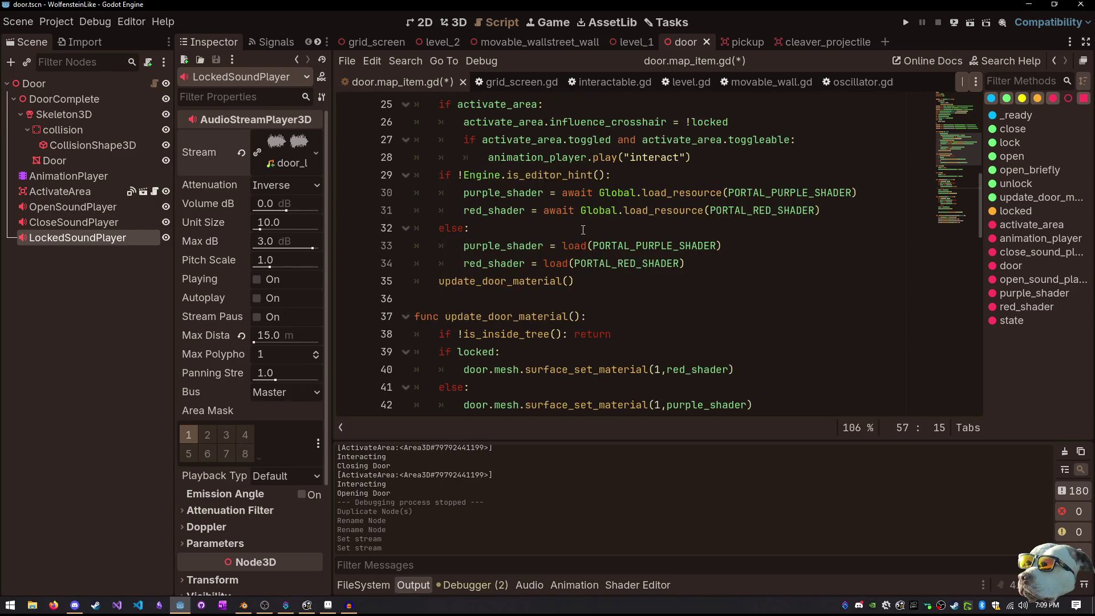
pyautogui.scroll(5, 588, 245)
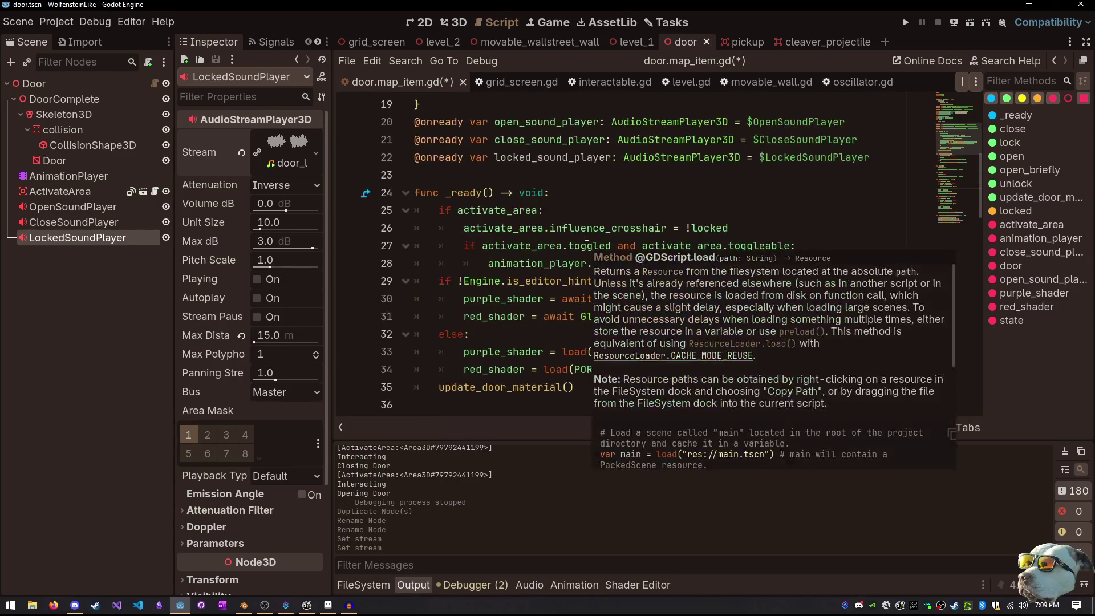
pyautogui.scroll(-13, 583, 236)
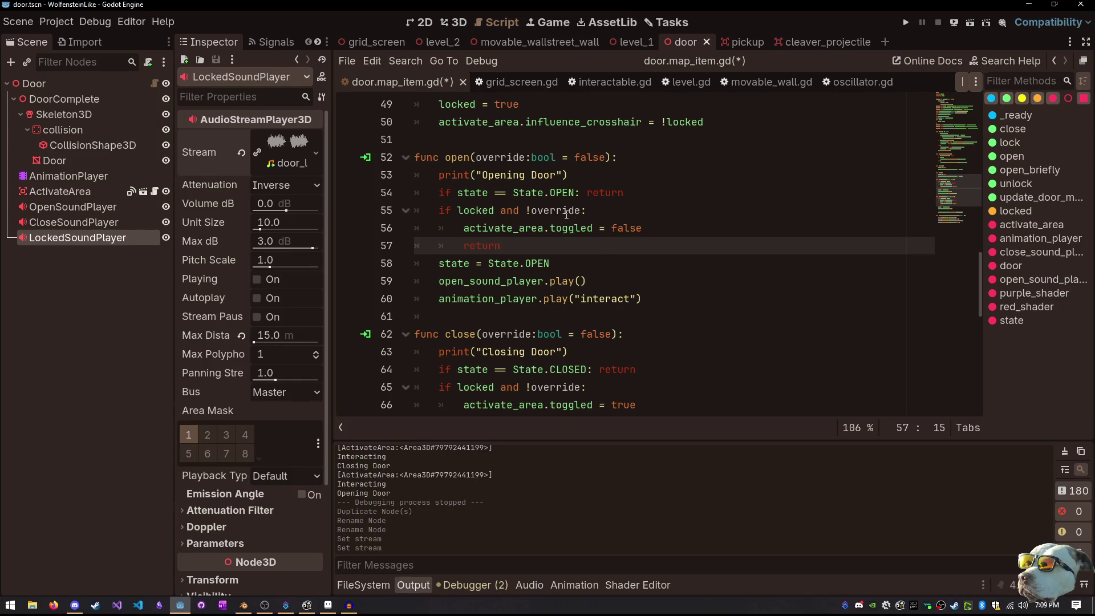
# Add locked_sound_player.play() to open()'s locked branch and run the game with F5
pyautogui.click(668, 222)
pyautogui.press('Return')
pyautogui.write('locked_sound_player')
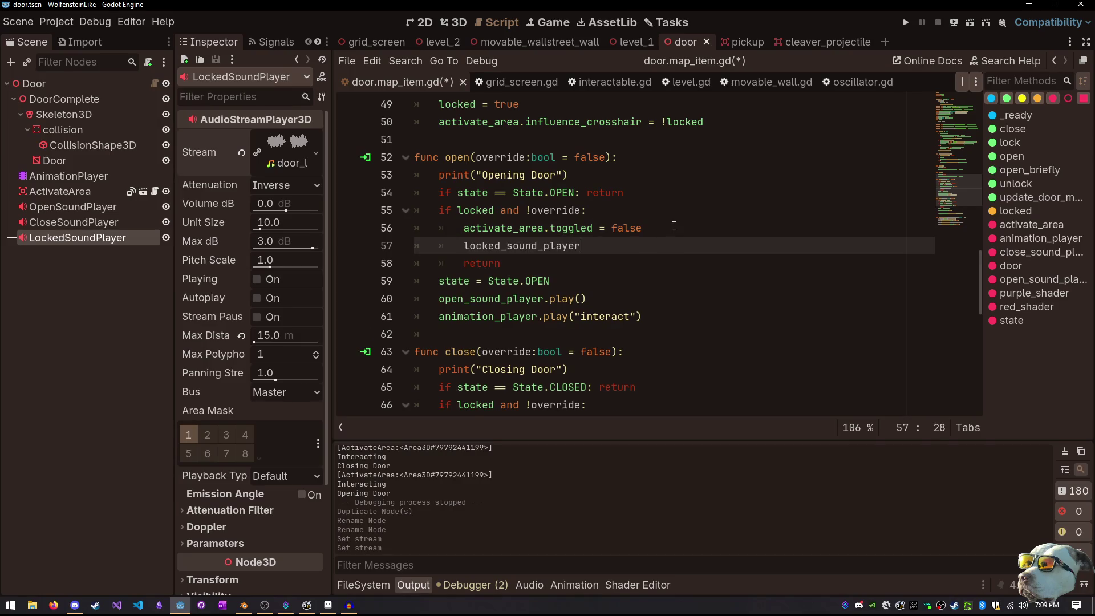
pyautogui.write('.play()')
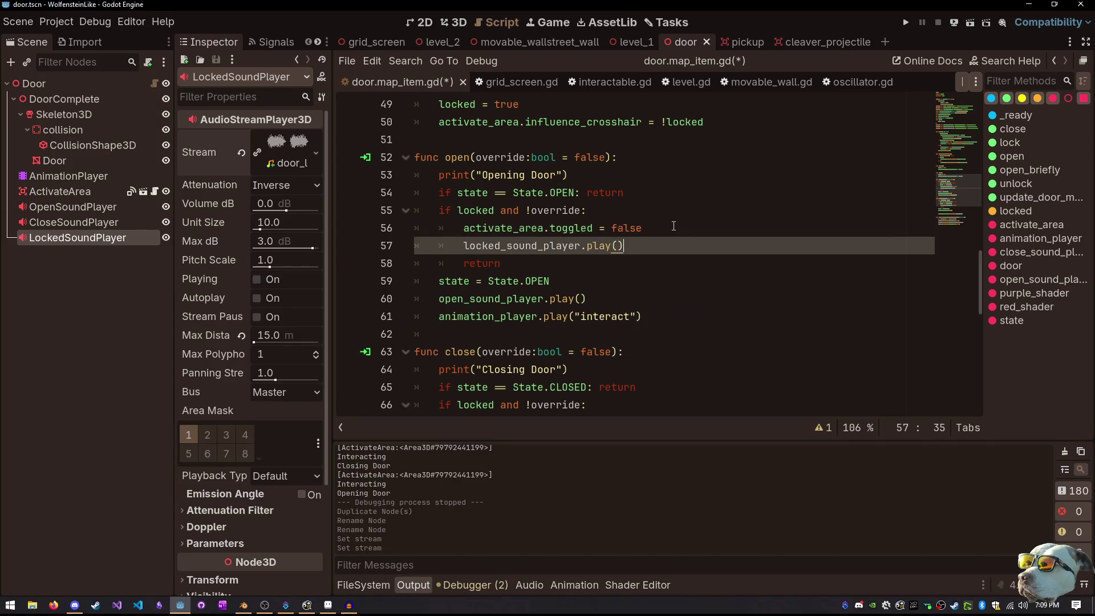
pyautogui.press('F5')
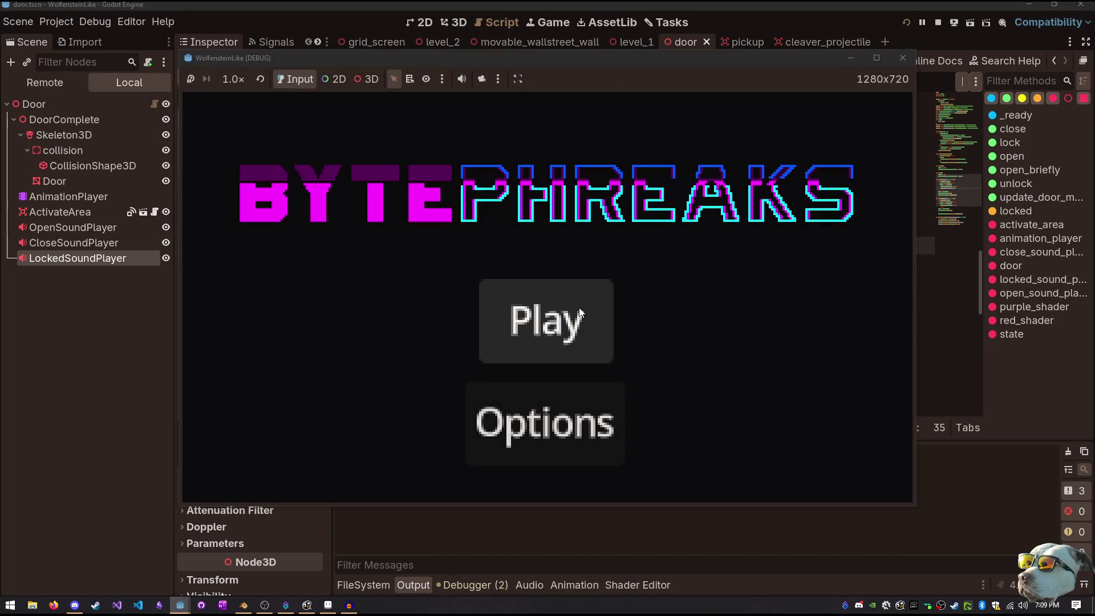
# Play through the door, then set Music to minimum and SFX to maximum in the pause menu
pyautogui.click(579, 306)
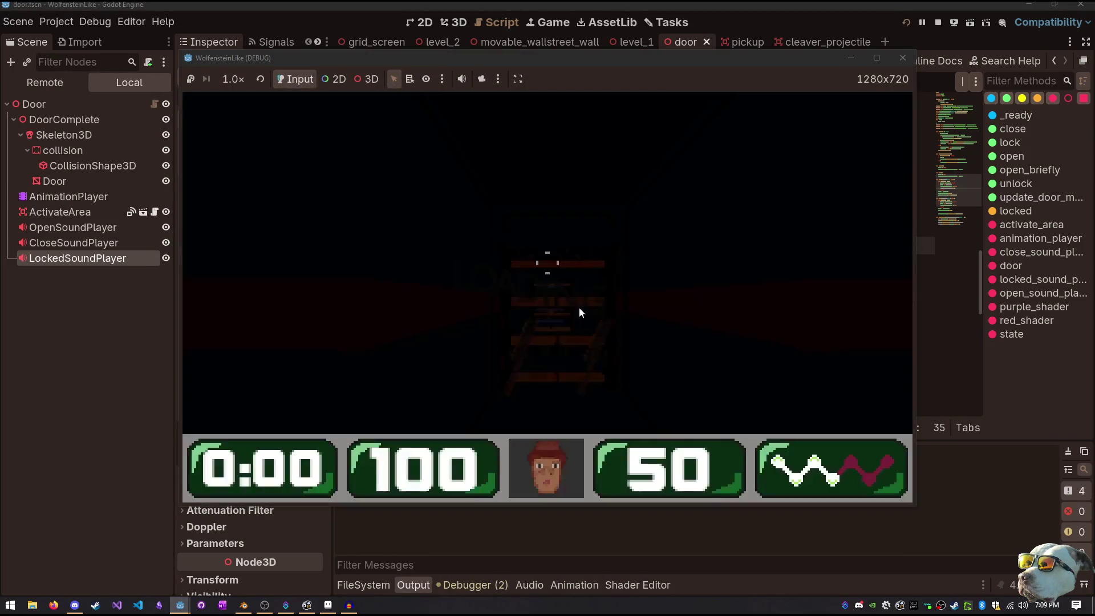
pyautogui.press('e')
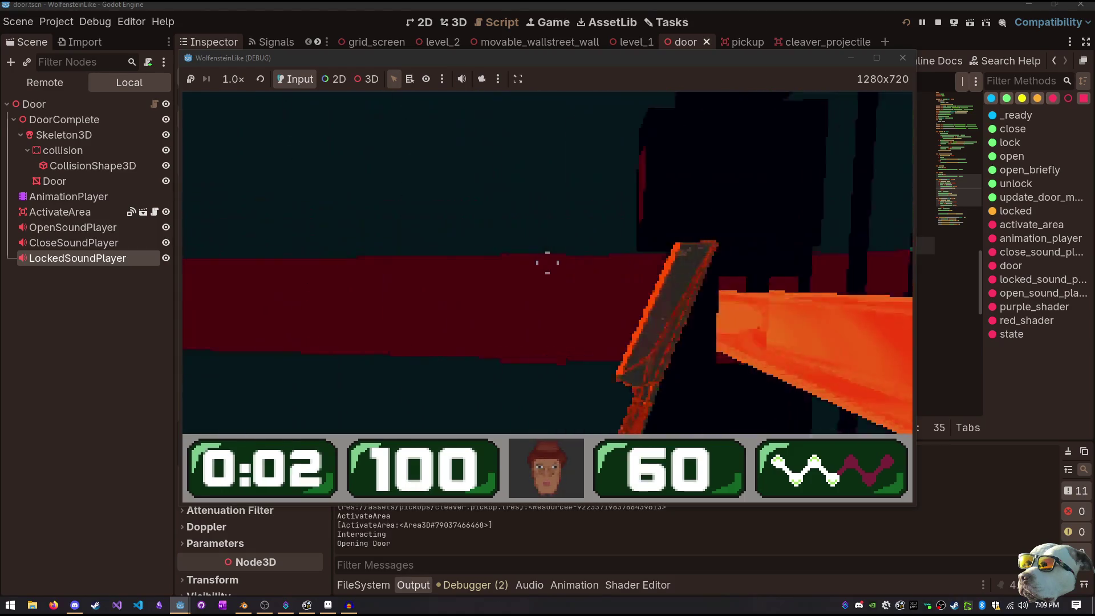
pyautogui.press('w')
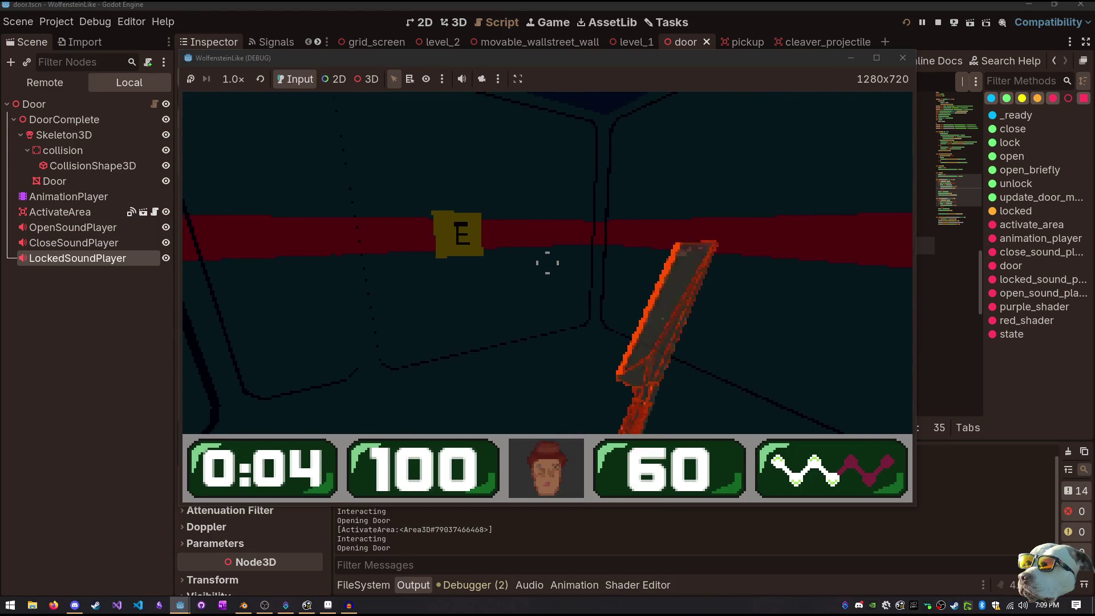
pyautogui.press('Escape')
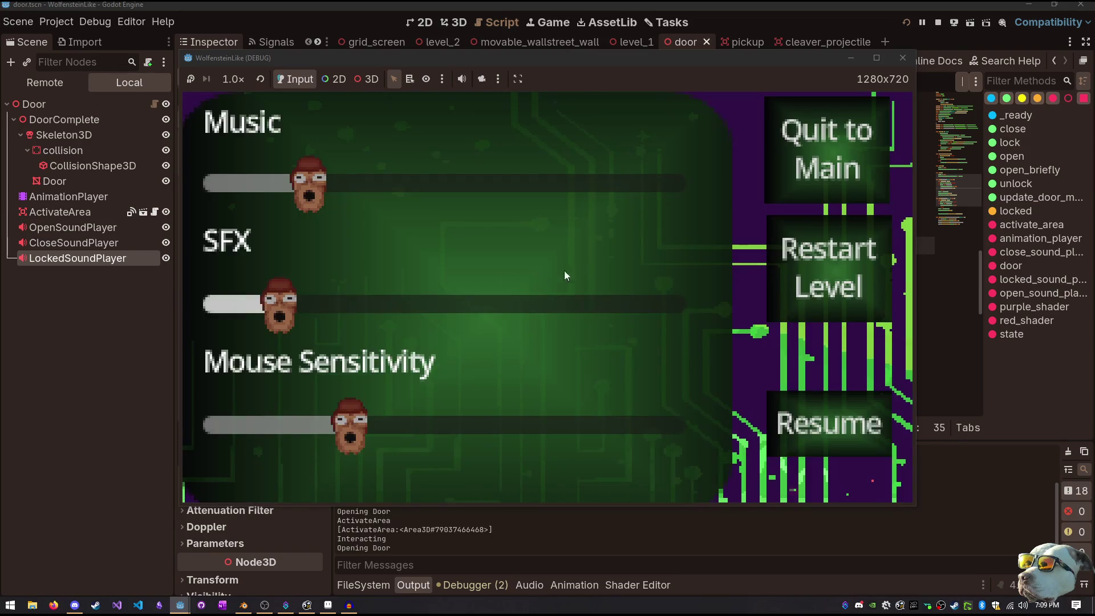
pyautogui.moveTo(292, 183); pyautogui.dragTo(214, 184)
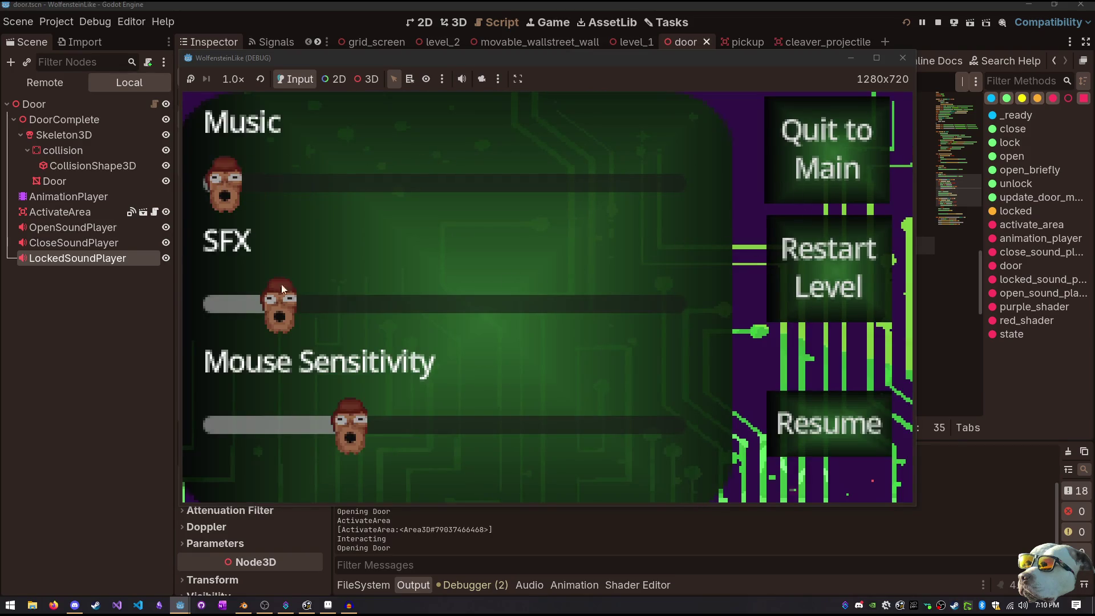
pyautogui.moveTo(279, 304); pyautogui.dragTo(738, 346)
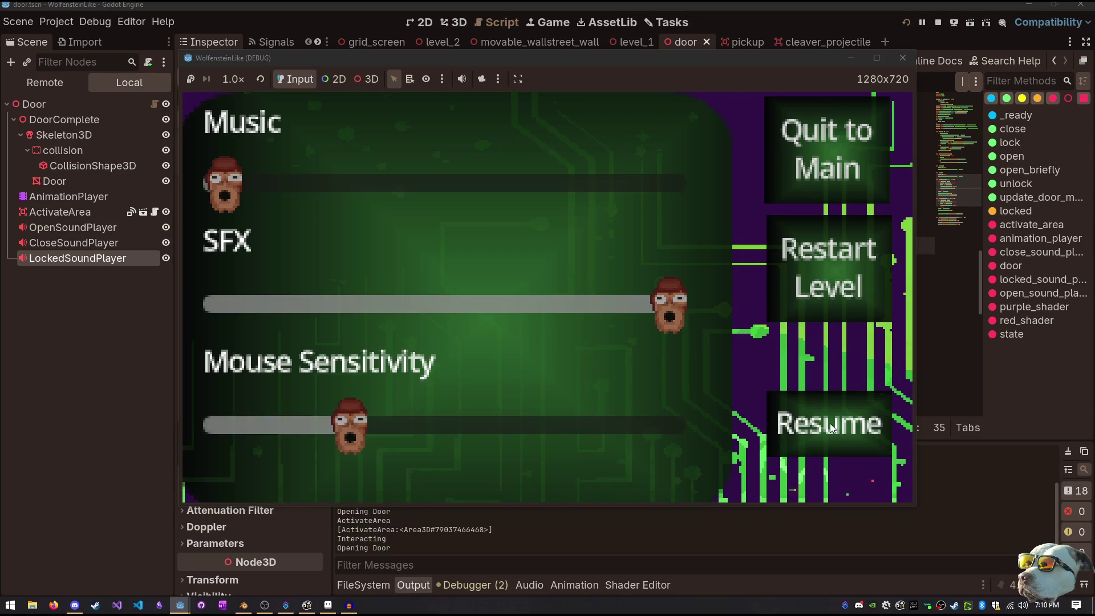
pyautogui.click(830, 423)
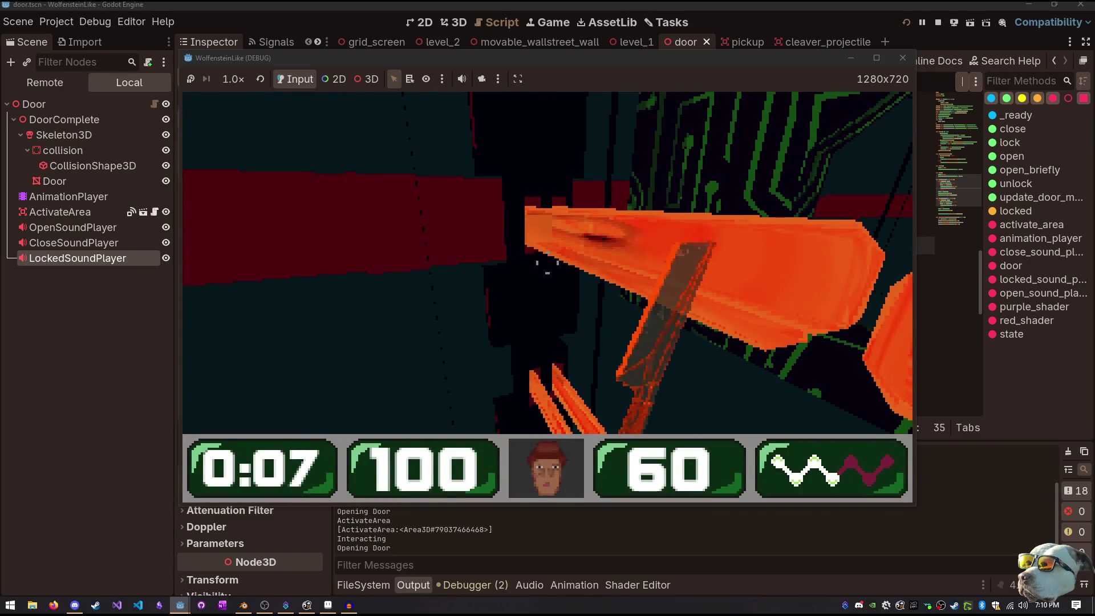
# Lower SFX to about a quarter, resume, then stop the game with F8
pyautogui.press('Escape')
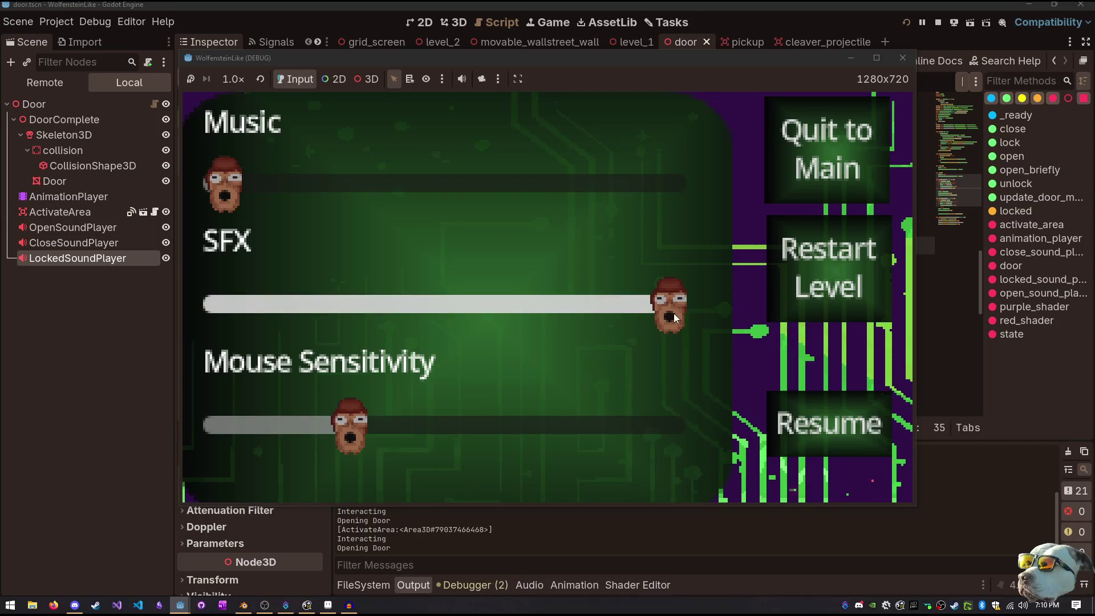
pyautogui.moveTo(673, 313)
pyautogui.mouseDown()
pyautogui.moveTo(341, 285)
pyautogui.moveTo(318, 304)
pyautogui.mouseUp()
pyautogui.click(830, 423)
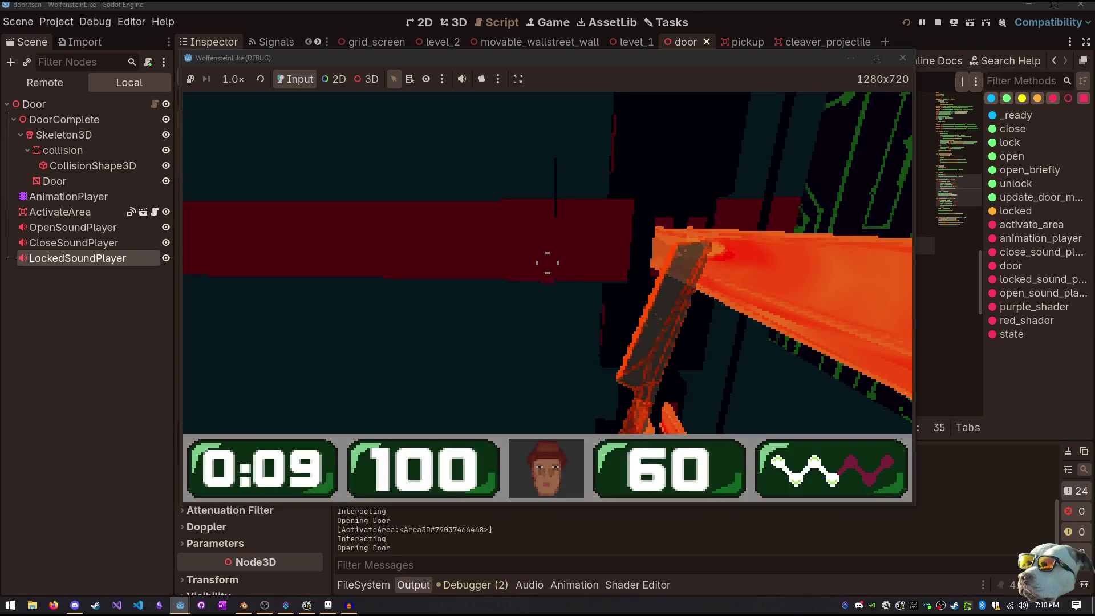
pyautogui.press('F8')
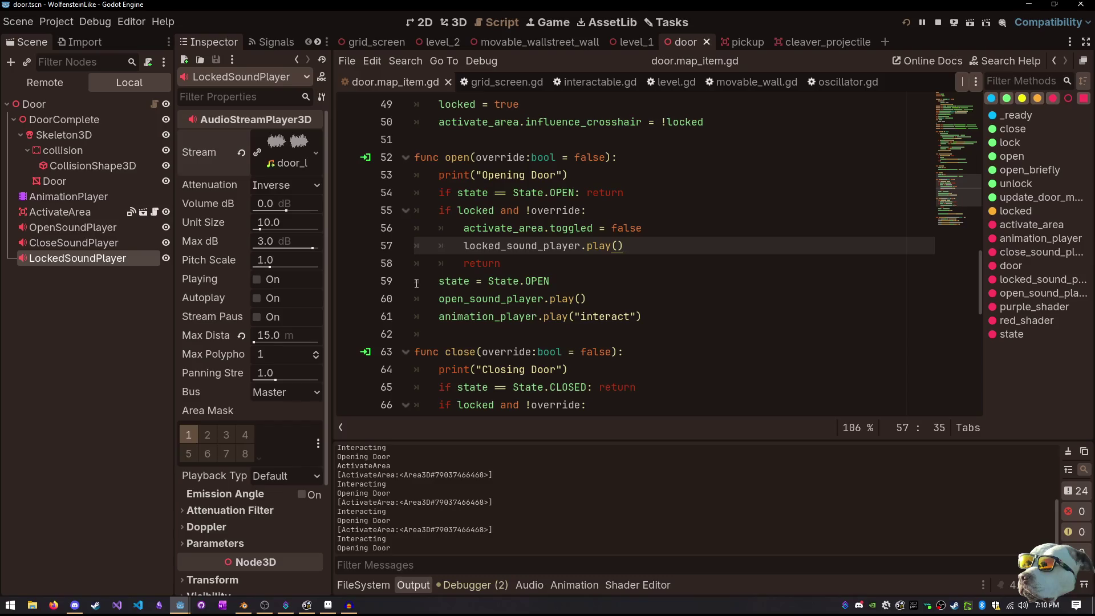
# Set the Bus of OpenSoundPlayer, CloseSoundPlayer and LockedSoundPlayer to SFX
pyautogui.click(106, 212)
pyautogui.click(101, 231)
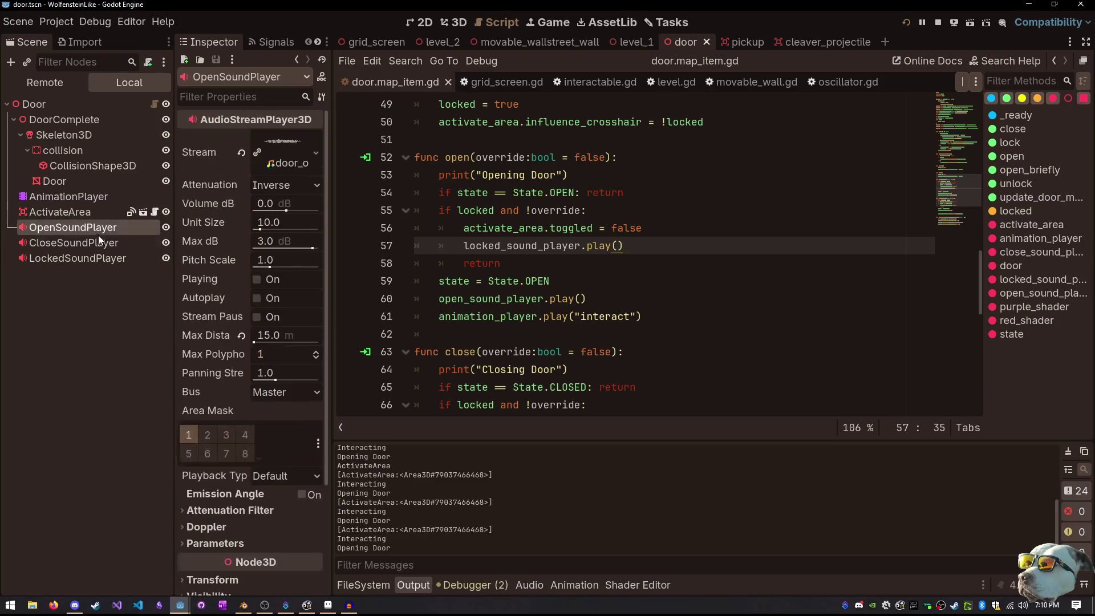
pyautogui.keyDown('shift'); pyautogui.click(97, 257); pyautogui.keyUp('shift')
pyautogui.click(307, 390)
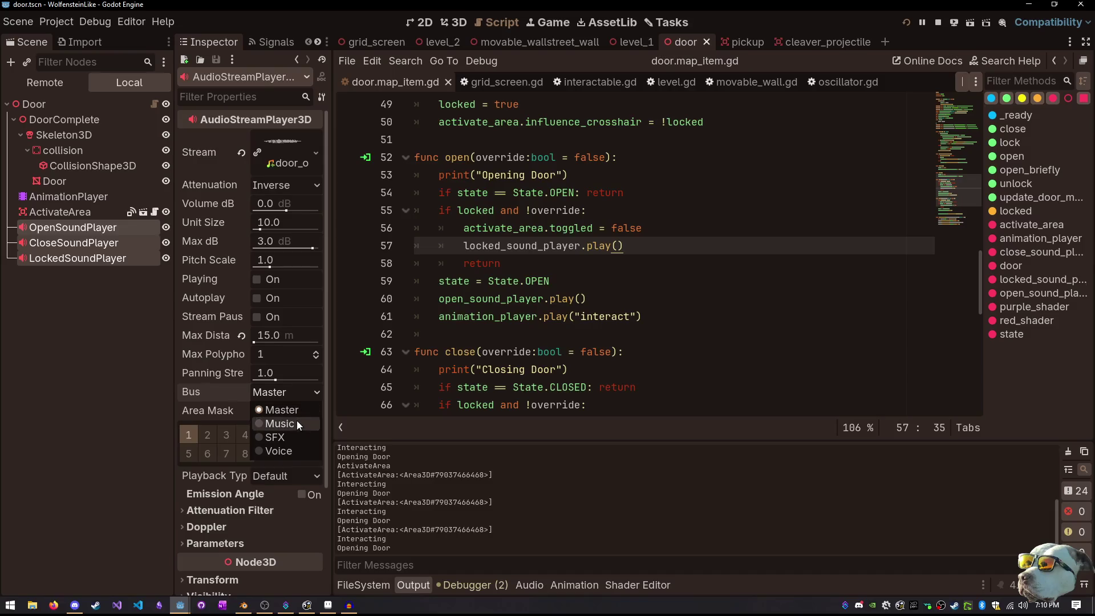
pyautogui.click(285, 437)
# Test-run the game, lower the SFX slider at the pause menu, then stop with F8
pyautogui.press('F5')
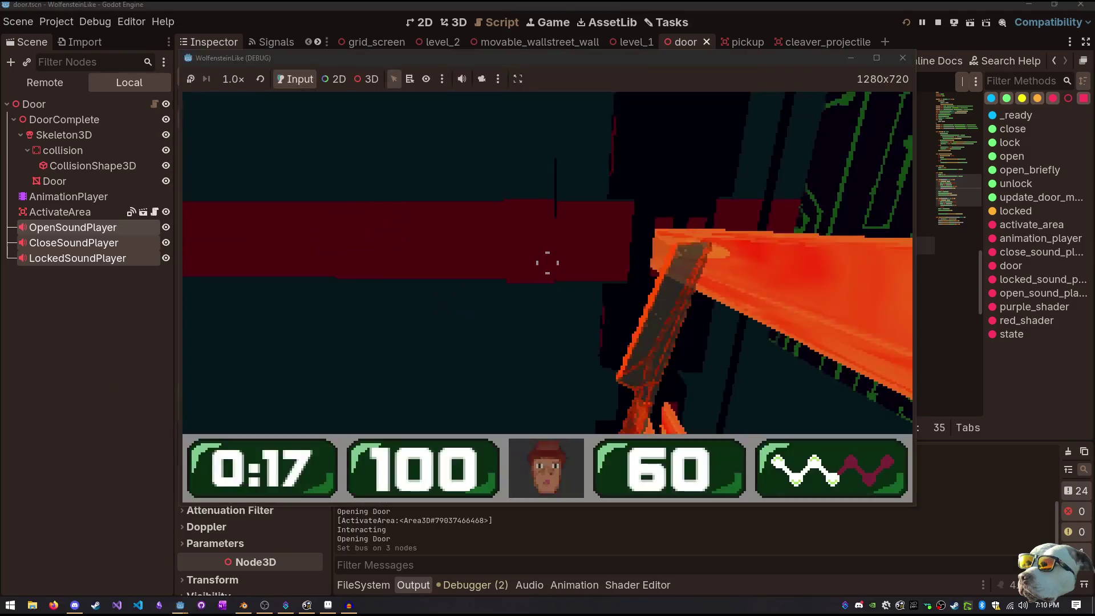
pyautogui.press('e')
pyautogui.press('Escape')
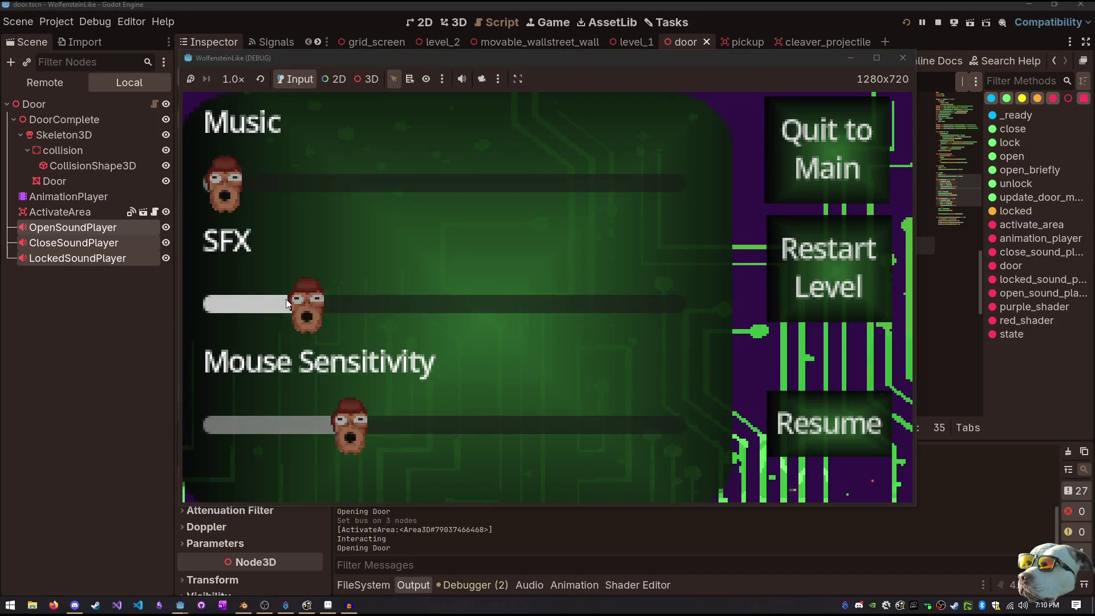
pyautogui.moveTo(286, 303); pyautogui.dragTo(245, 304)
pyautogui.press('Down')
pyautogui.press('Down')
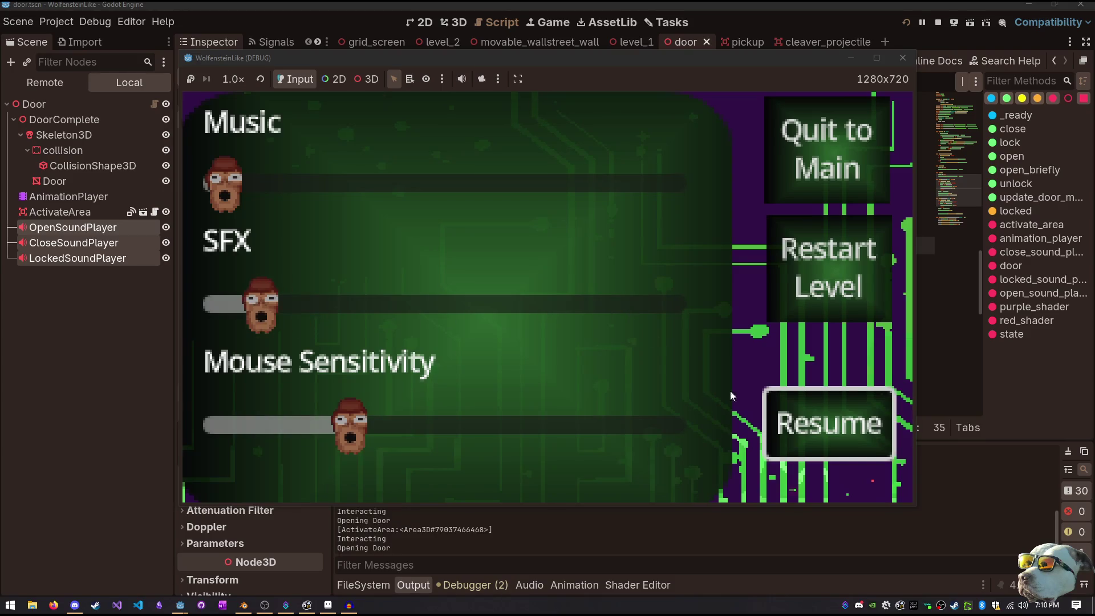
pyautogui.click(798, 413)
pyautogui.press('Escape')
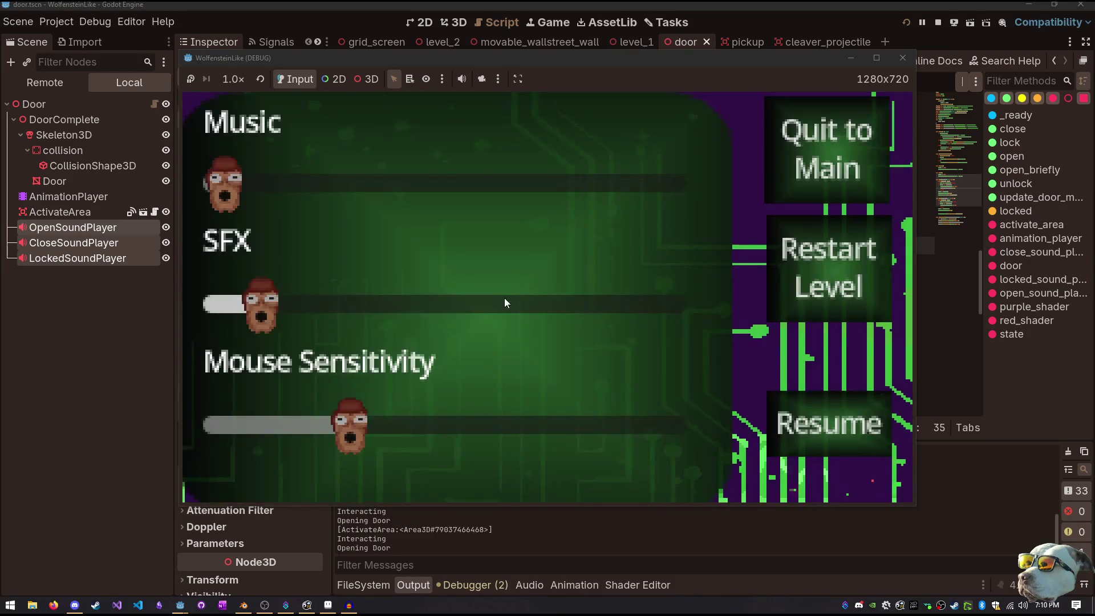
pyautogui.press('F8')
pyautogui.click(599, 210)
pyautogui.hotkey('shift', 'alt', 'o')
pyautogui.write('door')
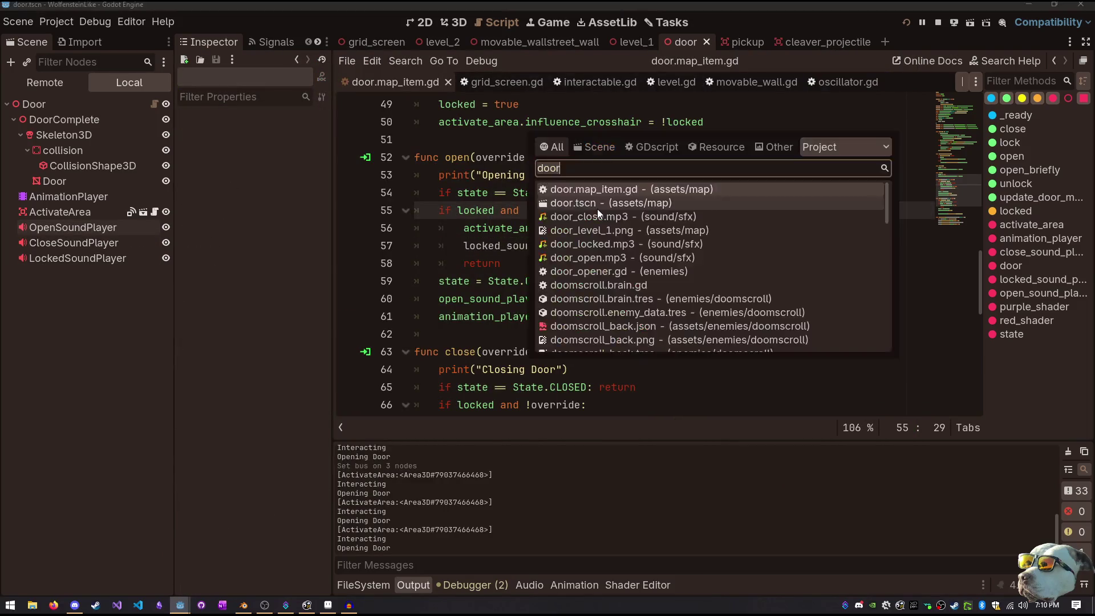
# Open player.tscn and route its AudioStreamPlayer3D to the SFX bus
pyautogui.write('player')
pyautogui.click(597, 204)
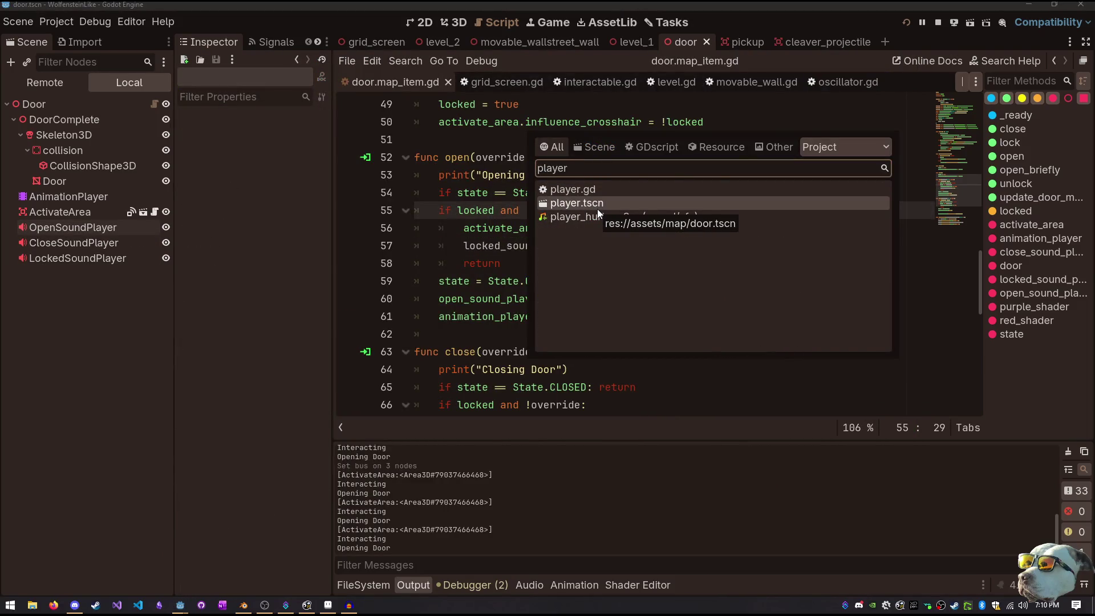
pyautogui.press('Return')
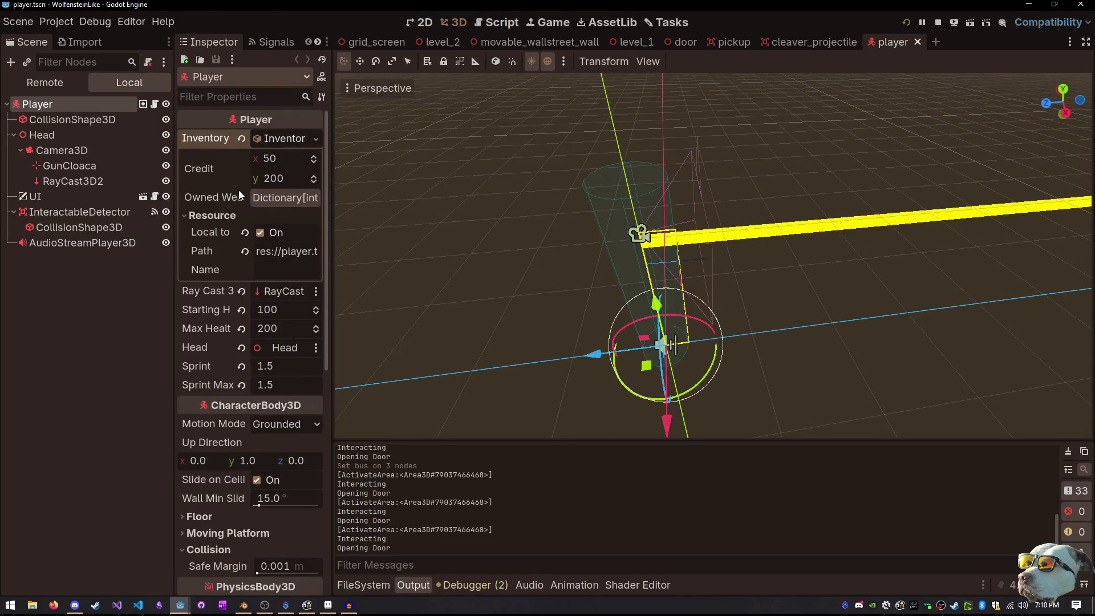
pyautogui.click(115, 242)
pyautogui.click(286, 368)
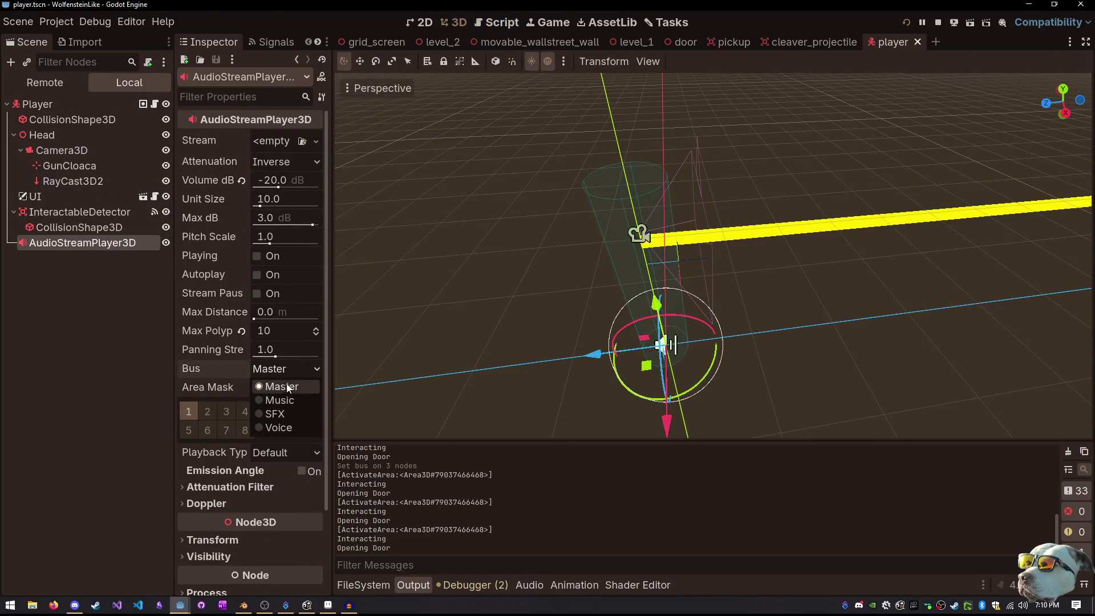
pyautogui.click(279, 412)
pyautogui.click(74, 354)
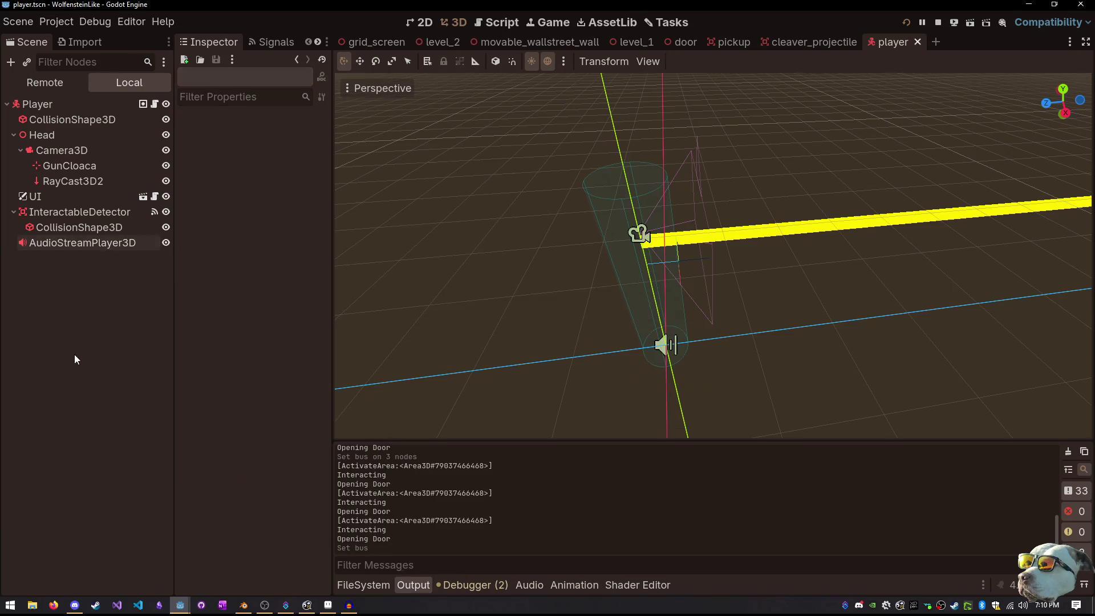
# Open enemy.tscn through the quick file search
pyautogui.hotkey('shift', 'alt', 'o')
pyautogui.write('player')
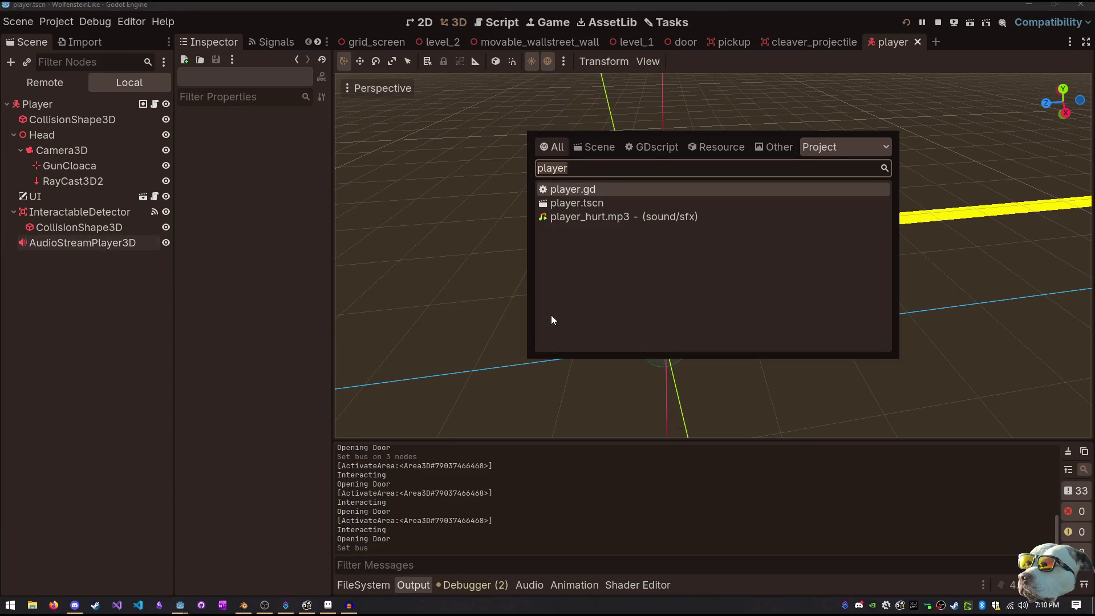
pyautogui.press('Escape')
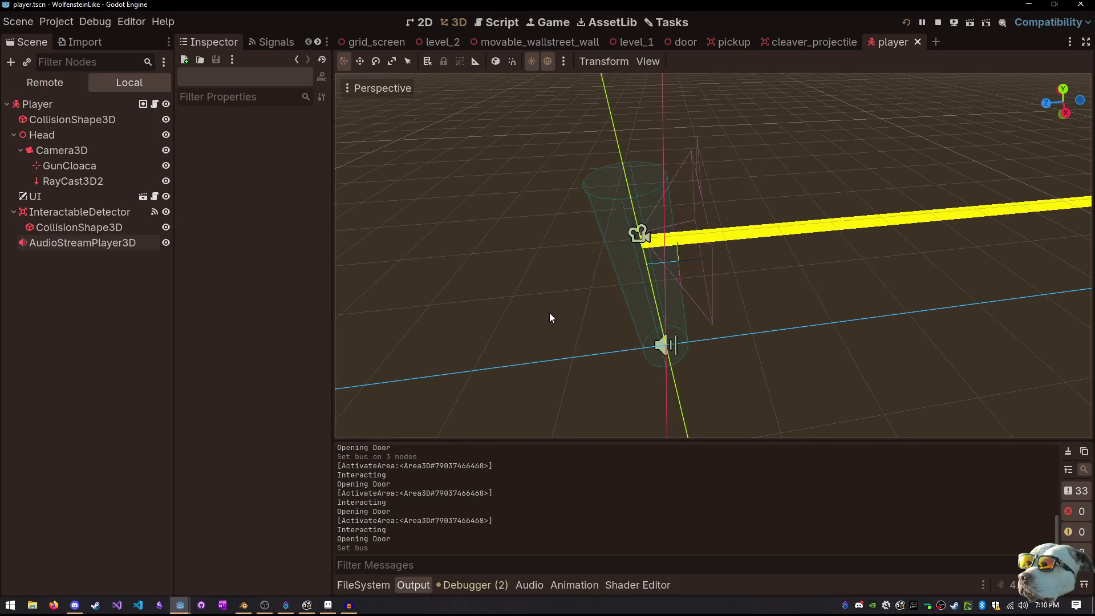
pyautogui.hotkey('shift', 'alt', 'o')
pyautogui.write('enem')
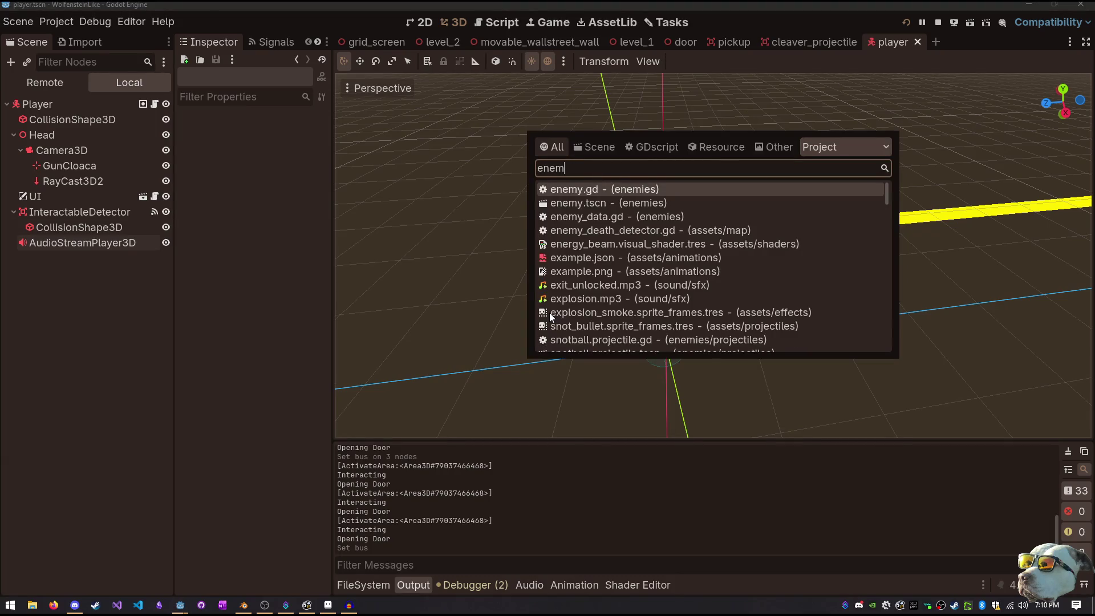
pyautogui.press('Down')
pyautogui.press('Return')
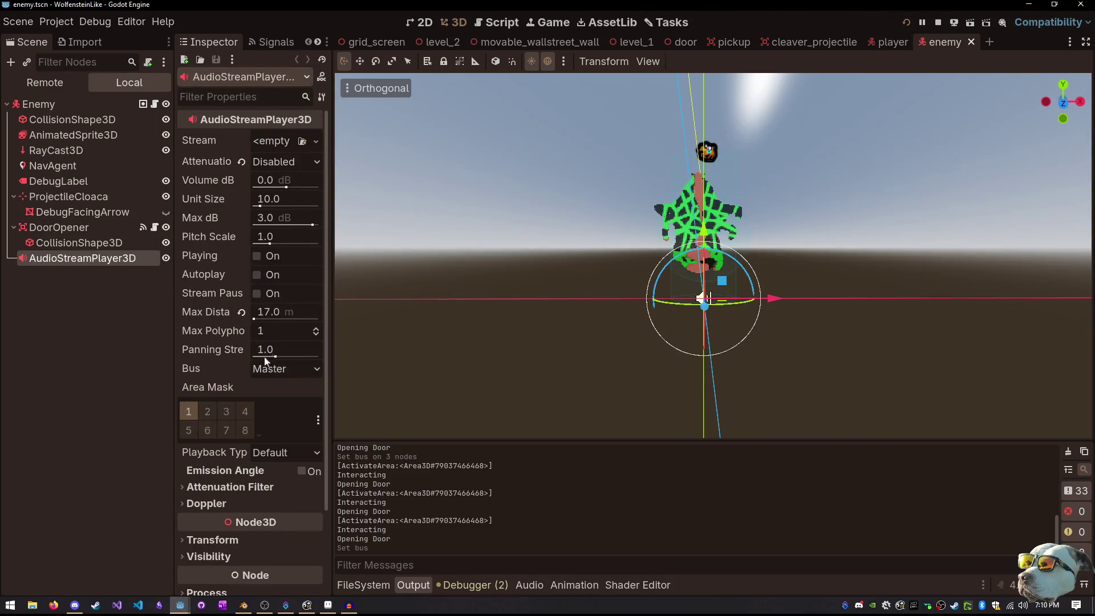
# Set the enemy's AudioStreamPlayer3D Bus to SFX and save enemy.tscn
pyautogui.click(268, 368)
pyautogui.click(274, 414)
pyautogui.hotkey('ctrl', 's')
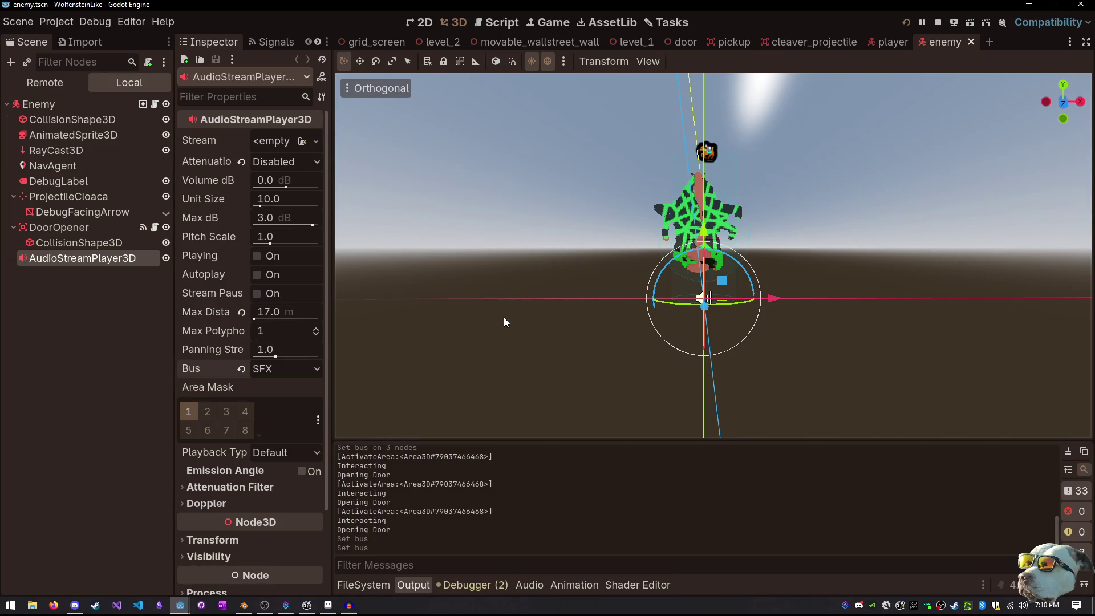
pyautogui.hotkey('shift', 'alt', 'o')
# Open pickup.tscn and route its AudioStreamPlayer3D to the SFX bus
pyautogui.write('pickup')
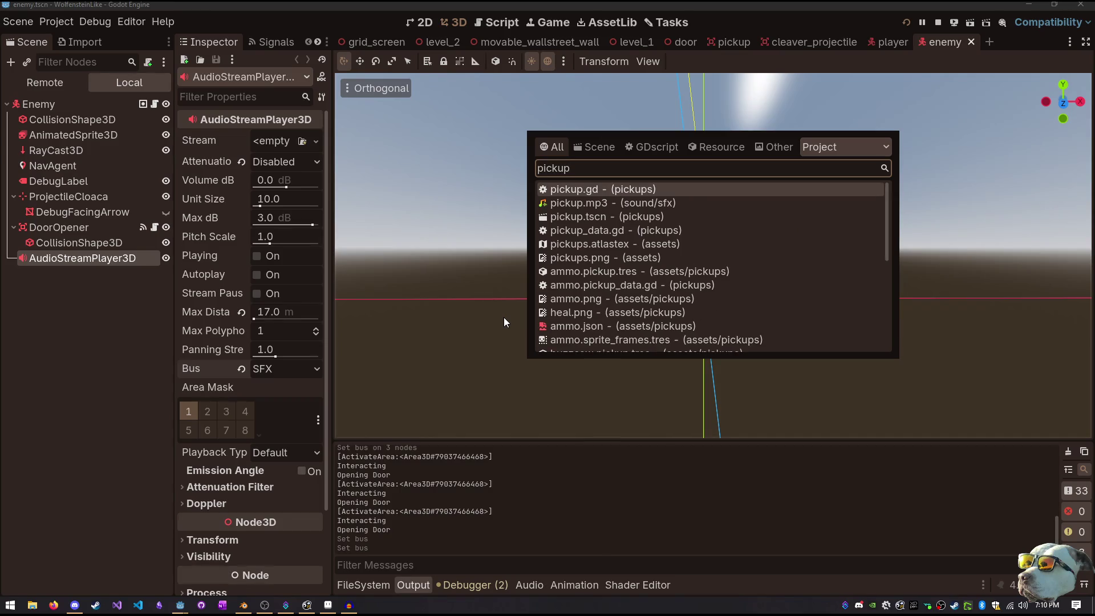
pyautogui.press('Down')
pyautogui.press('Down')
pyautogui.press('Return')
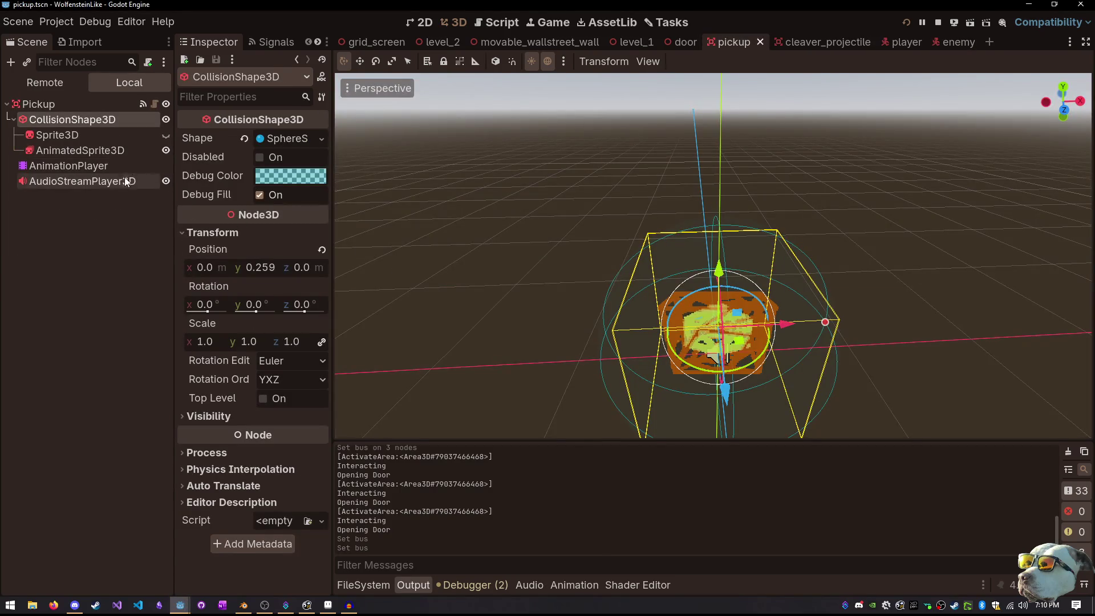
pyautogui.click(83, 180)
pyautogui.click(281, 369)
pyautogui.click(290, 414)
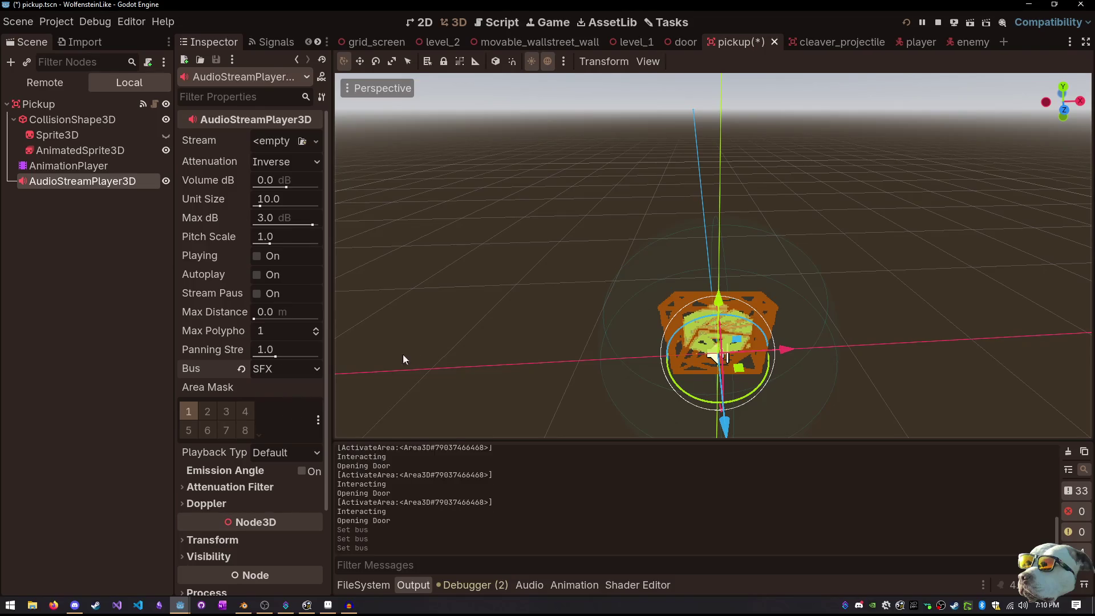
pyautogui.click(440, 319)
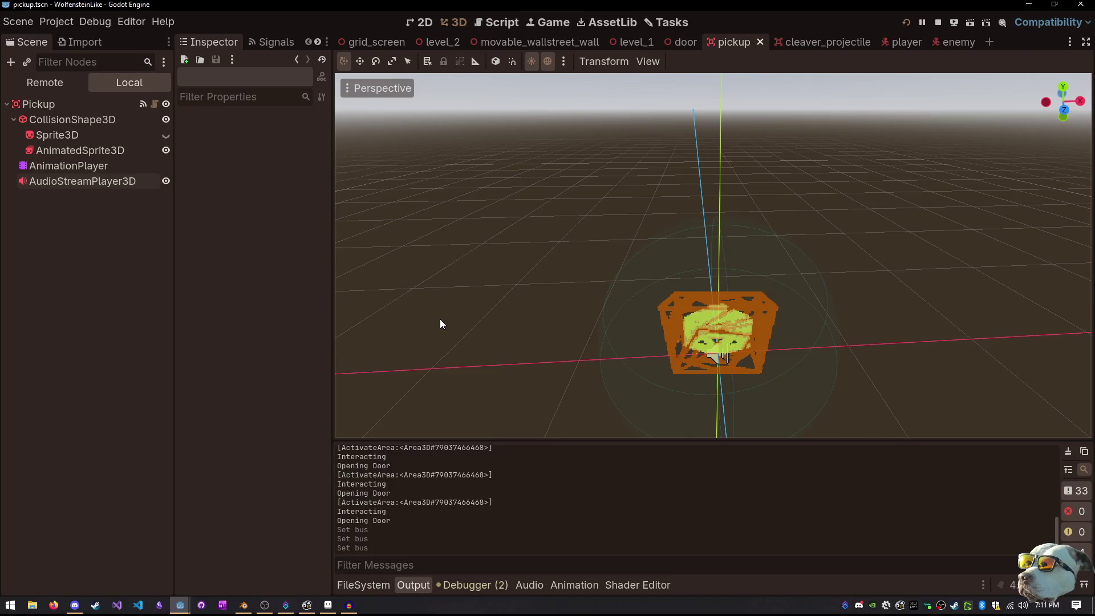
pyautogui.hotkey('shift', 'alt', 'o')
pyautogui.write('picku')
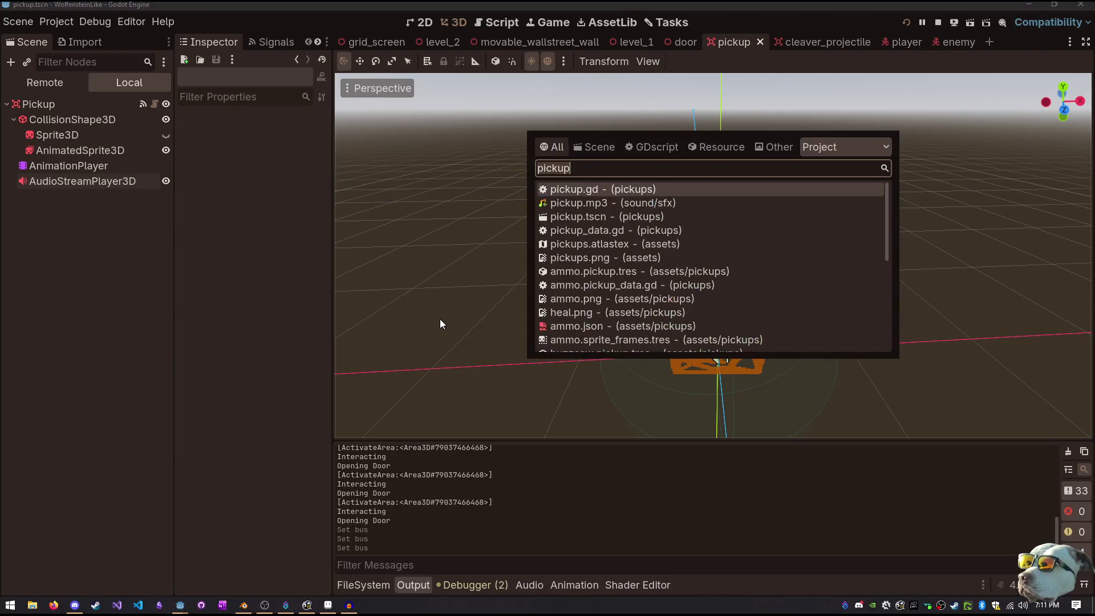
# Open projectile.tscn through Quick Open
pyautogui.write('proje')
pyautogui.press('Down')
pyautogui.press('Return')
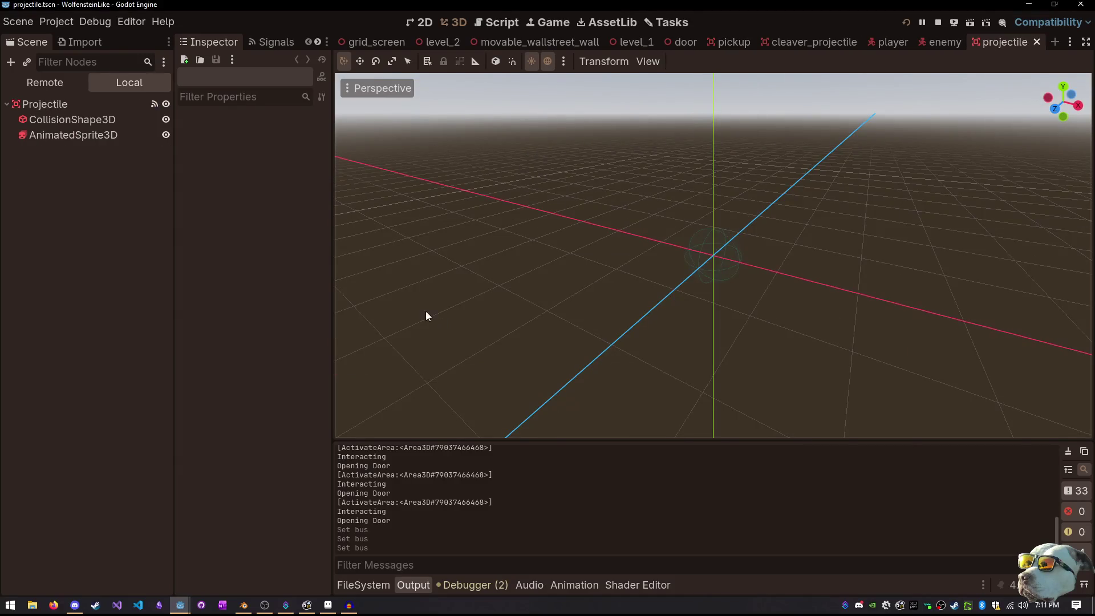
# Open buzzsaw.projectile.tscn, then search 'buzz' again and close the search without opening anything
pyautogui.hotkey('shift', 'alt', 'o')
pyautogui.write('buzz')
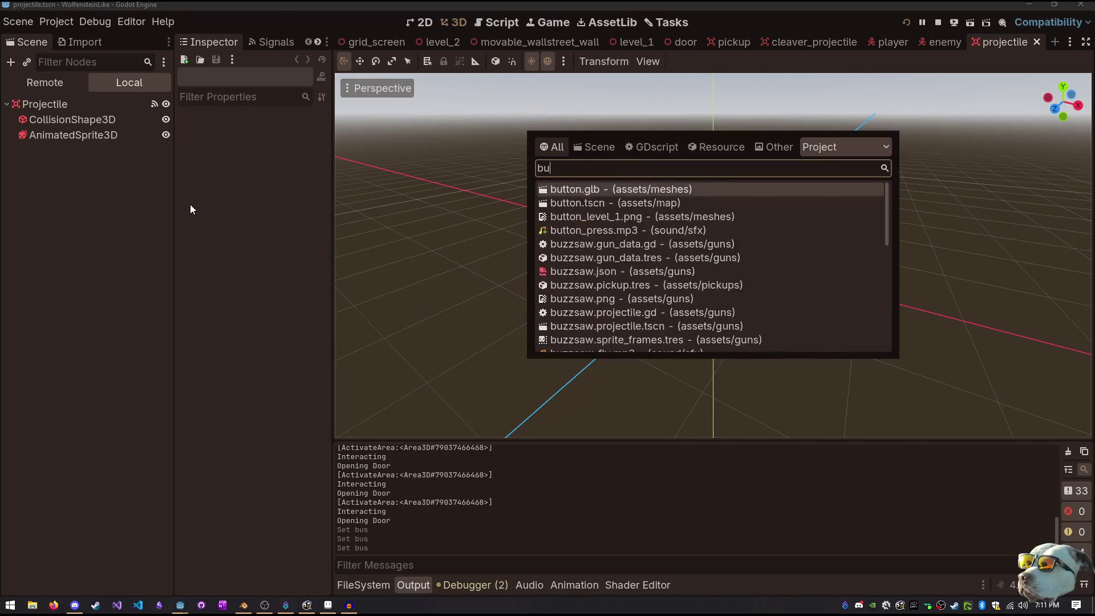
pyautogui.press('Down')
pyautogui.press('Down')
pyautogui.press('Down')
pyautogui.press('Down')
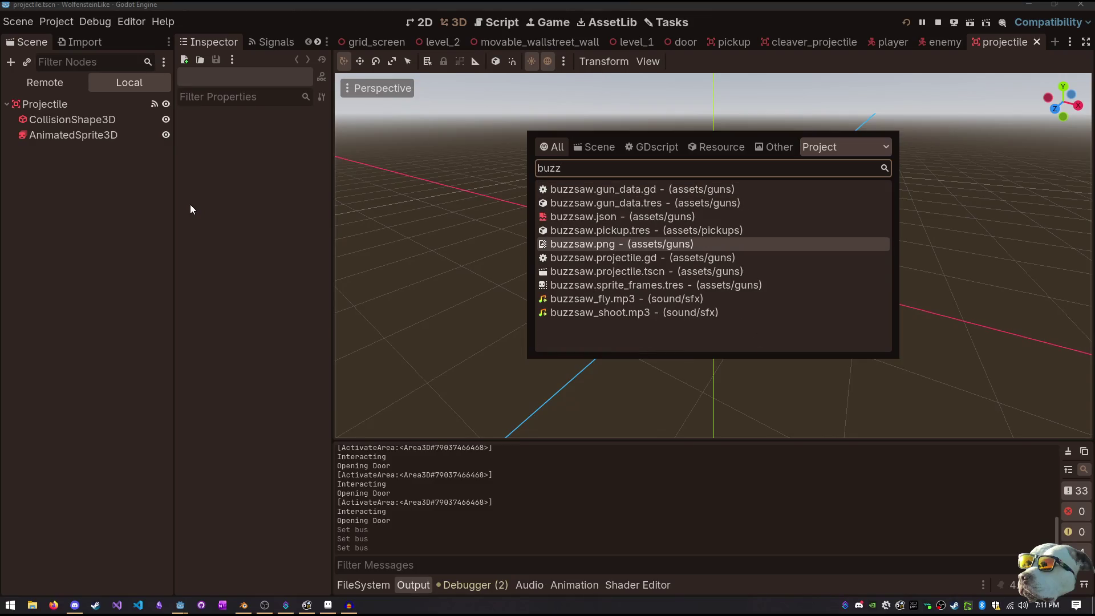
pyautogui.press('Down')
pyautogui.press('Down')
pyautogui.press('Return')
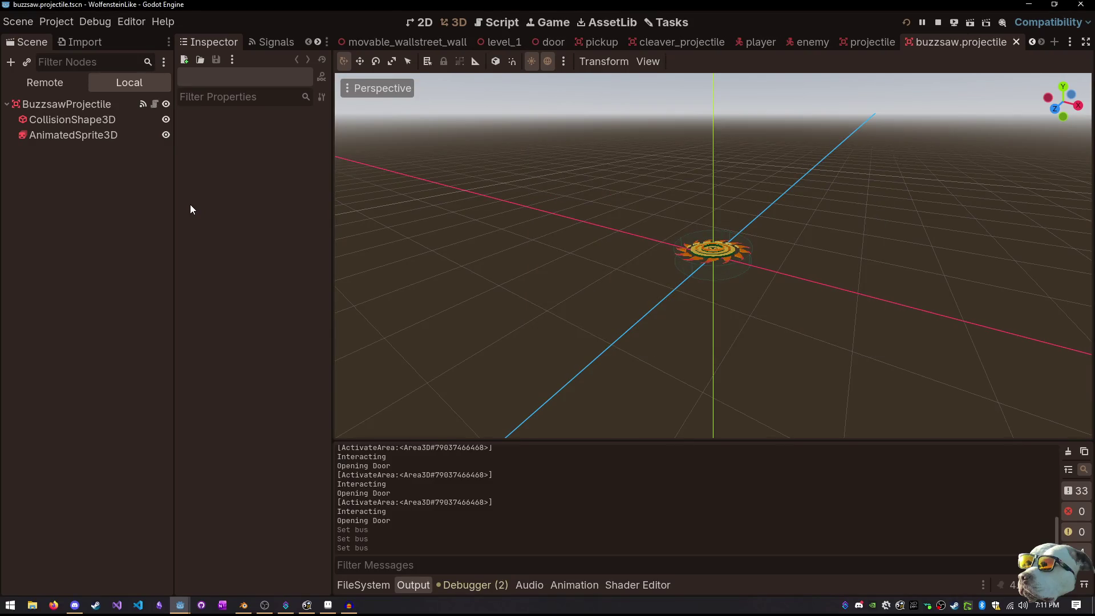
pyautogui.hotkey('shift', 'alt', 'o')
pyautogui.write('buzz')
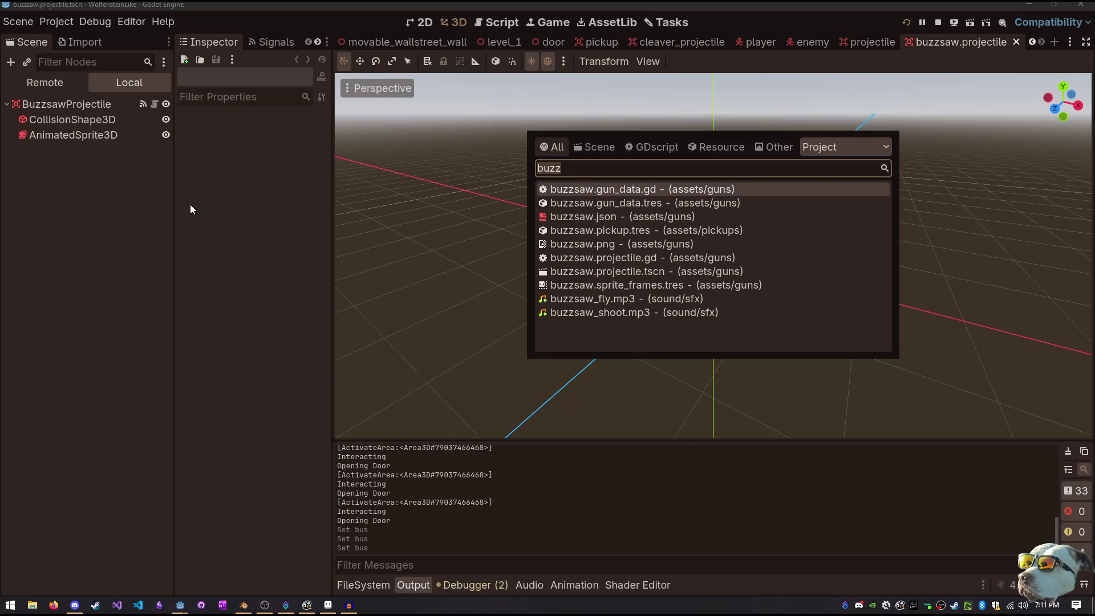
pyautogui.press('Escape')
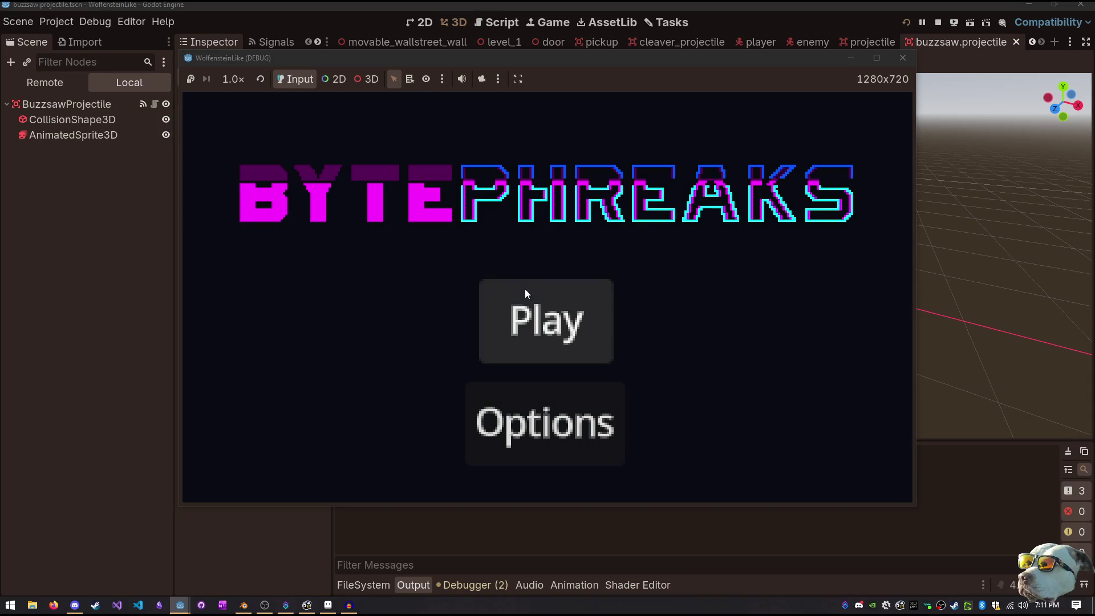
# Start the game, raise the SFX slider to nearly full, and swing the cleaver to hear it
pyautogui.click(525, 291)
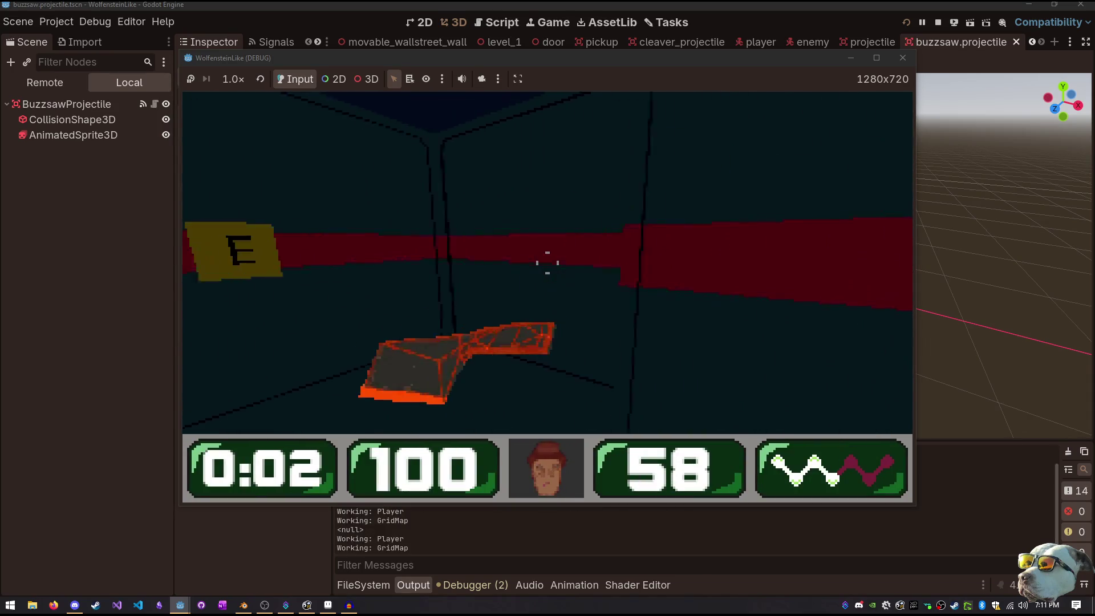
pyautogui.press('Escape')
pyautogui.moveTo(381, 296); pyautogui.dragTo(693, 310)
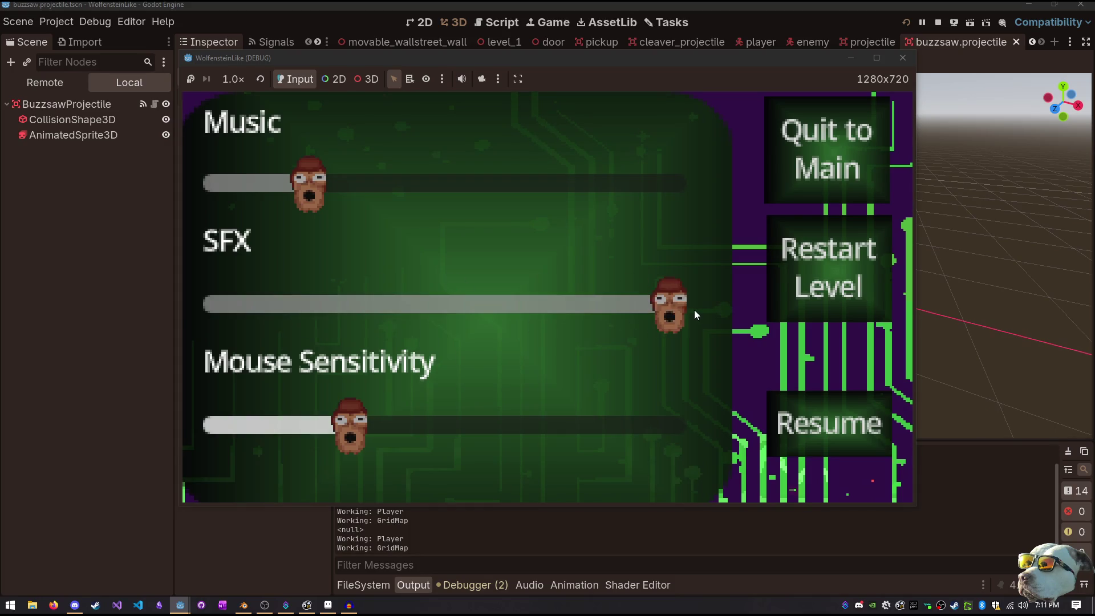
pyautogui.click(822, 425)
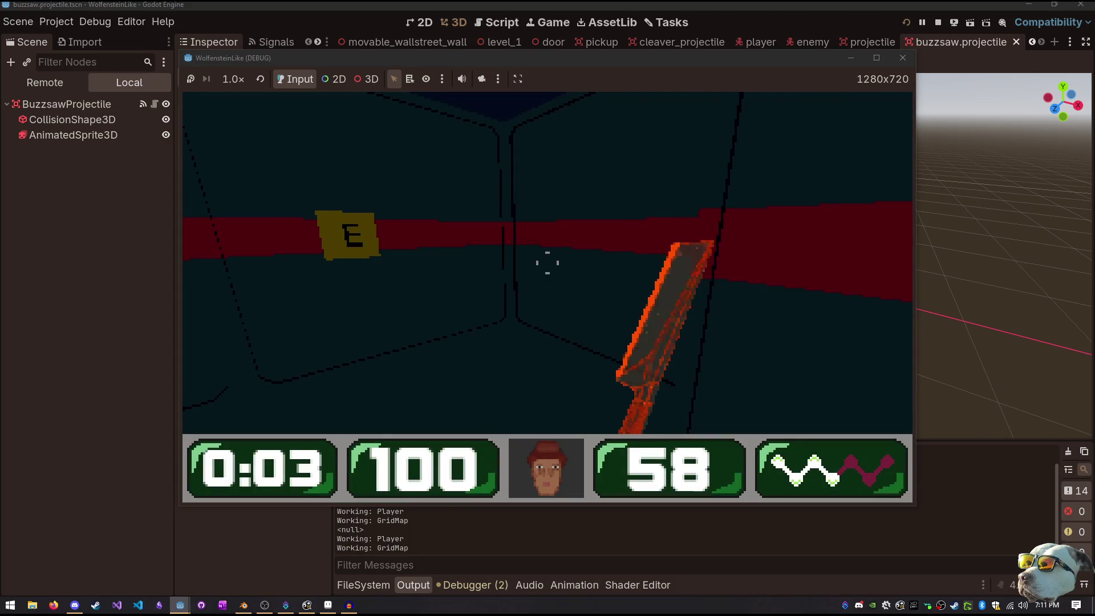
pyautogui.press('w')
pyautogui.click(548, 263)
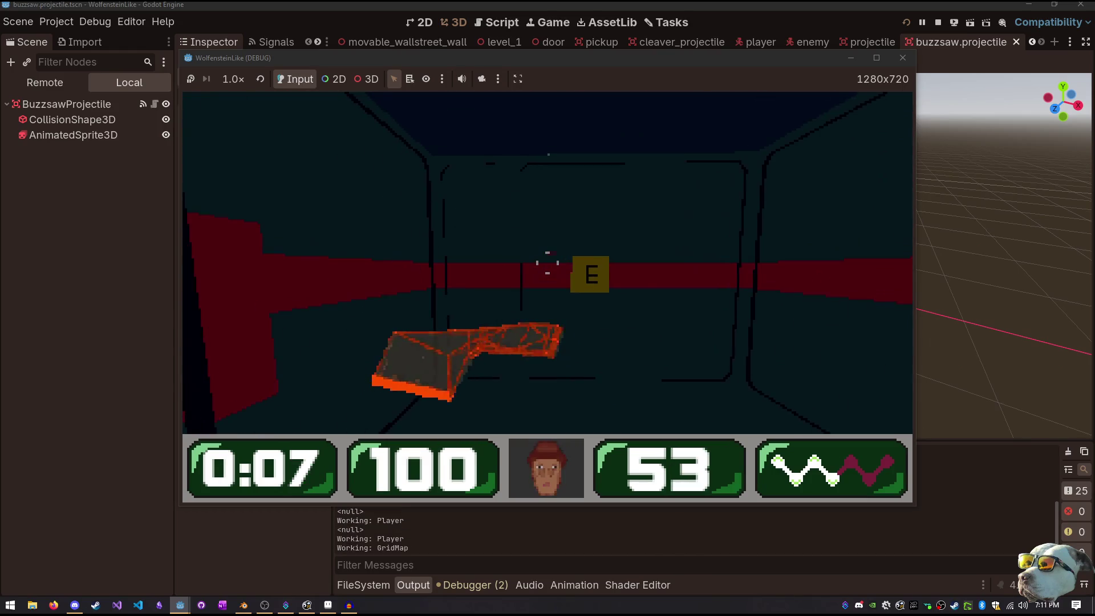
# Drop the SFX slider to minimum, throw several cleavers to compare, then stop the game with F8
pyautogui.press('Escape')
pyautogui.moveTo(495, 302); pyautogui.dragTo(214, 268)
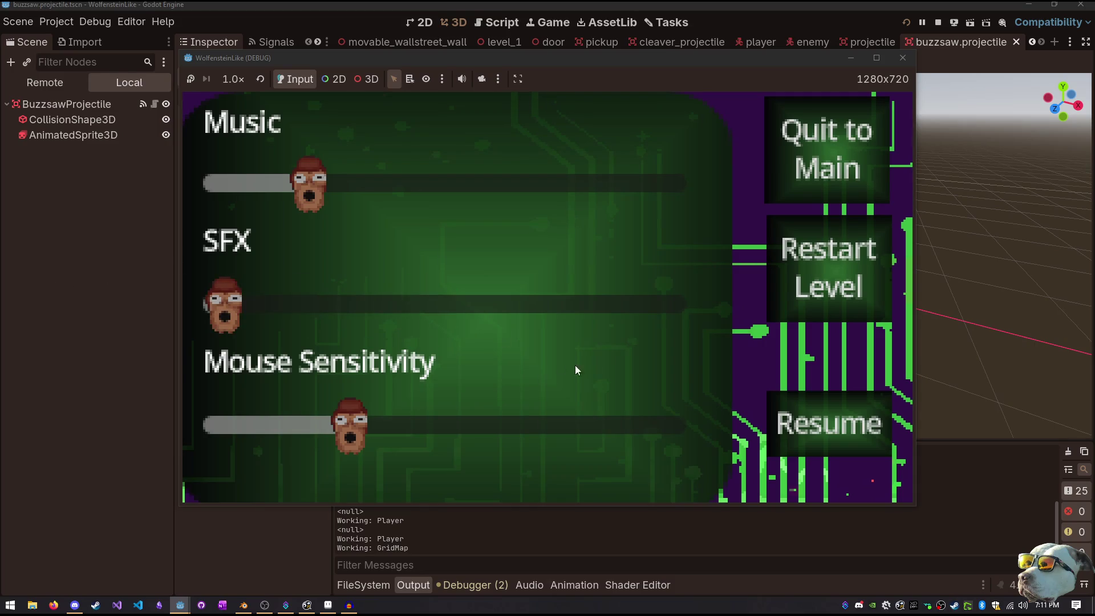
pyautogui.click(771, 402)
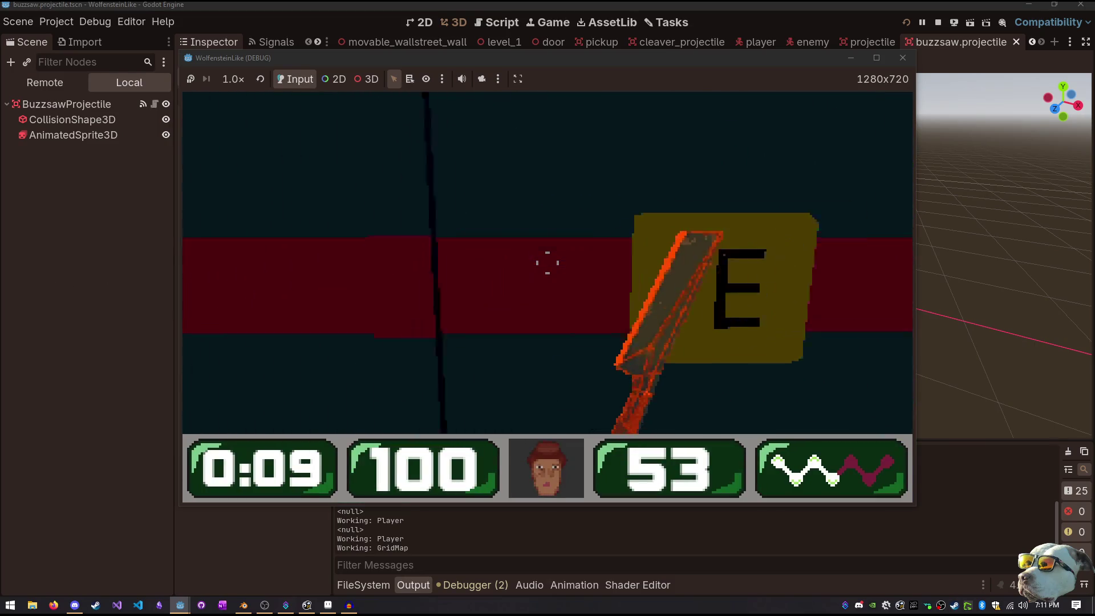
pyautogui.click(547, 262)
pyautogui.click(548, 262)
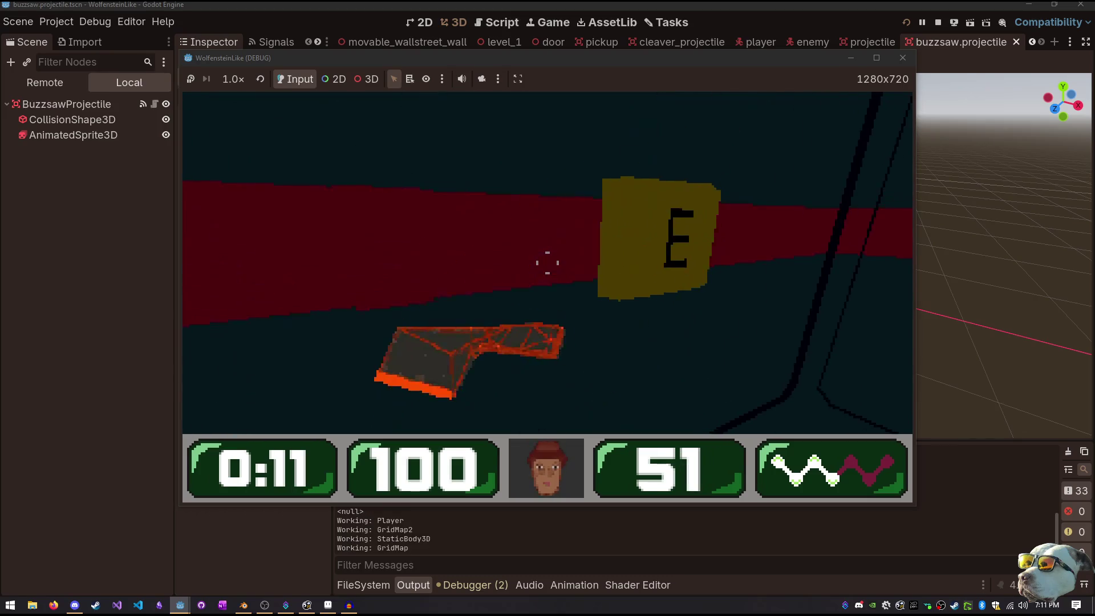
pyautogui.press('w')
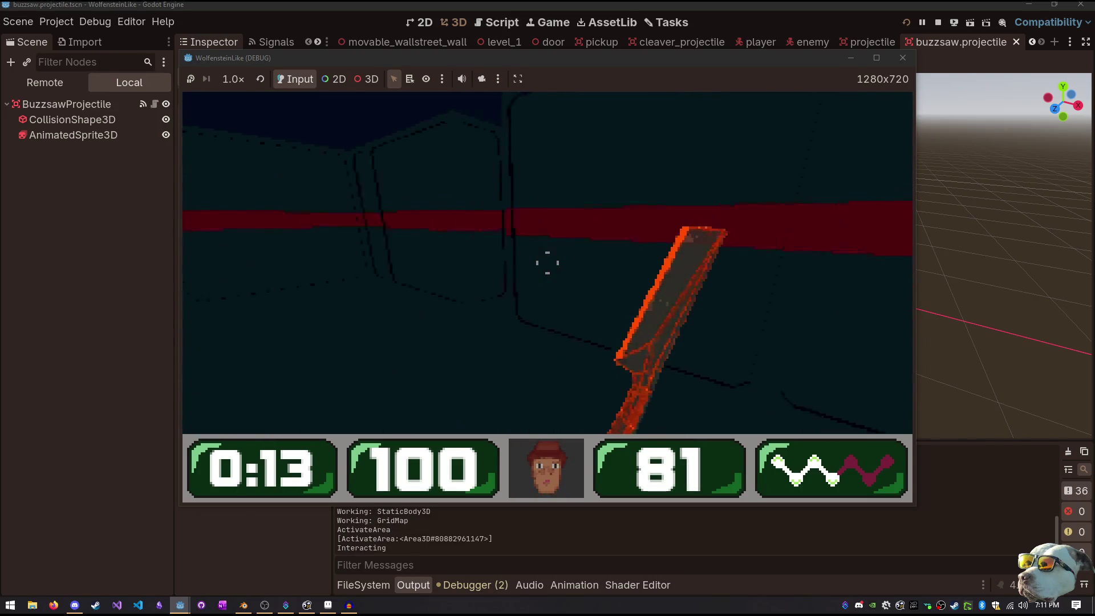
pyautogui.click(547, 262)
pyautogui.click(548, 262)
pyautogui.click(547, 262)
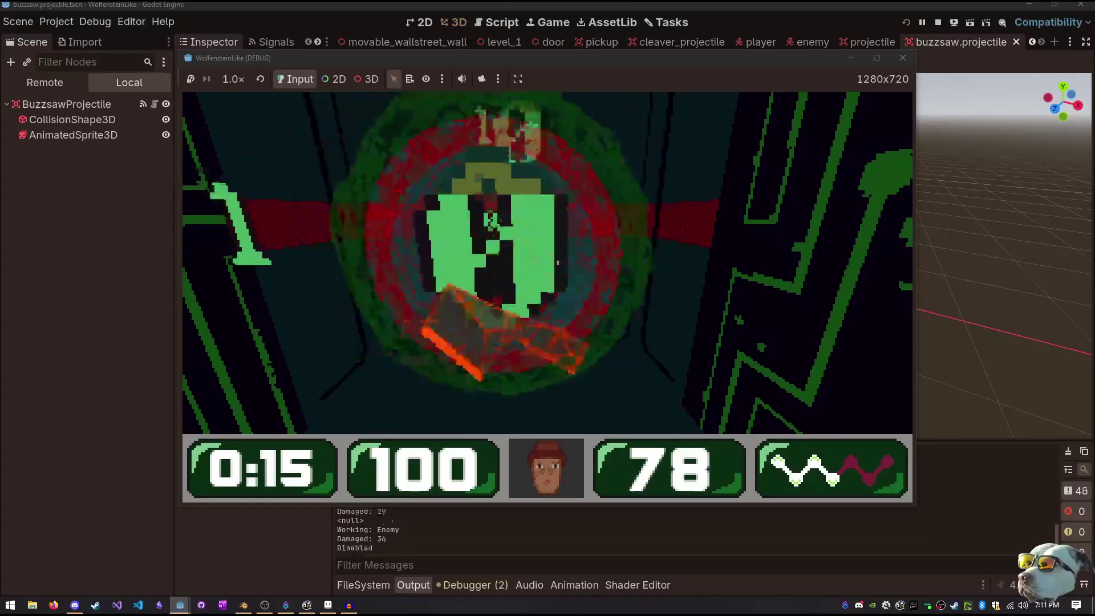
pyautogui.click(548, 263)
pyautogui.click(548, 262)
pyautogui.press('F8')
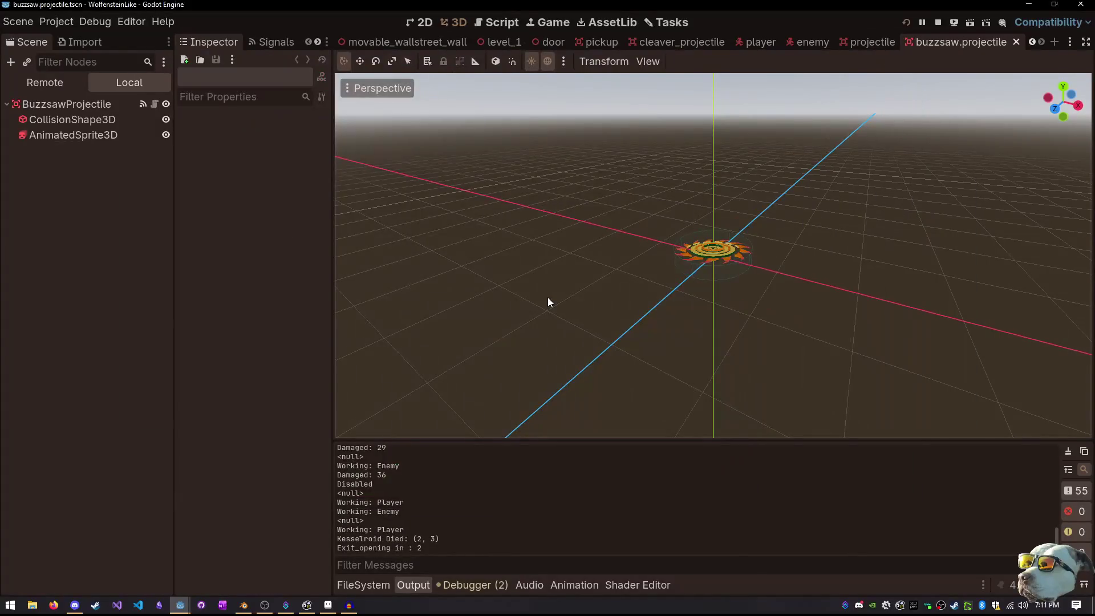
# Open explosion.tscn and set its AudioStreamPlayer3D Bus to SFX
pyautogui.hotkey('shift', 'alt', 'o')
pyautogui.write('explosi')
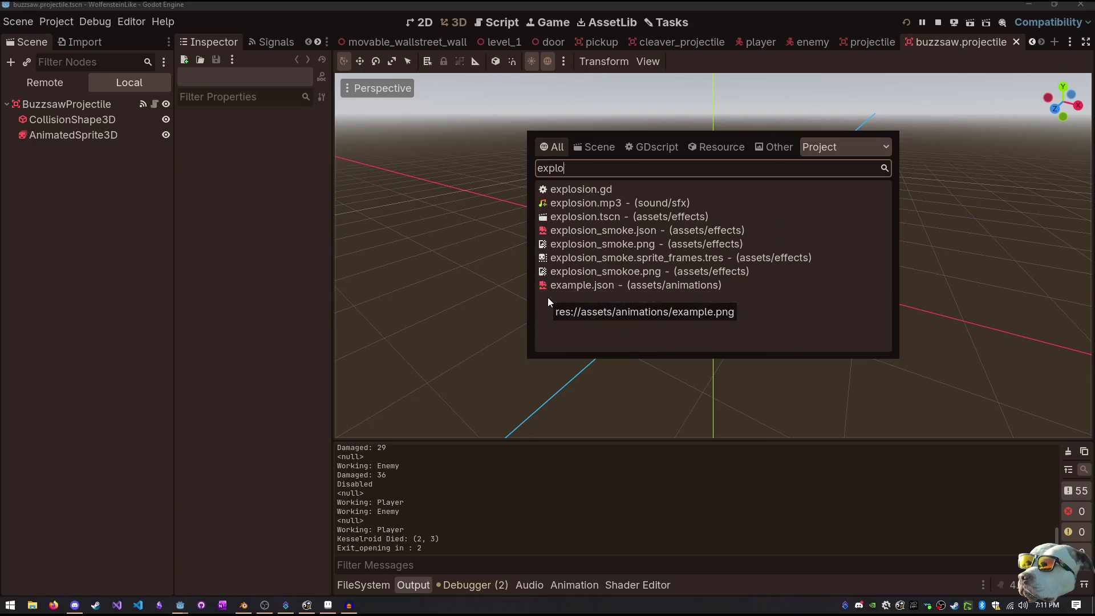
pyautogui.press('Down')
pyautogui.press('Down')
pyautogui.press('Return')
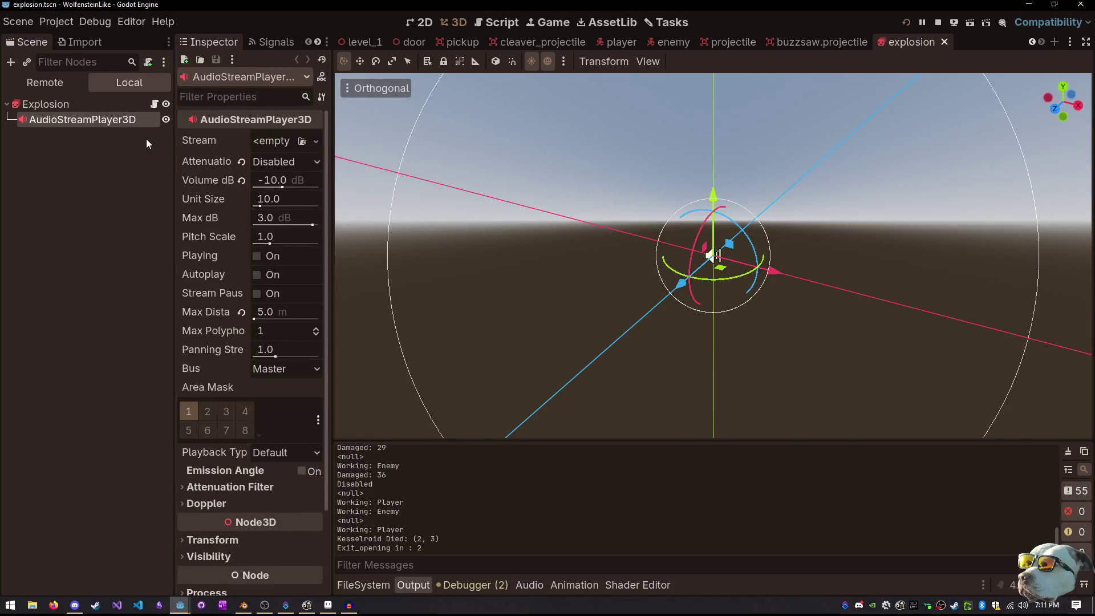
pyautogui.click(285, 369)
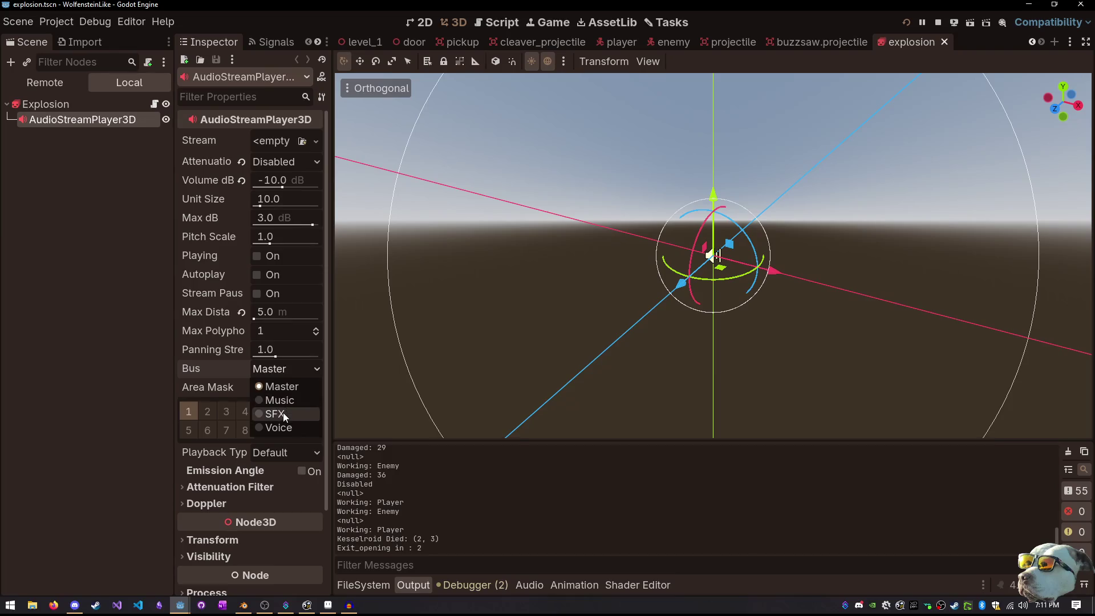
pyautogui.click(283, 414)
# Save, run the game with the Music volume at minimum, and open the door
pyautogui.press('F5')
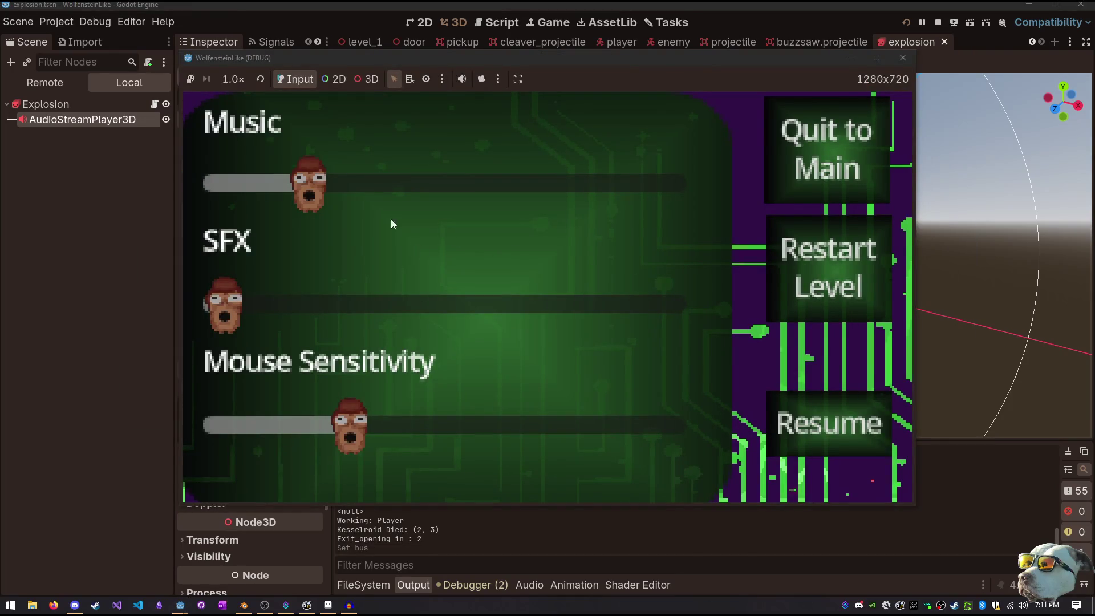
pyautogui.moveTo(308, 183); pyautogui.dragTo(211, 182)
pyautogui.click(802, 435)
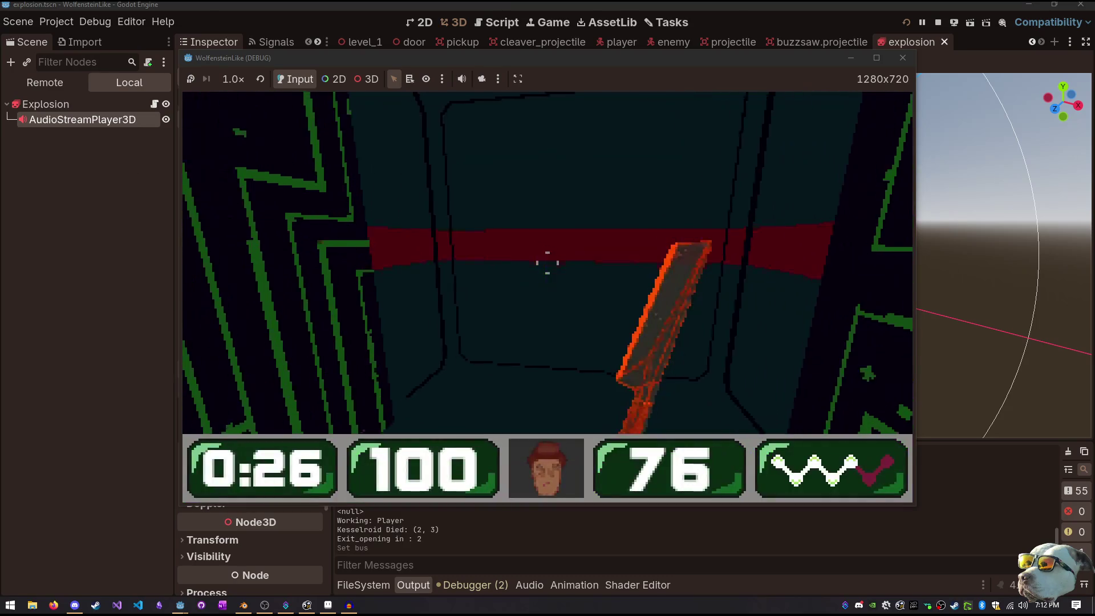
pyautogui.press('w')
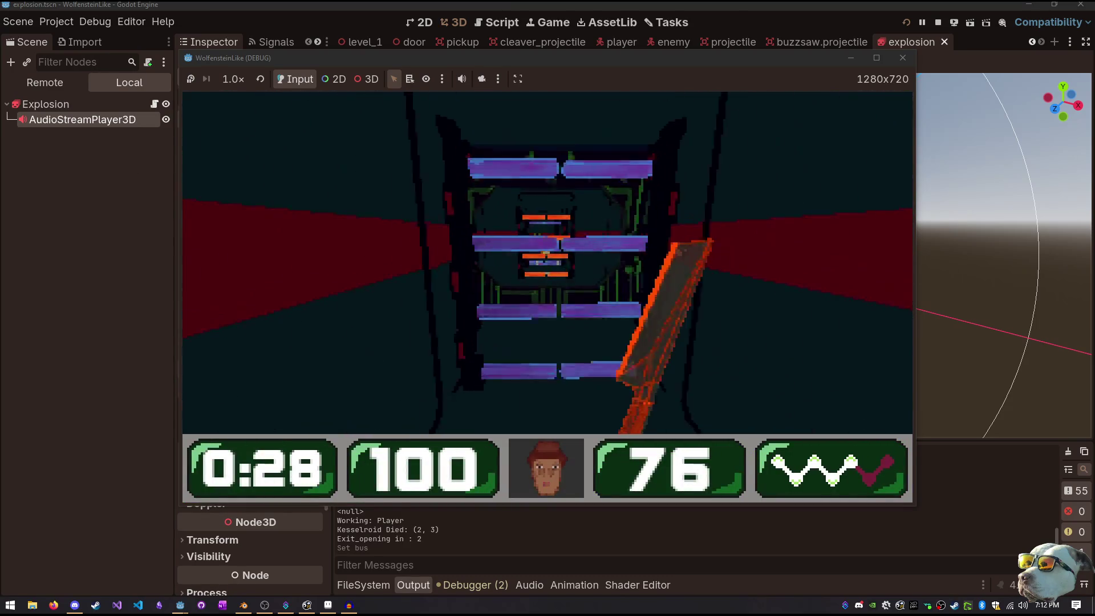
pyautogui.press('e')
pyautogui.press('e')
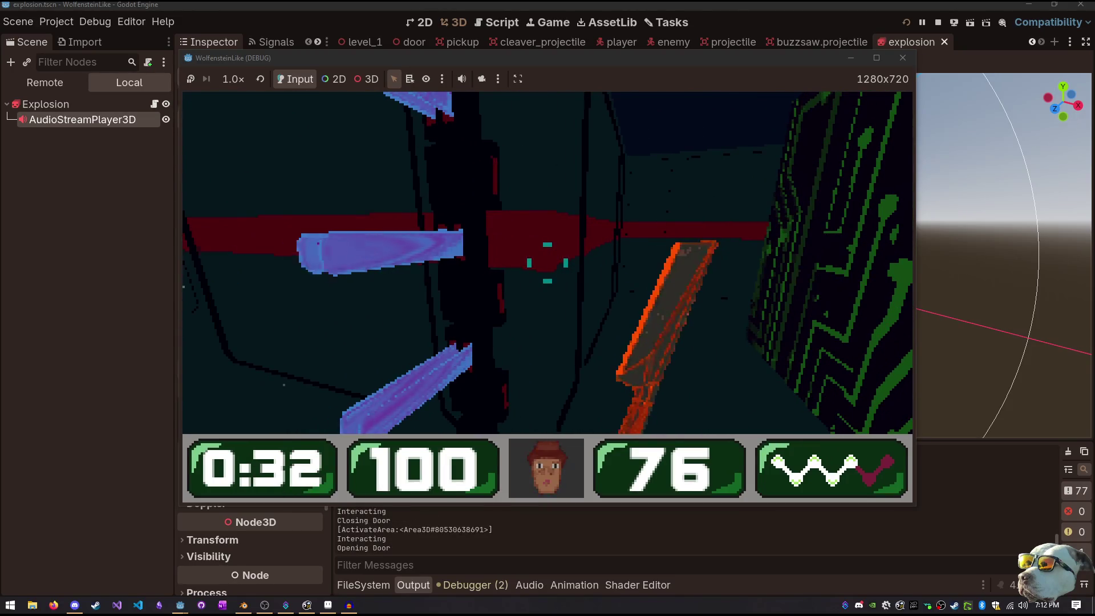
pyautogui.press('e')
# Shoot the enemy behind the door repeatedly to hear the explosions
pyautogui.click(548, 263)
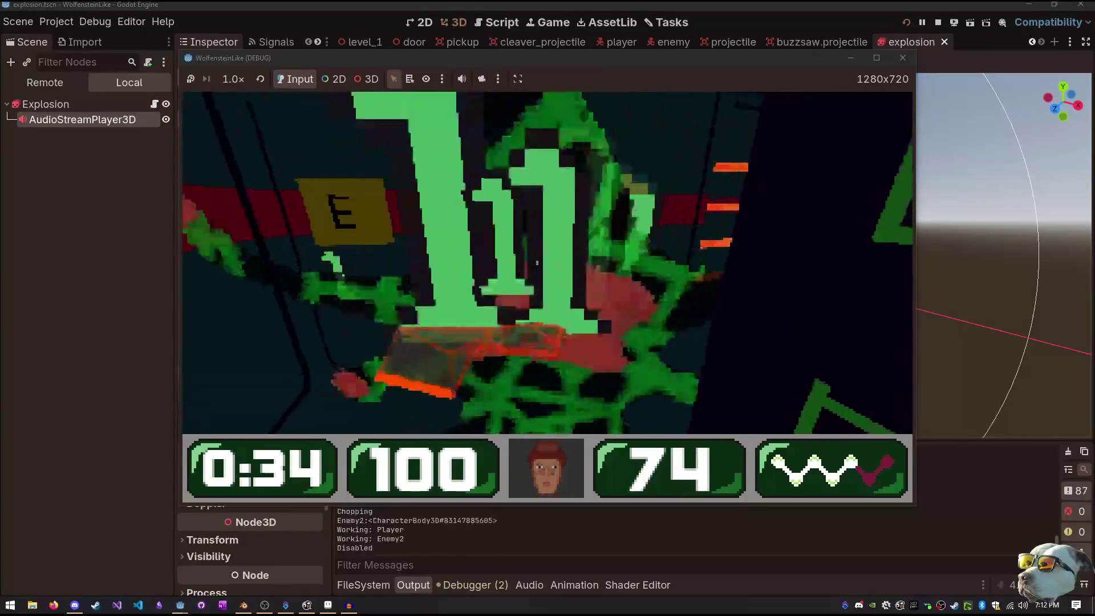
pyautogui.click(548, 262)
pyautogui.click(548, 262)
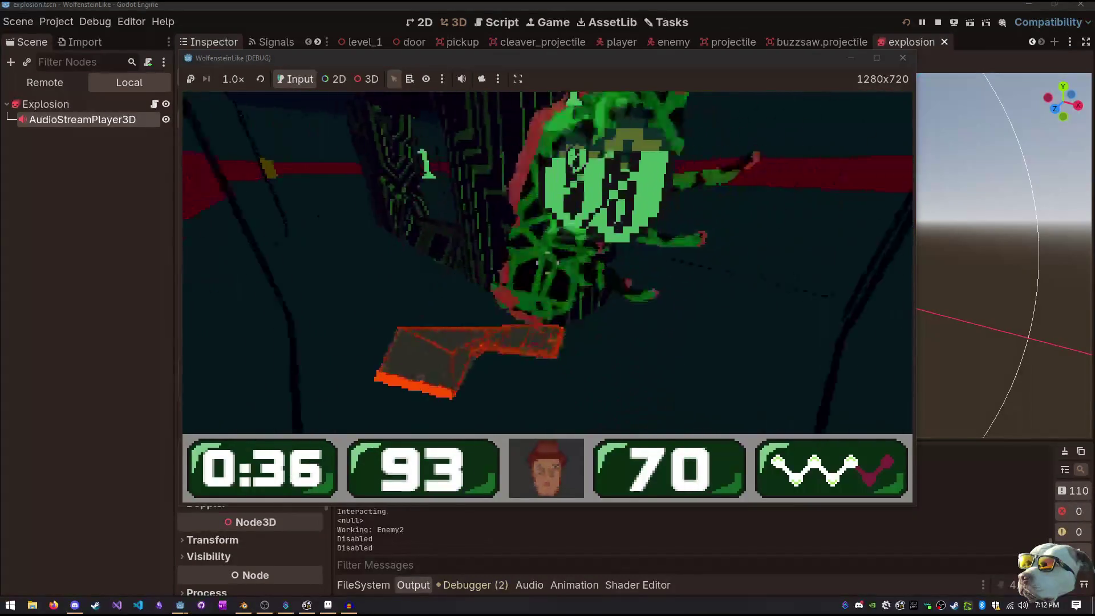
pyautogui.click(547, 262)
pyautogui.click(548, 262)
pyautogui.click(547, 263)
pyautogui.click(548, 262)
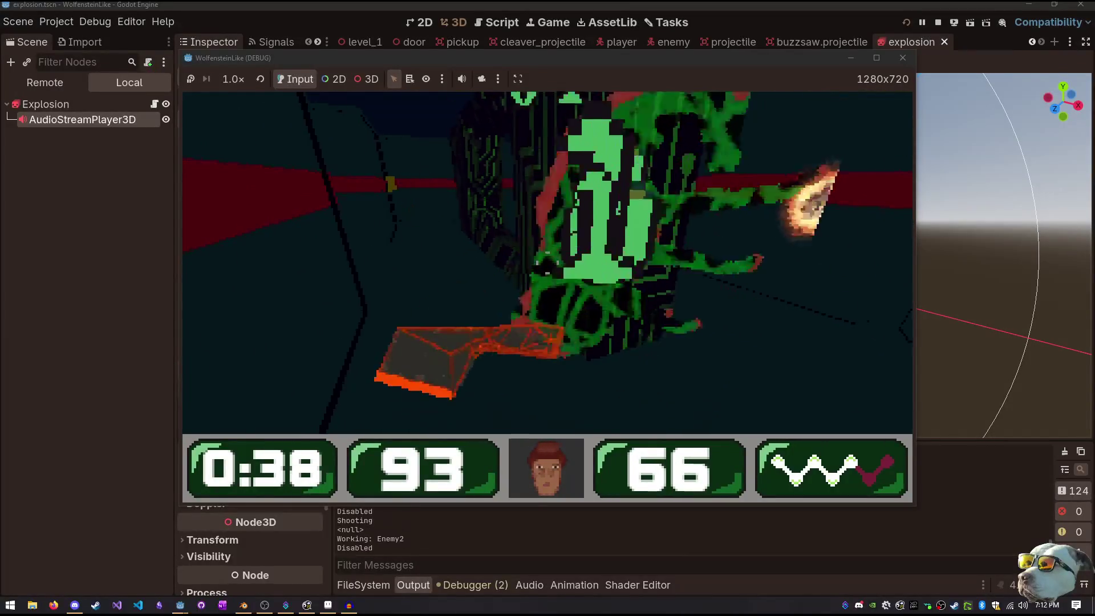
pyautogui.click(547, 263)
pyautogui.click(548, 263)
pyautogui.click(547, 262)
pyautogui.click(548, 262)
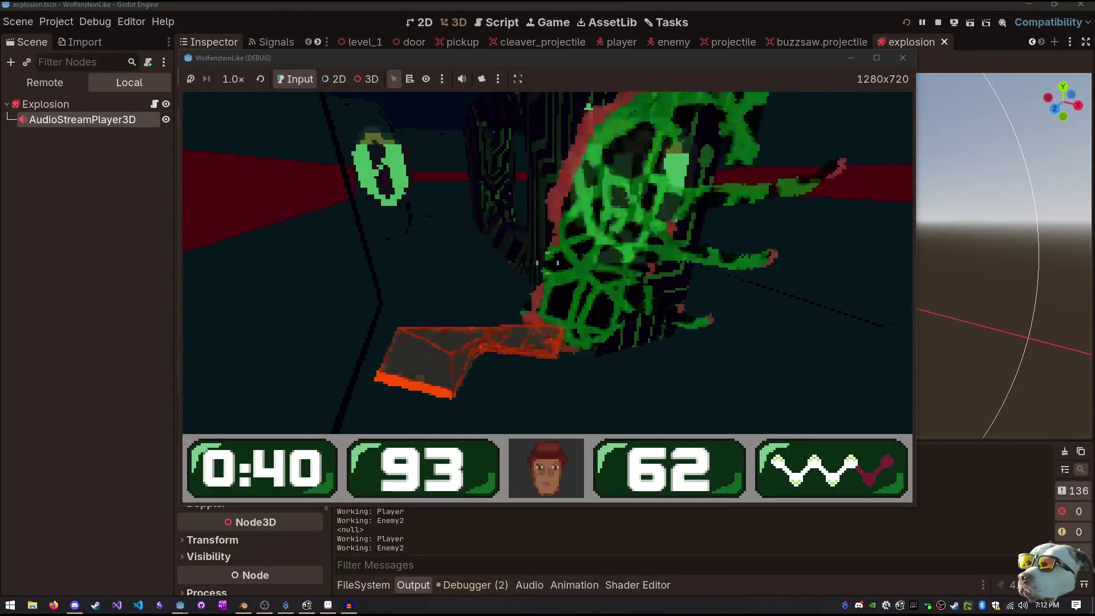
pyautogui.click(548, 262)
pyautogui.click(547, 262)
pyautogui.click(547, 262)
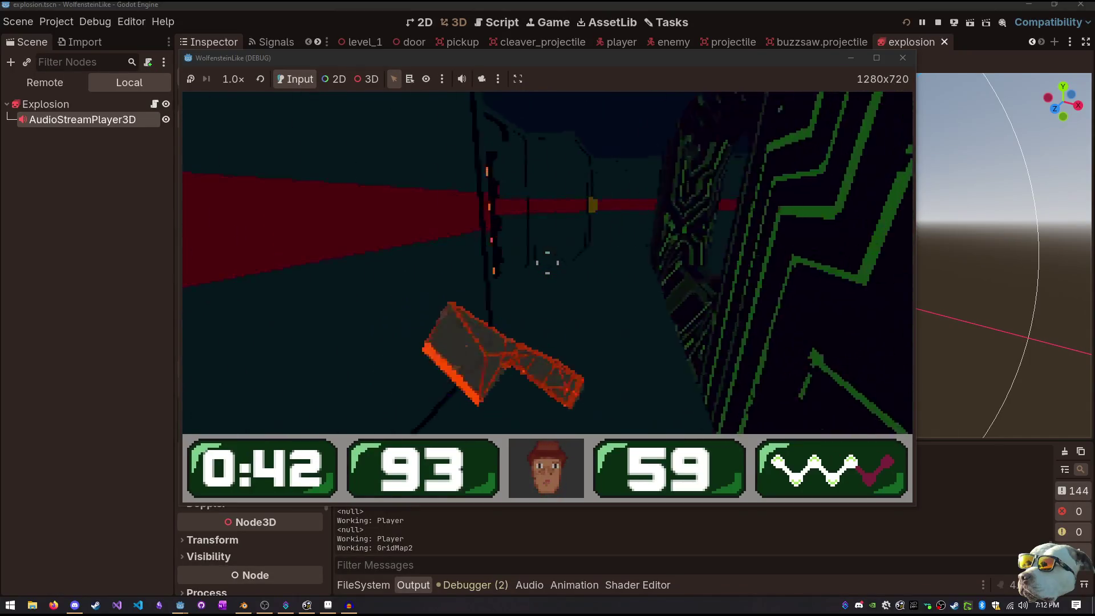
# Advance down the corridor firing at the groups of enemies, then stop the game with F8
pyautogui.press('w')
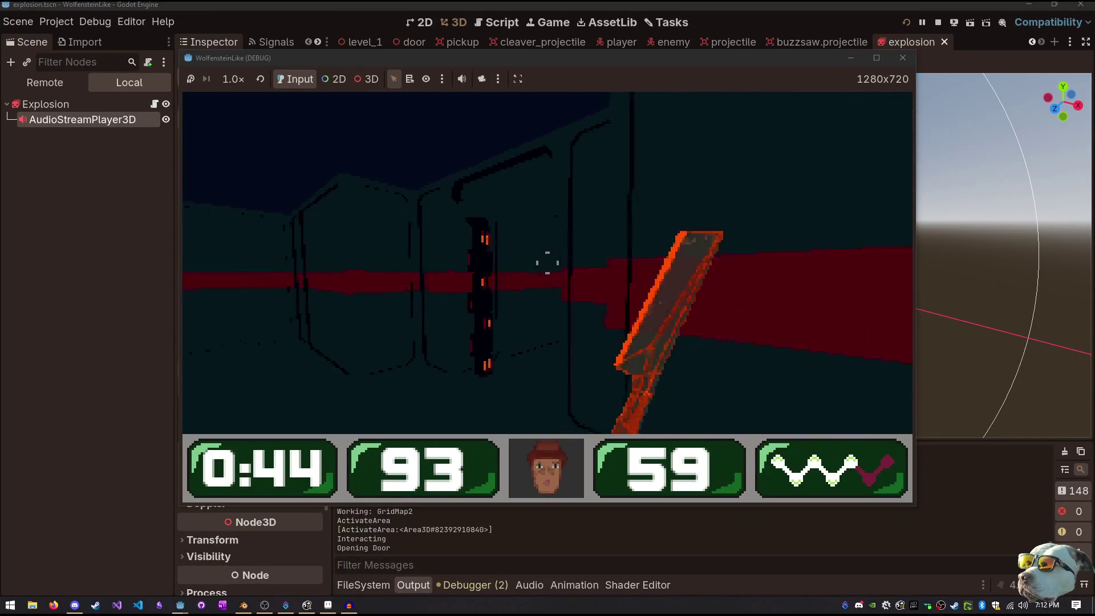
pyautogui.click(548, 262)
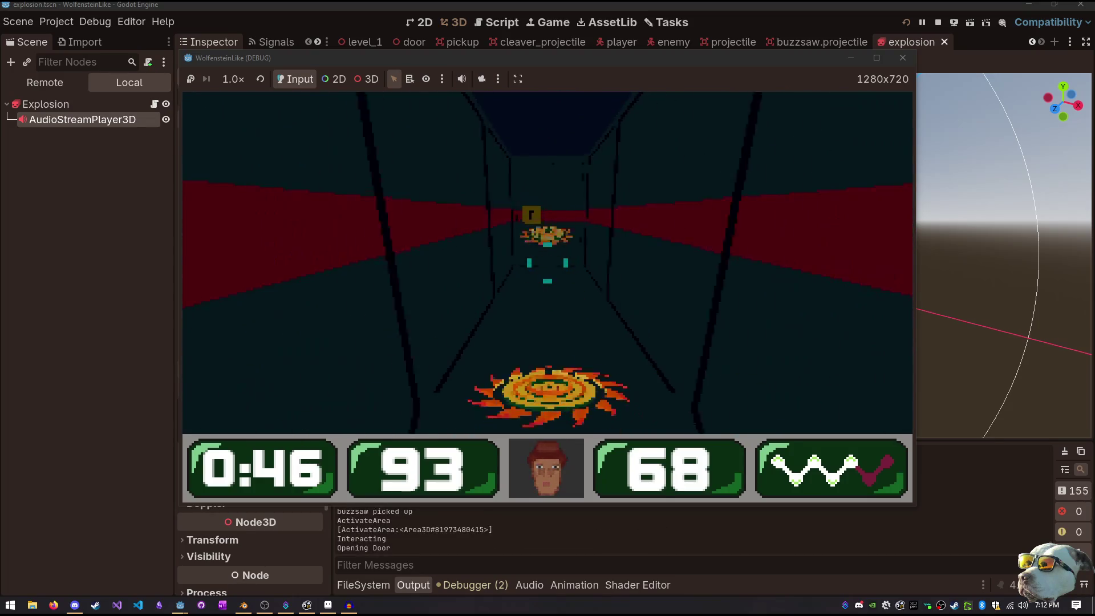
pyautogui.click(548, 263)
pyautogui.click(548, 262)
pyautogui.click(547, 262)
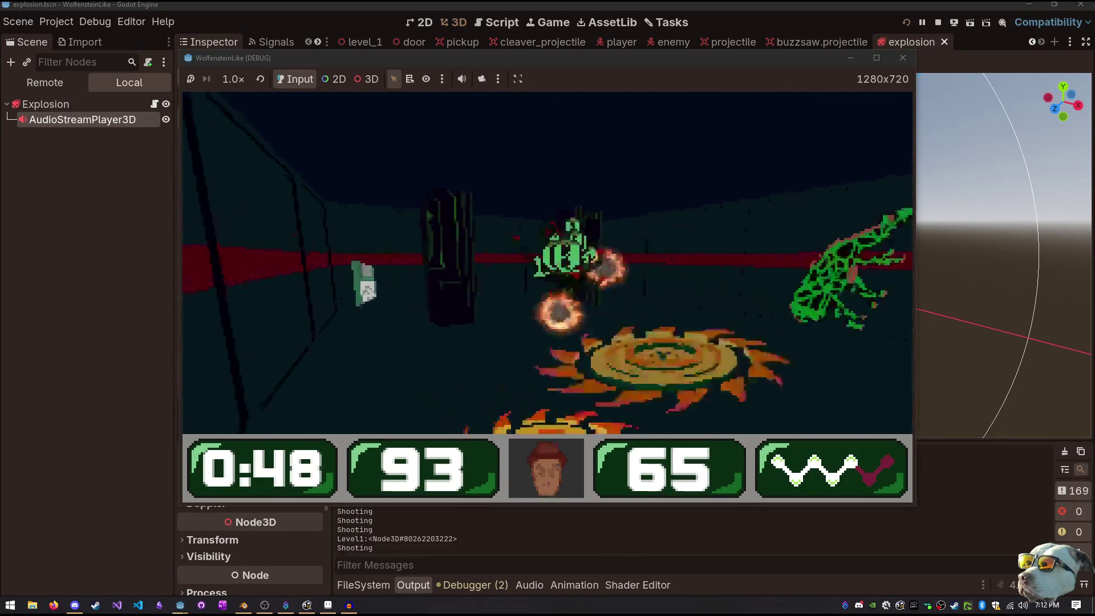
pyautogui.click(548, 263)
pyautogui.click(547, 263)
pyautogui.click(548, 262)
pyautogui.click(548, 262)
pyautogui.click(548, 262)
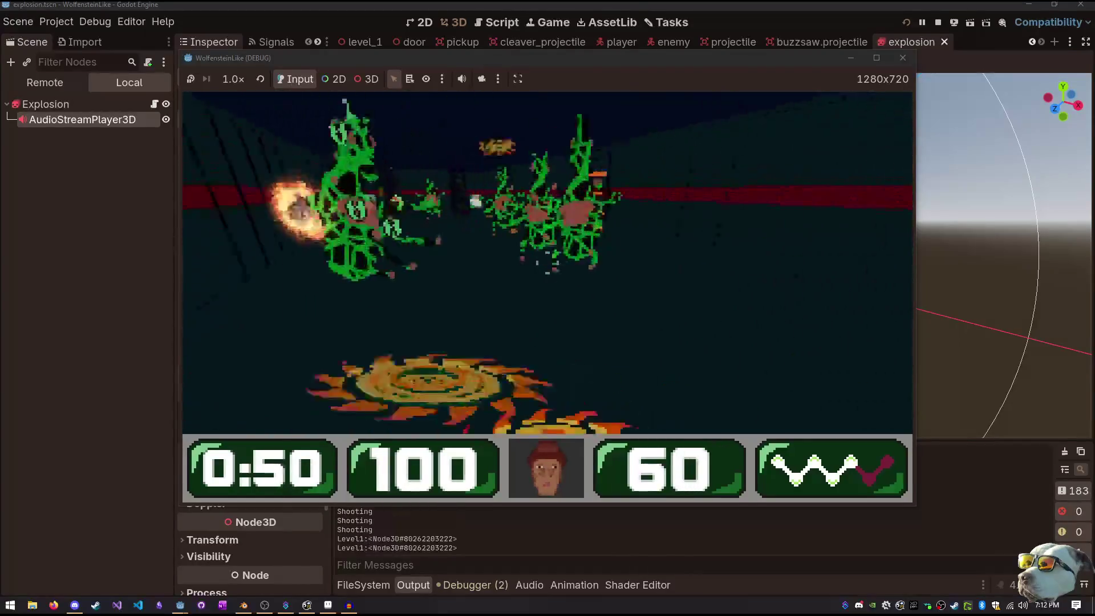
pyautogui.click(548, 262)
pyautogui.click(548, 262)
pyautogui.click(547, 262)
pyautogui.click(547, 262)
pyautogui.click(547, 263)
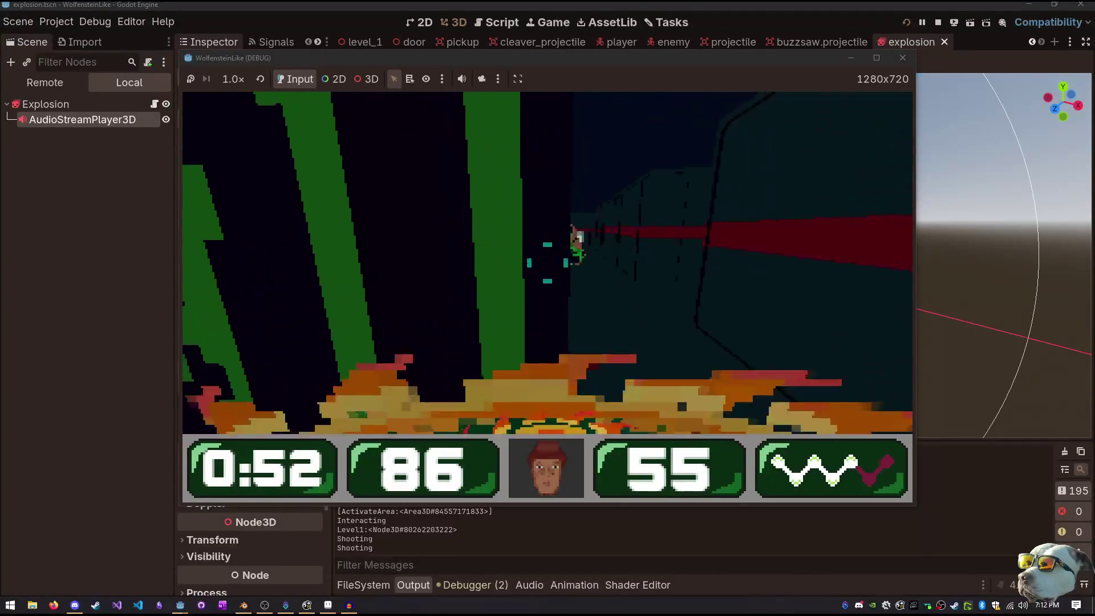
pyautogui.click(547, 263)
pyautogui.click(547, 262)
pyautogui.click(548, 263)
pyautogui.click(548, 262)
pyautogui.click(547, 262)
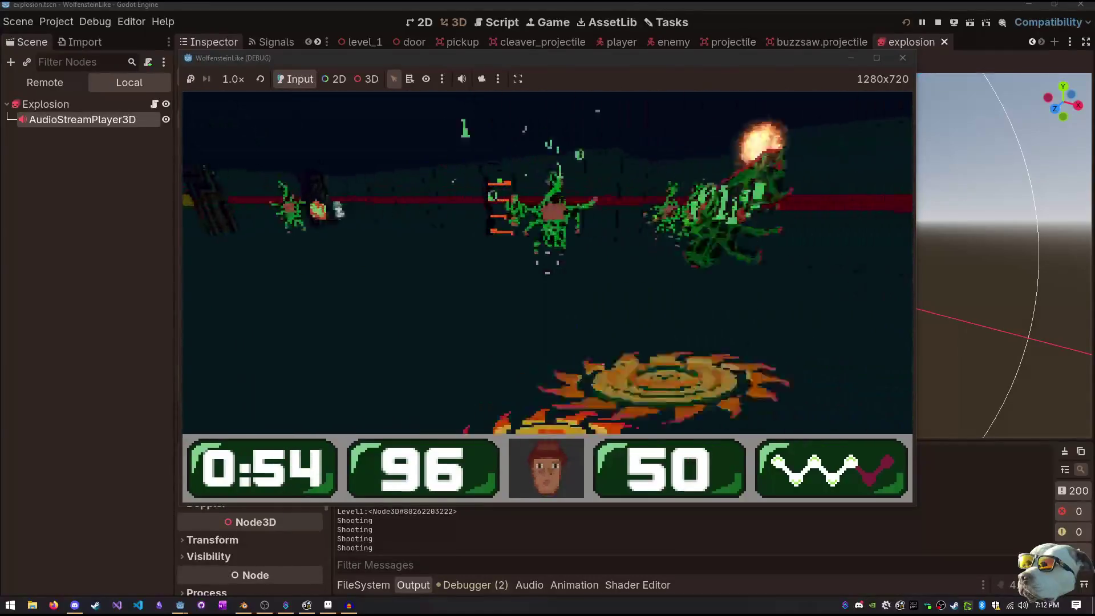
pyautogui.click(548, 262)
pyautogui.click(547, 262)
pyautogui.click(548, 262)
pyautogui.click(548, 262)
pyautogui.click(548, 262)
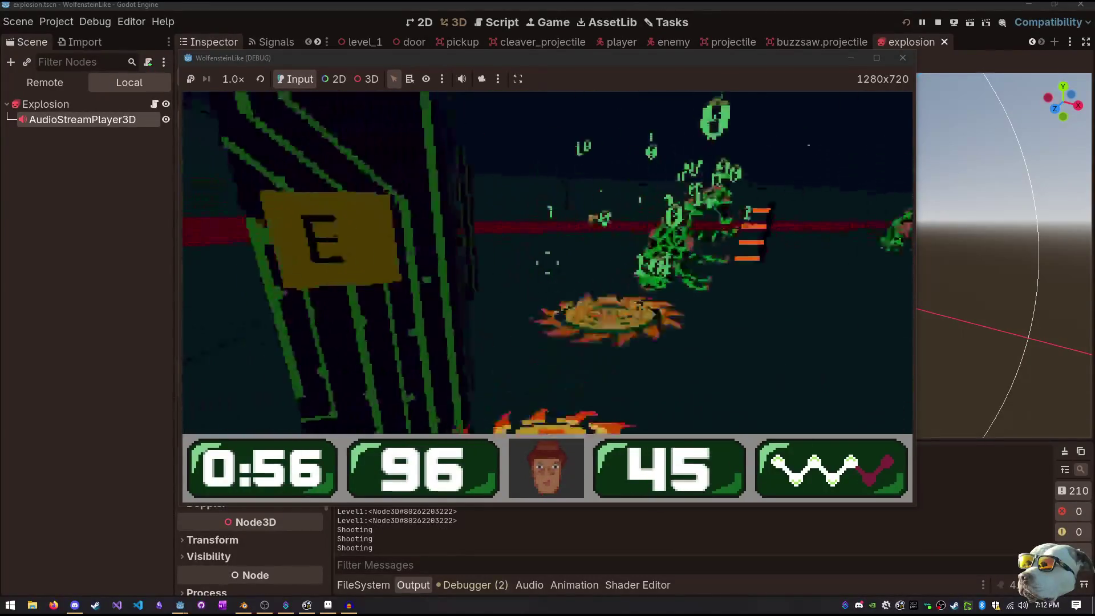
pyautogui.click(547, 262)
pyautogui.click(547, 262)
pyautogui.click(547, 262)
pyautogui.click(547, 262)
pyautogui.click(547, 262)
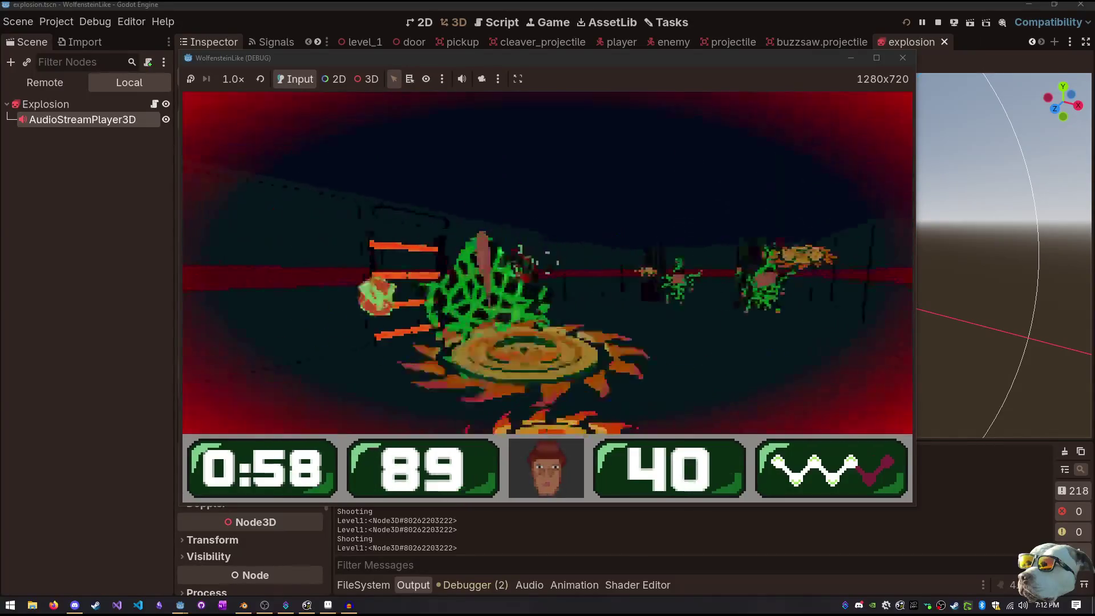
pyautogui.click(547, 262)
pyautogui.click(547, 263)
pyautogui.click(548, 263)
pyautogui.click(548, 262)
pyautogui.click(548, 262)
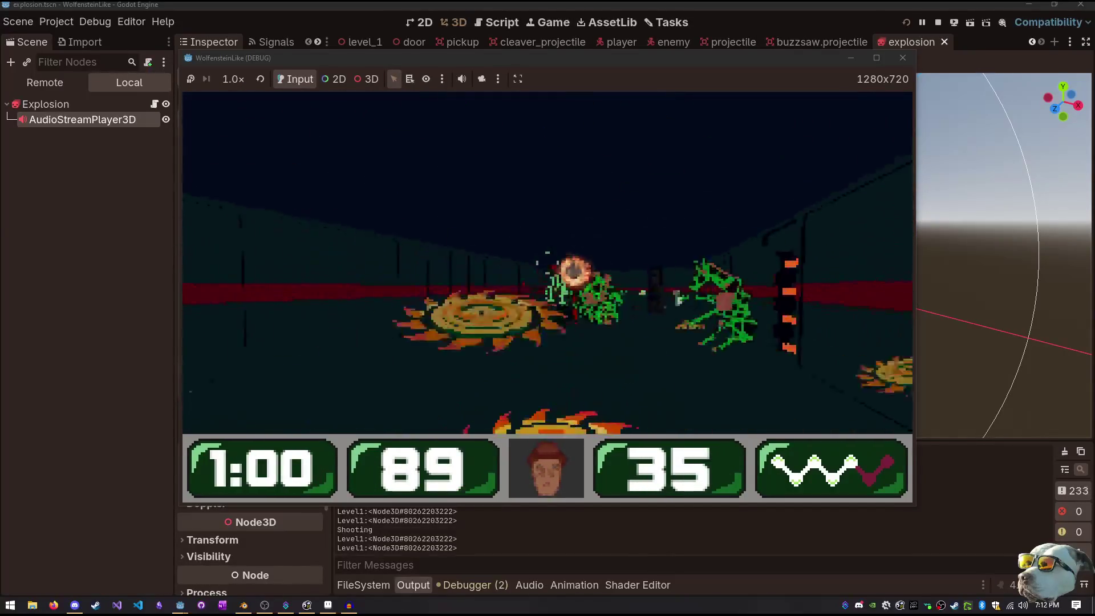
pyautogui.click(547, 263)
pyautogui.click(548, 262)
pyautogui.click(548, 263)
pyautogui.click(547, 262)
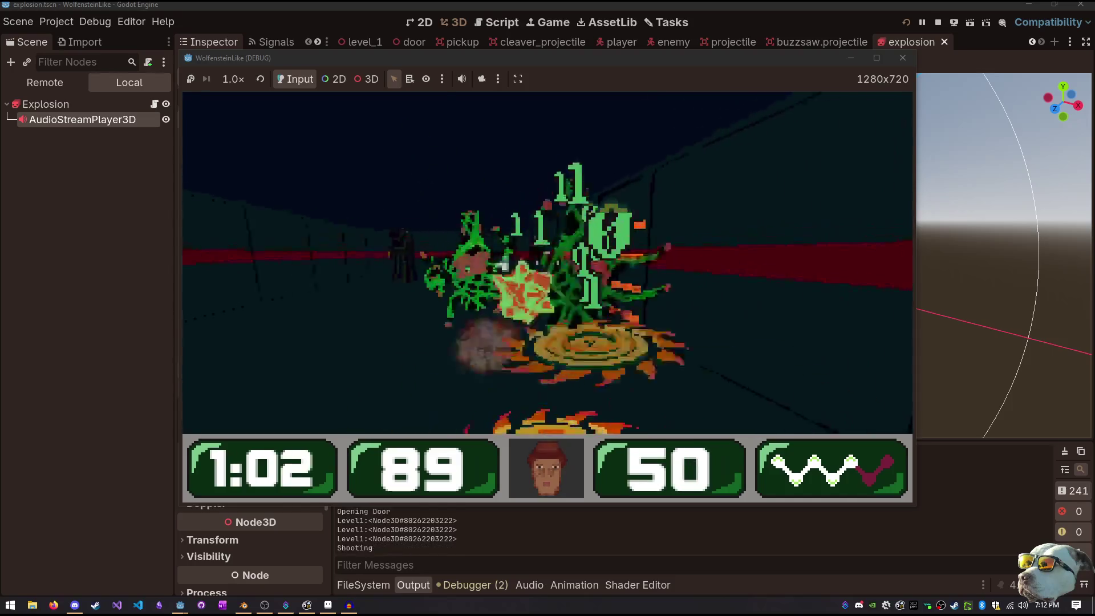
pyautogui.click(548, 262)
pyautogui.click(547, 263)
pyautogui.click(548, 263)
pyautogui.click(548, 262)
pyautogui.click(548, 263)
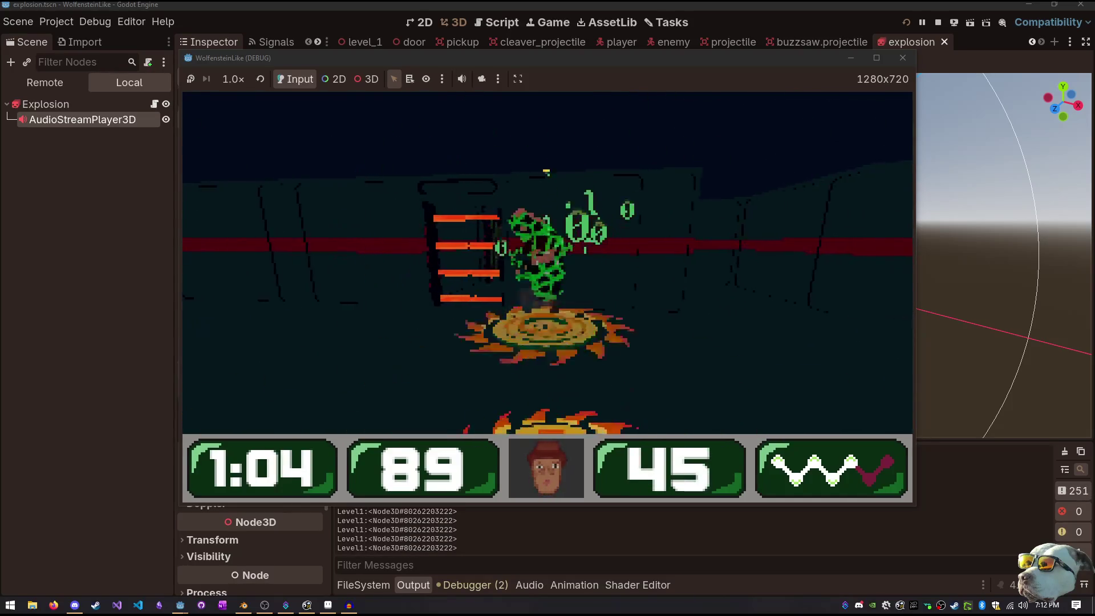
pyautogui.click(547, 262)
pyautogui.press('F8')
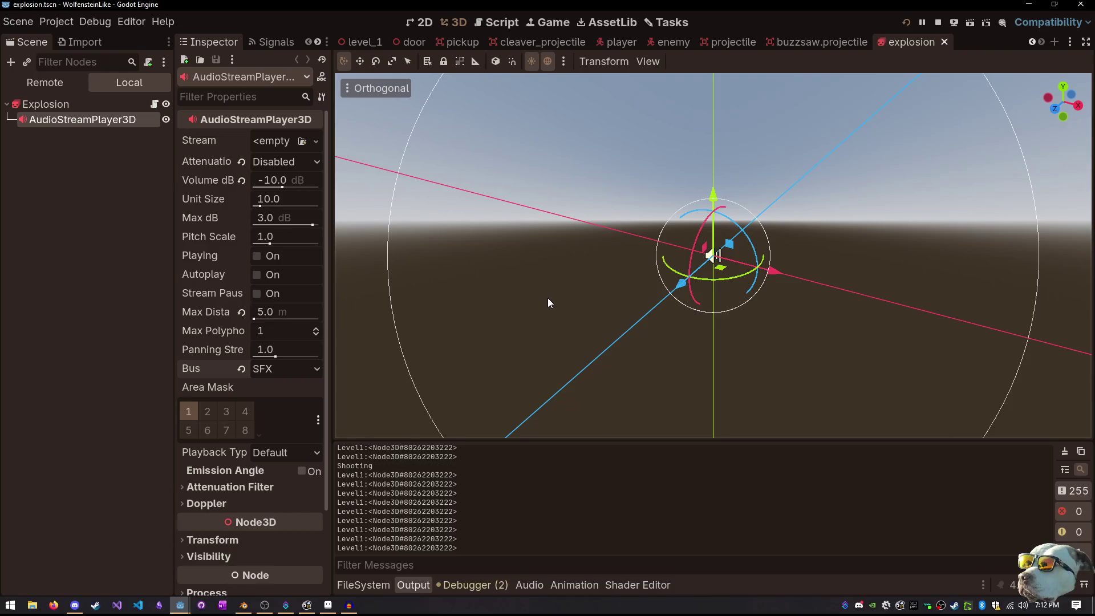
# Search 'snot' in Quick Open and open snotball.projectile.tscn
pyautogui.hotkey('shift', 'alt', 'o')
pyautogui.write('explosi')
pyautogui.hotkey('ctrl', 'a')
pyautogui.write('snot')
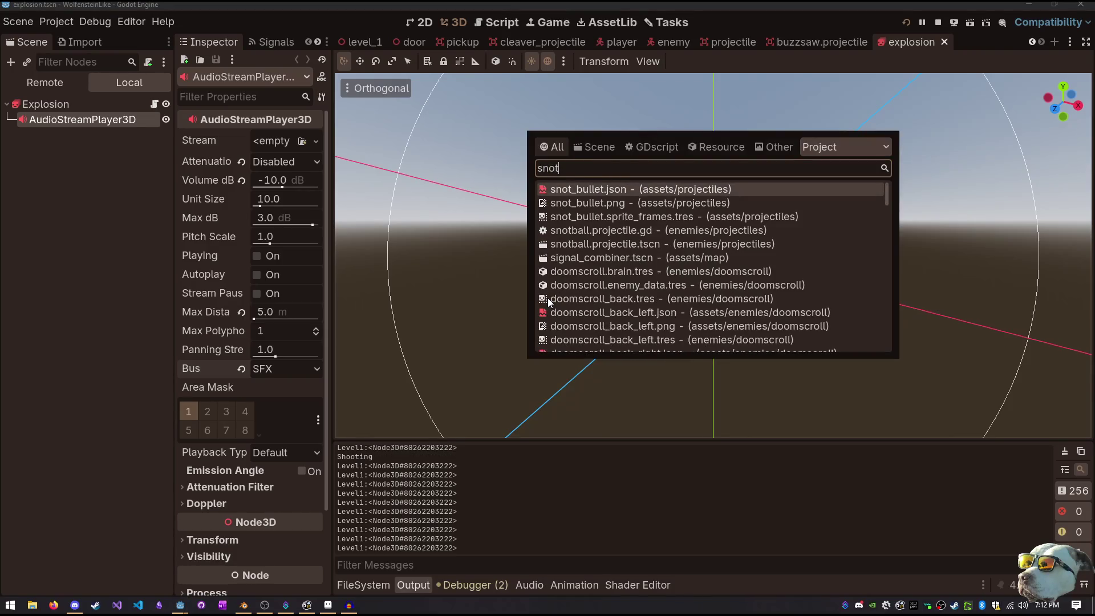
pyautogui.press('Down')
pyautogui.press('Down')
pyautogui.press('Down')
pyautogui.press('Return')
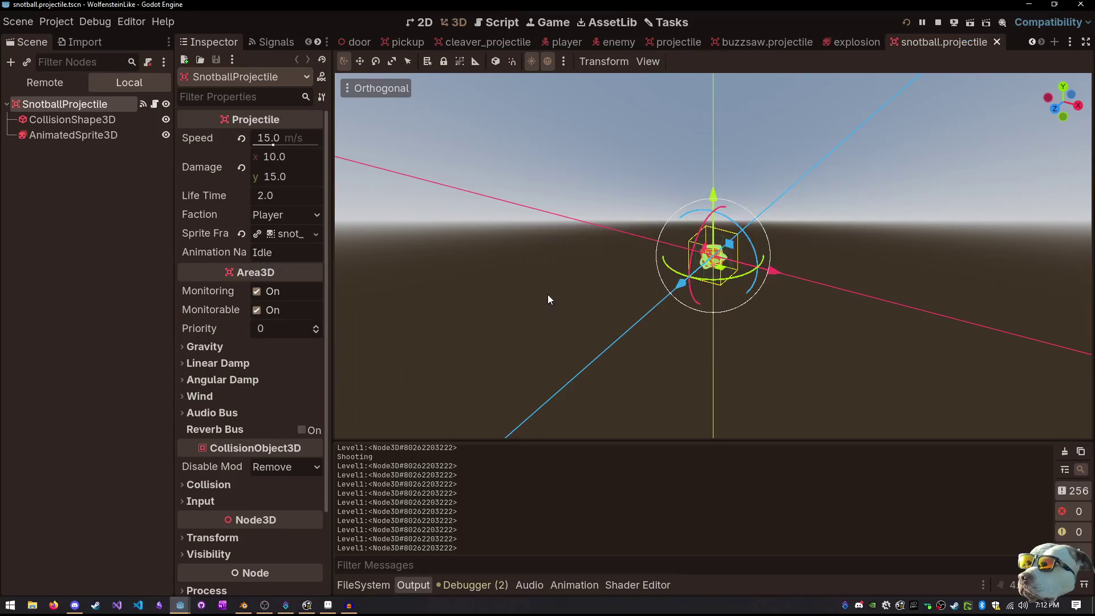
# Load the snotball scene file into the inspector, then return to the explosion scene tab
pyautogui.hotkey('shift', 'alt', 'o')
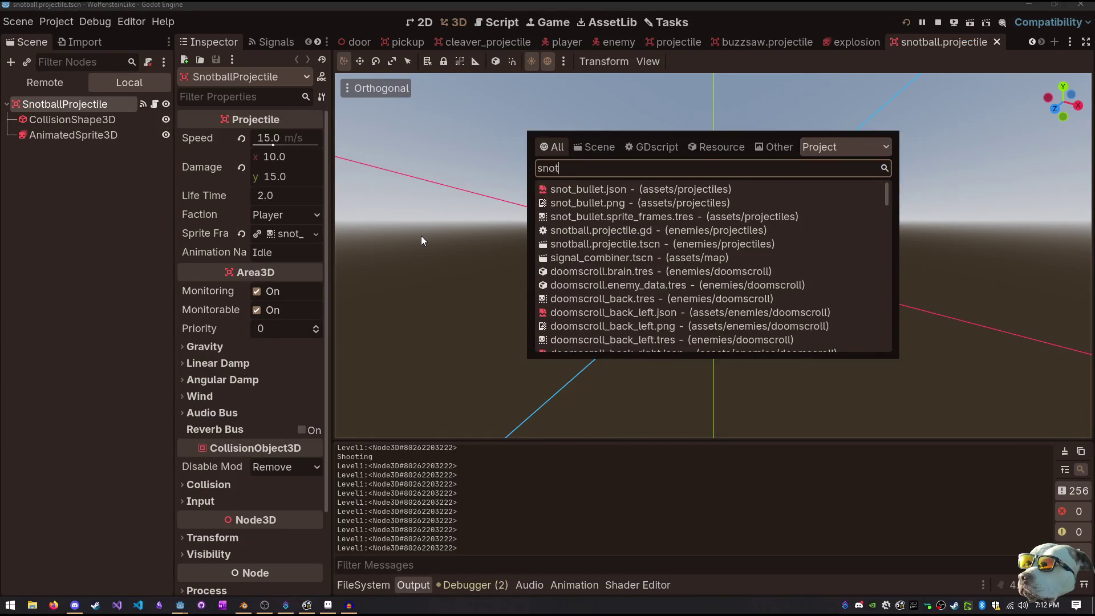
pyautogui.press('Down')
pyautogui.press('Down')
pyautogui.press('Down')
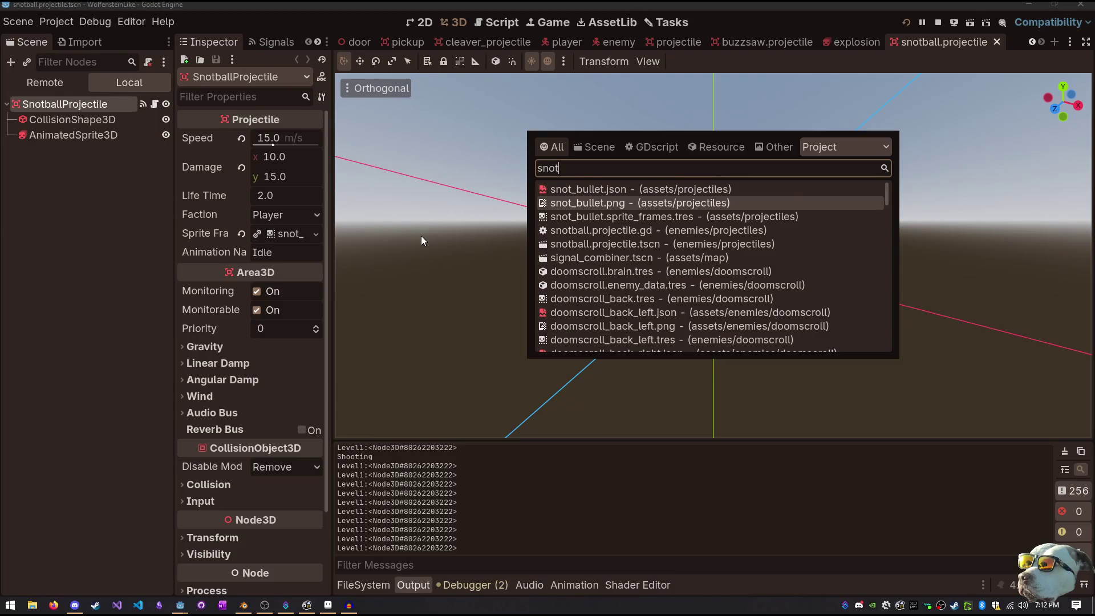
pyautogui.press('Return')
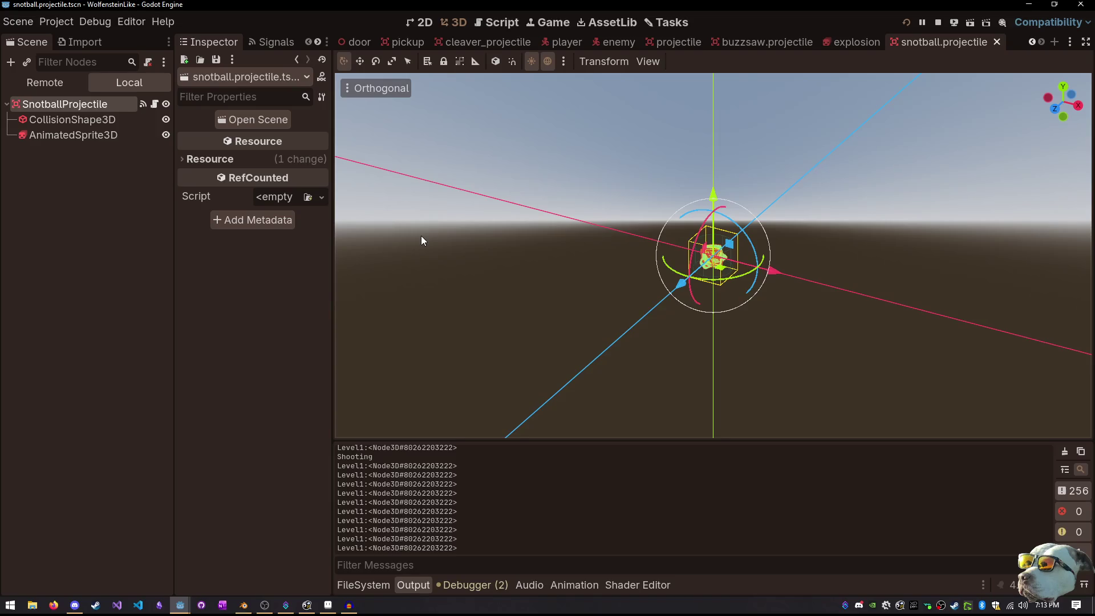
pyautogui.click(829, 46)
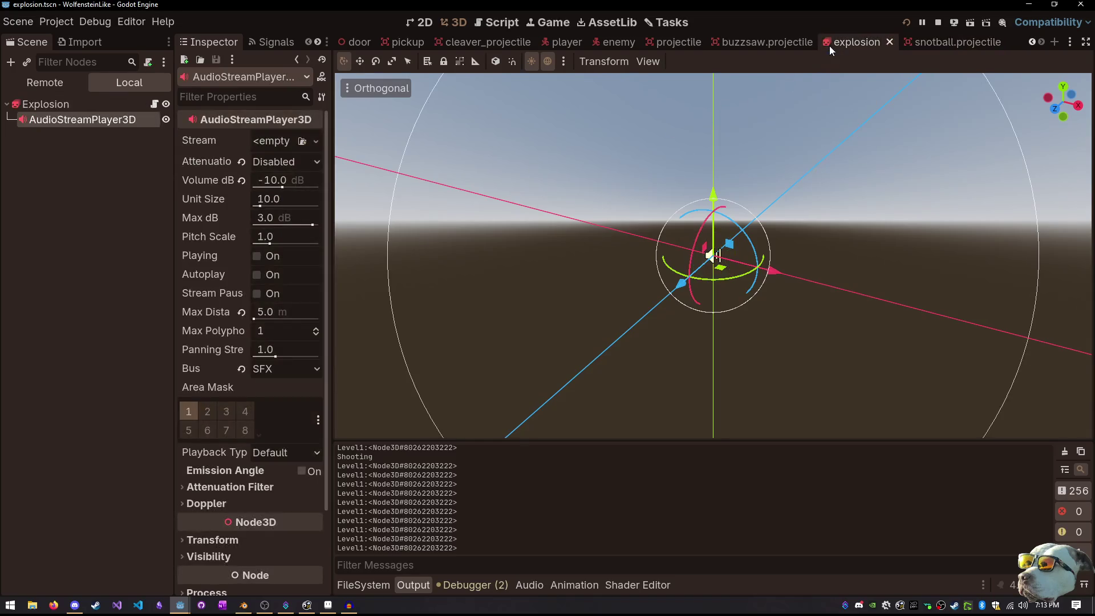
pyautogui.hotkey('alt', 'Tab')
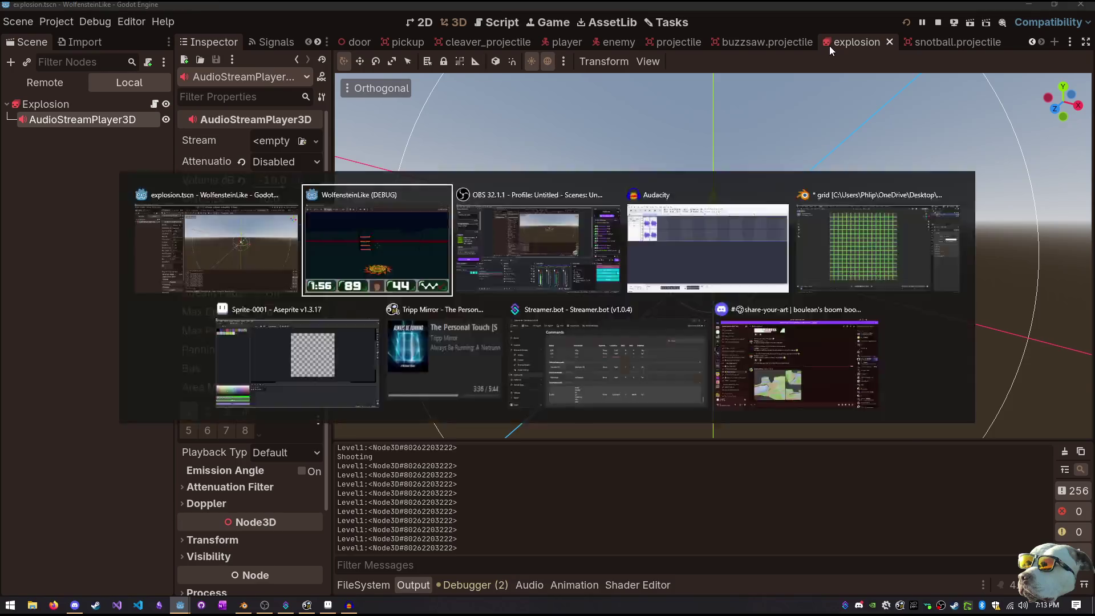
pyautogui.click(548, 262)
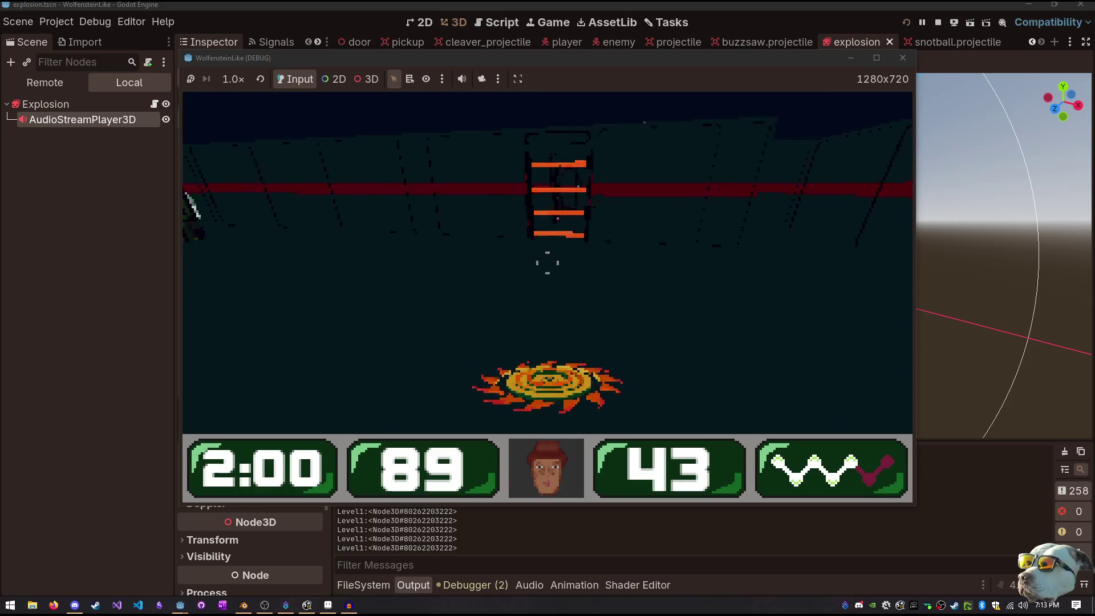
pyautogui.click(547, 263)
pyautogui.click(548, 262)
pyautogui.click(547, 262)
pyautogui.click(547, 262)
pyautogui.click(548, 262)
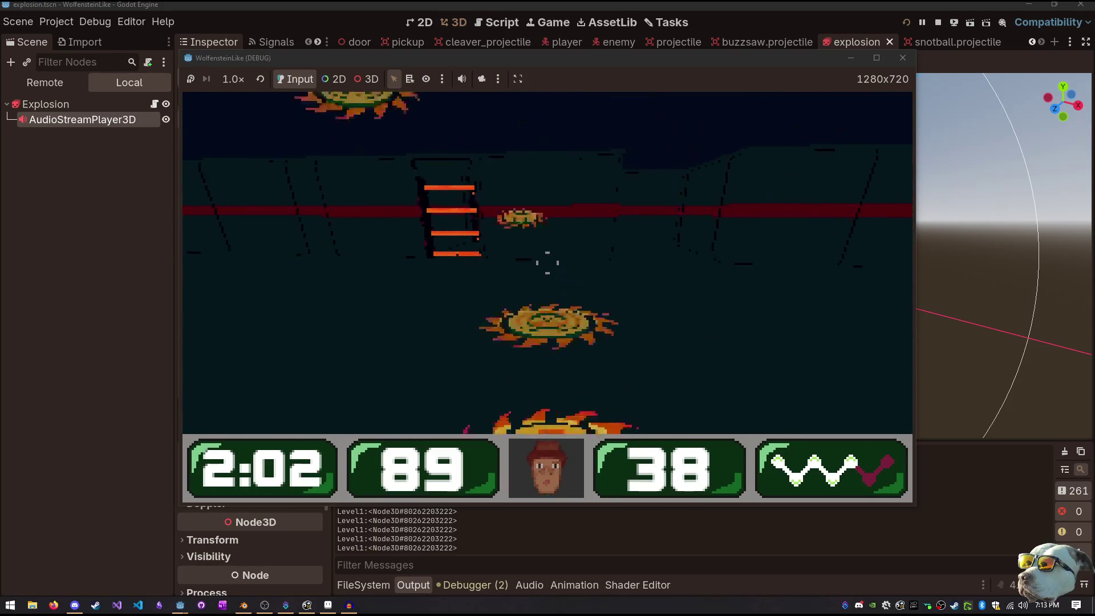
pyautogui.click(547, 262)
pyautogui.click(548, 262)
pyautogui.click(548, 262)
pyautogui.click(547, 262)
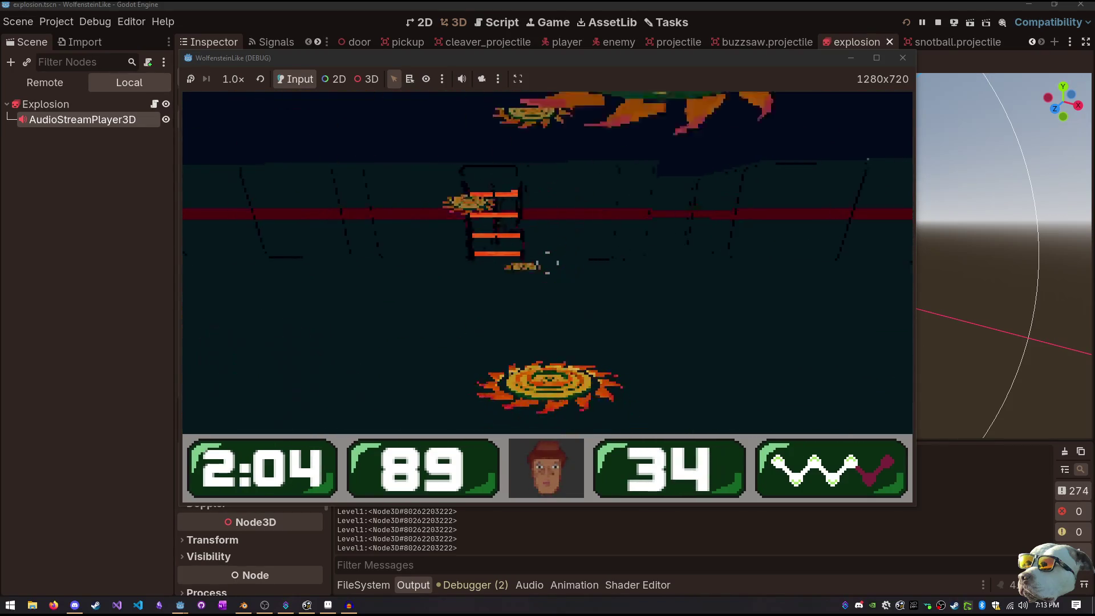
pyautogui.press('F8')
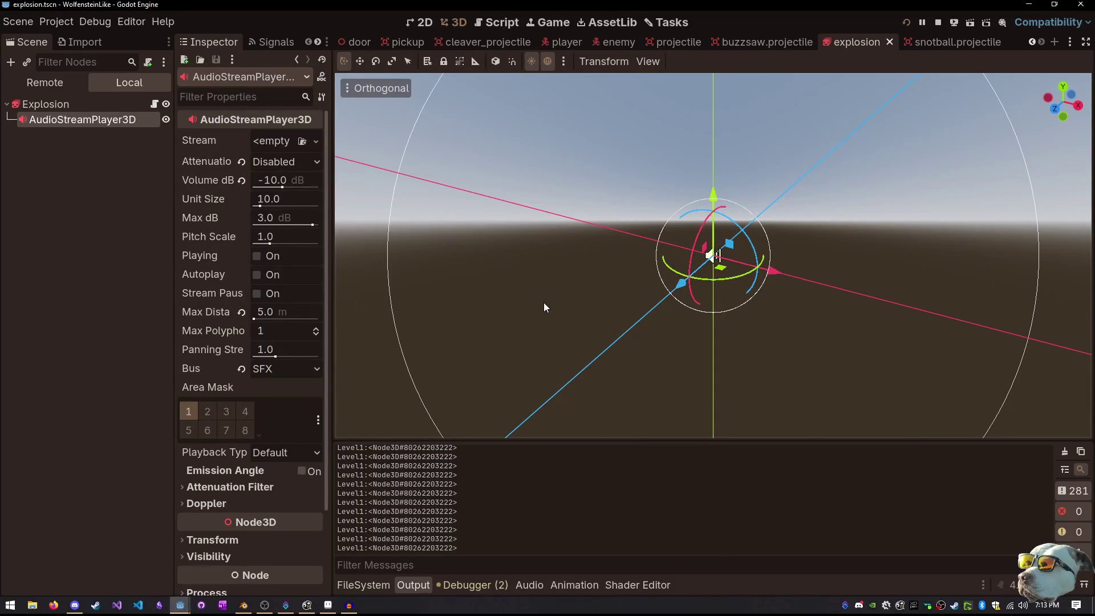
# Search 'buzz' in Quick Open and open buzzsaw.projectile.gd
pyautogui.hotkey('shift', 'alt', 'o')
pyautogui.write('snot')
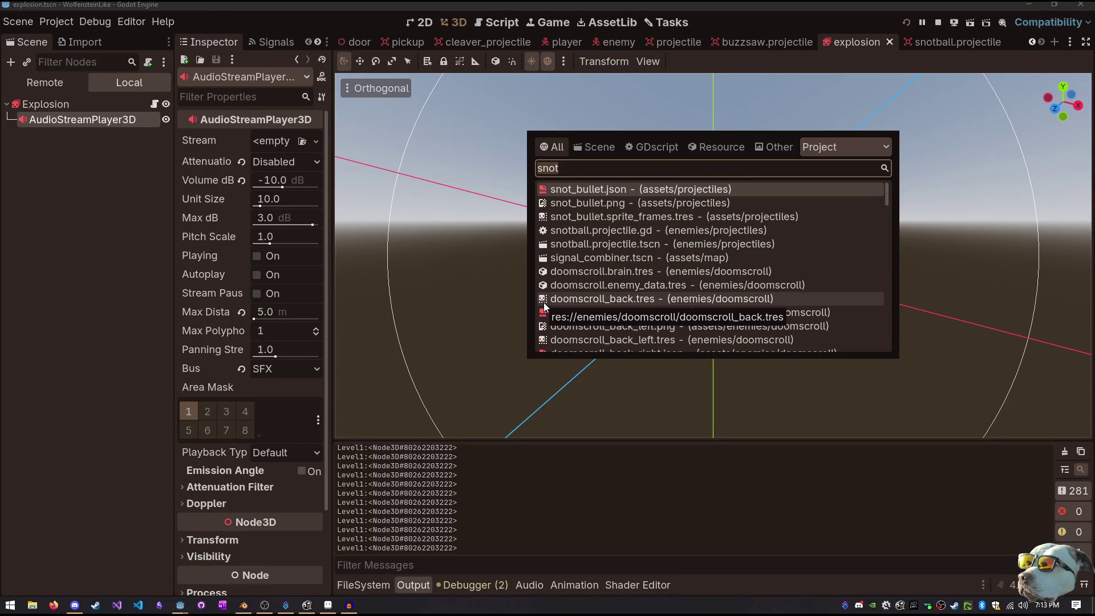
pyautogui.hotkey('ctrl', 'a')
pyautogui.write('buzz')
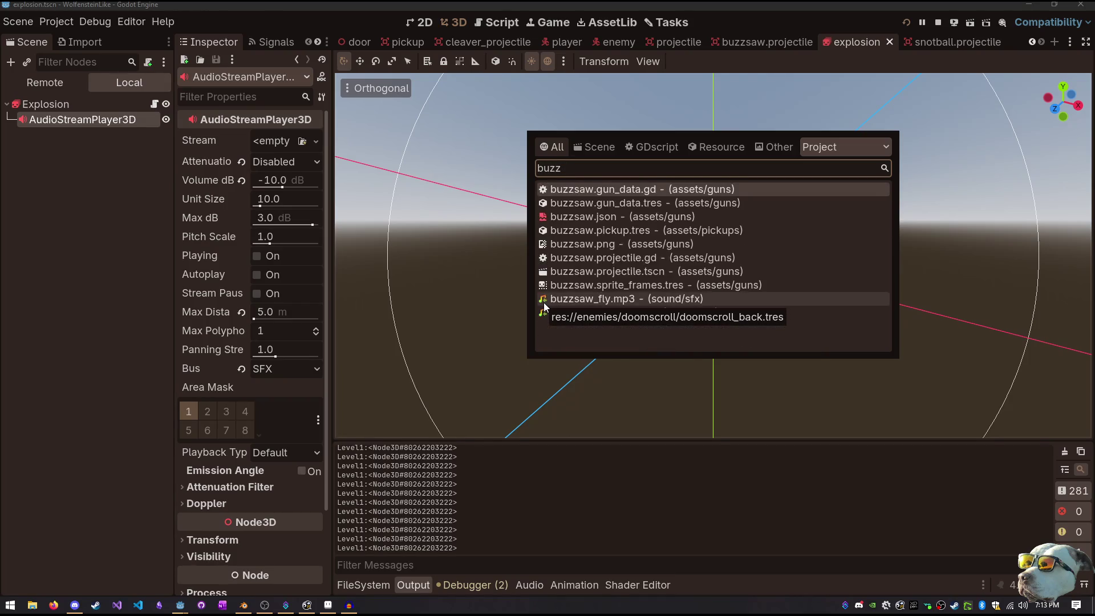
pyautogui.press('Down')
pyautogui.press('Down')
pyautogui.press('Down')
pyautogui.press('Return')
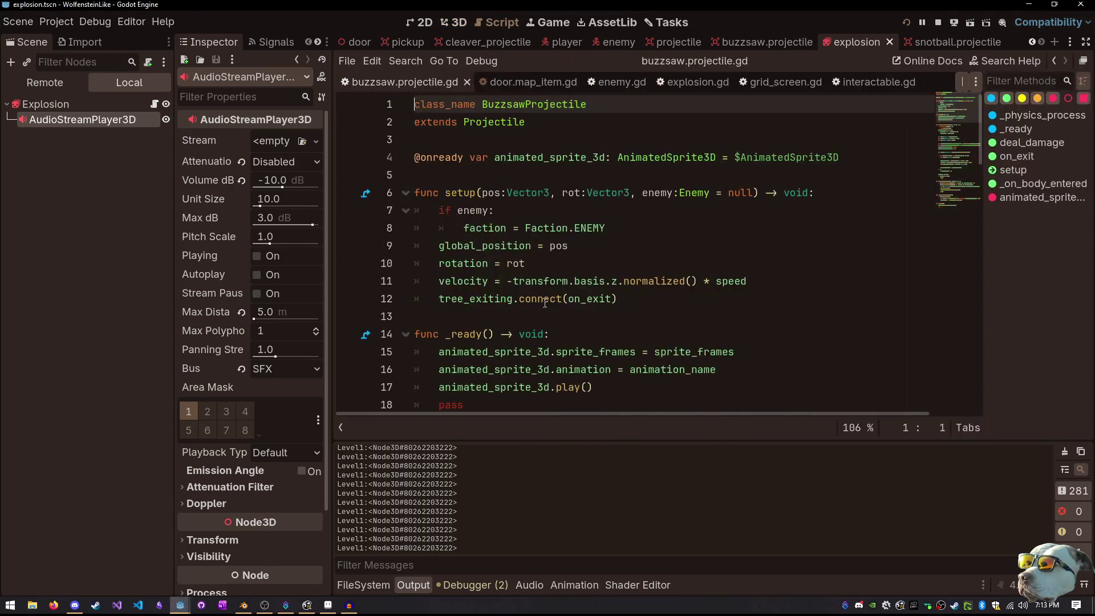
# Scroll to on_exit and inspect the Explosion.spawn call on line 67, then select the Explosion node
pyautogui.scroll(-4, 598, 199)
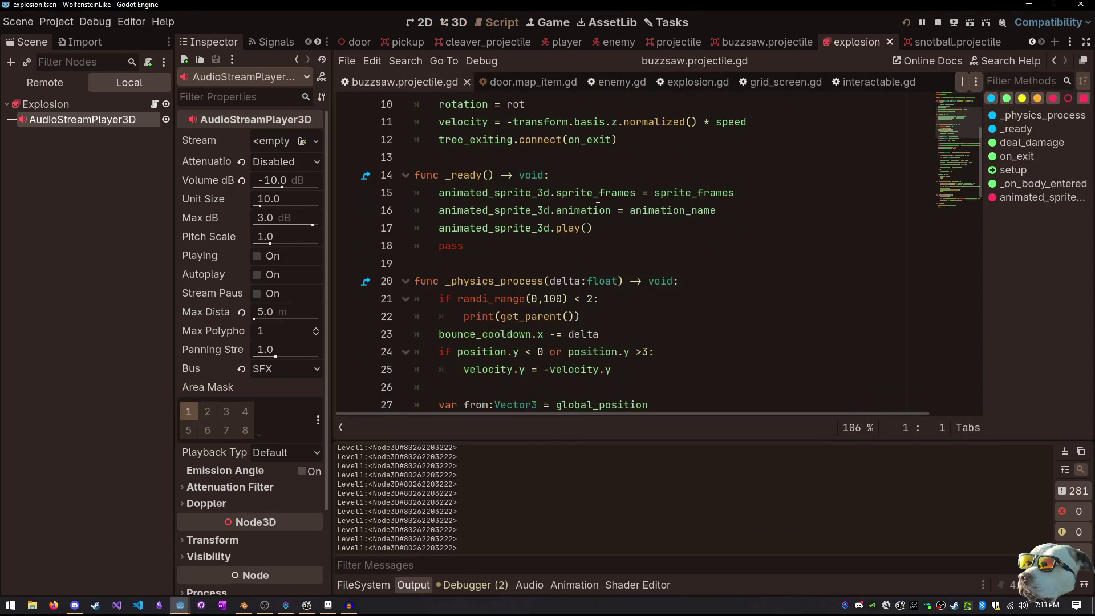
pyautogui.scroll(-2, 597, 198)
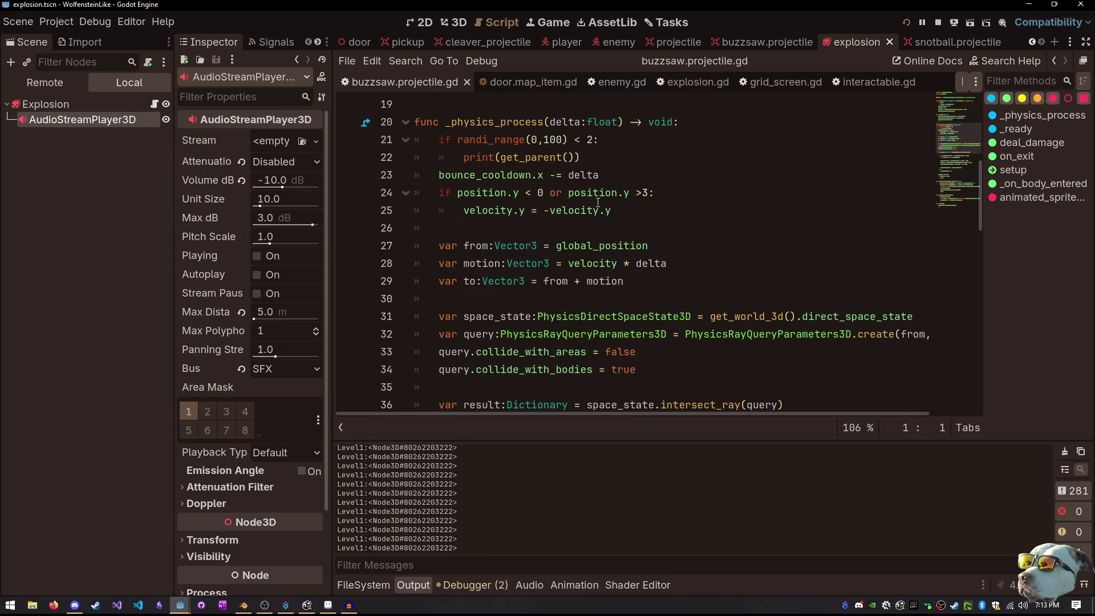
pyautogui.scroll(-5, 598, 203)
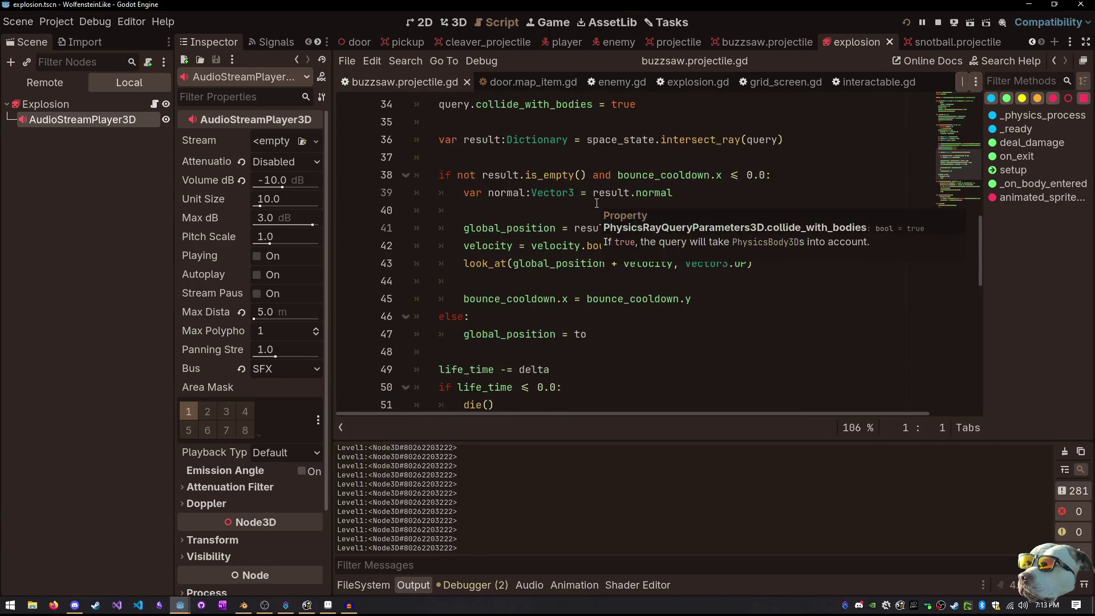
pyautogui.scroll(-3, 593, 199)
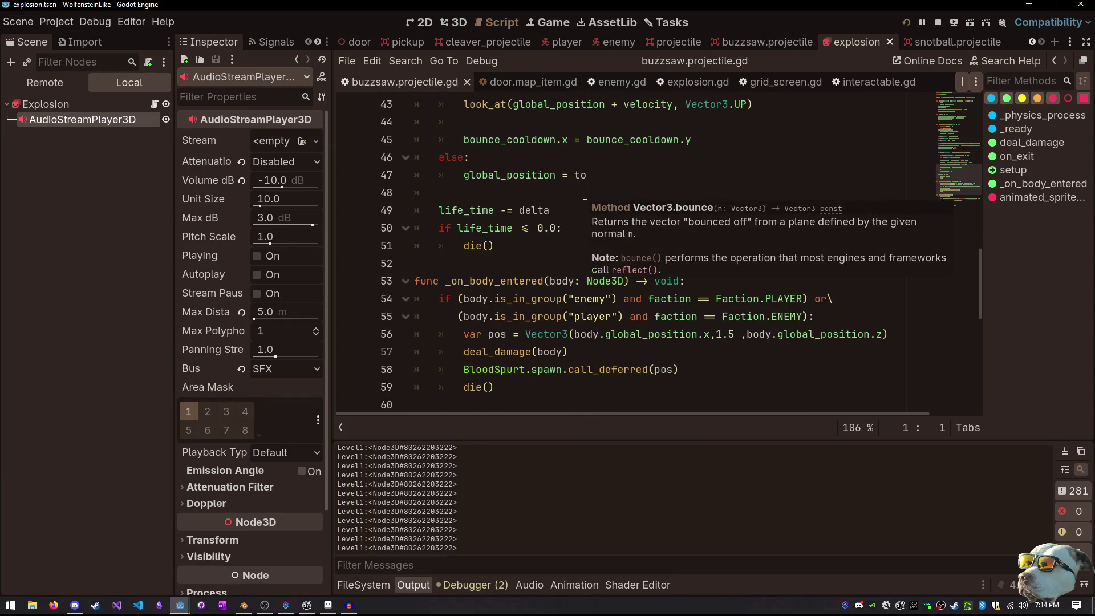
pyautogui.scroll(-1, 584, 195)
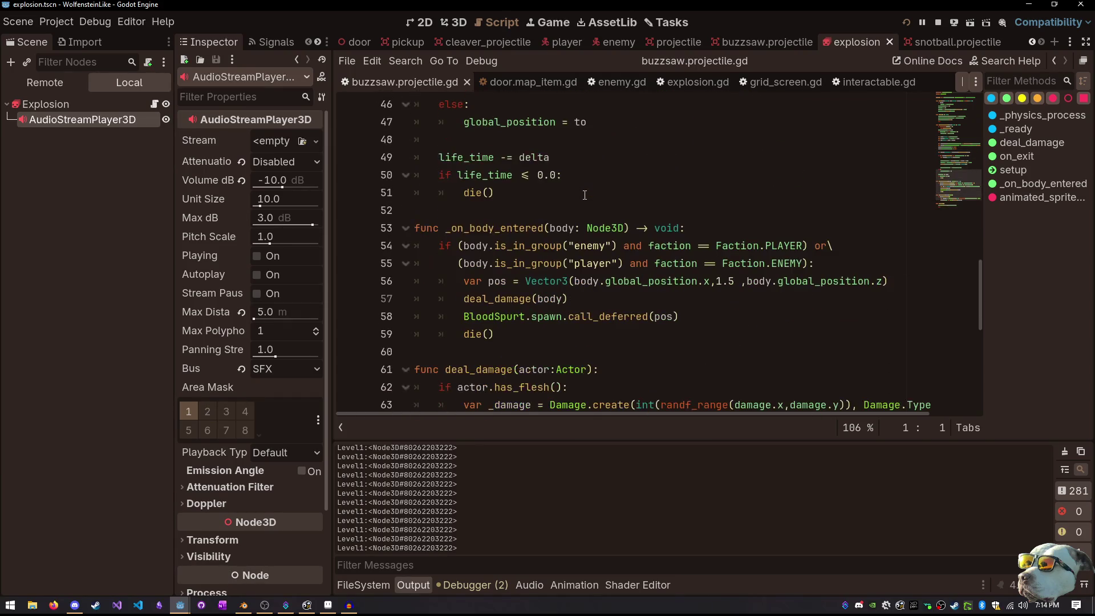
pyautogui.scroll(-3, 587, 196)
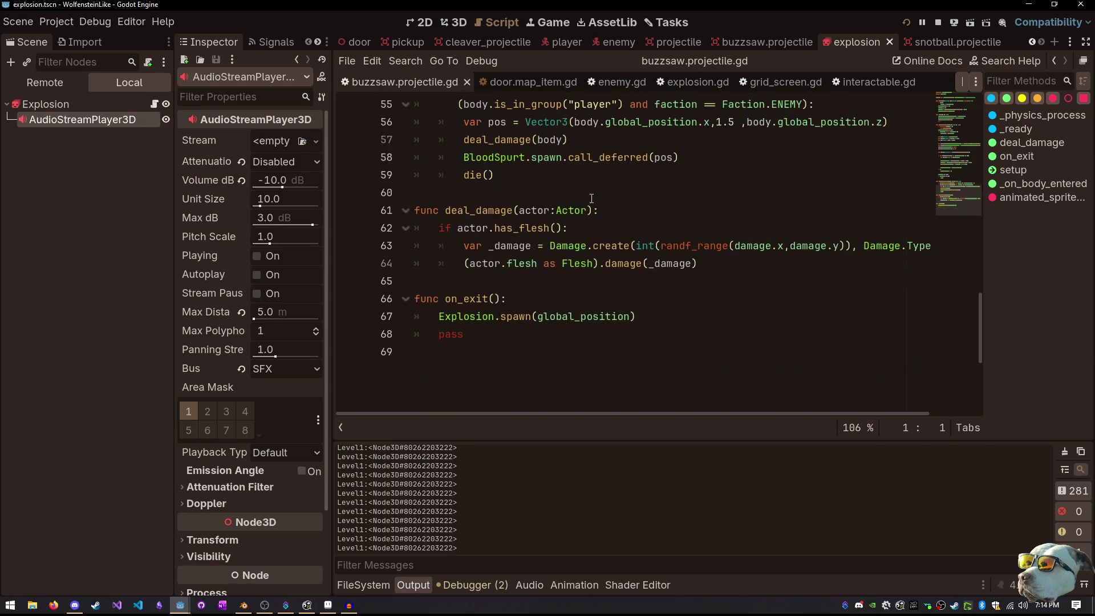
pyautogui.click(480, 316)
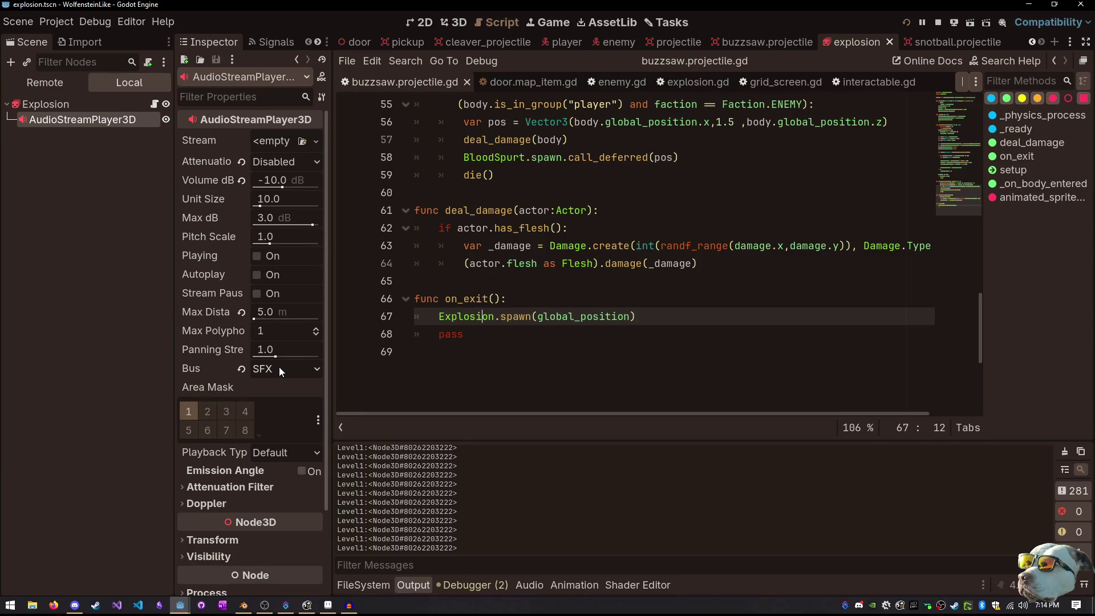
pyautogui.click(120, 102)
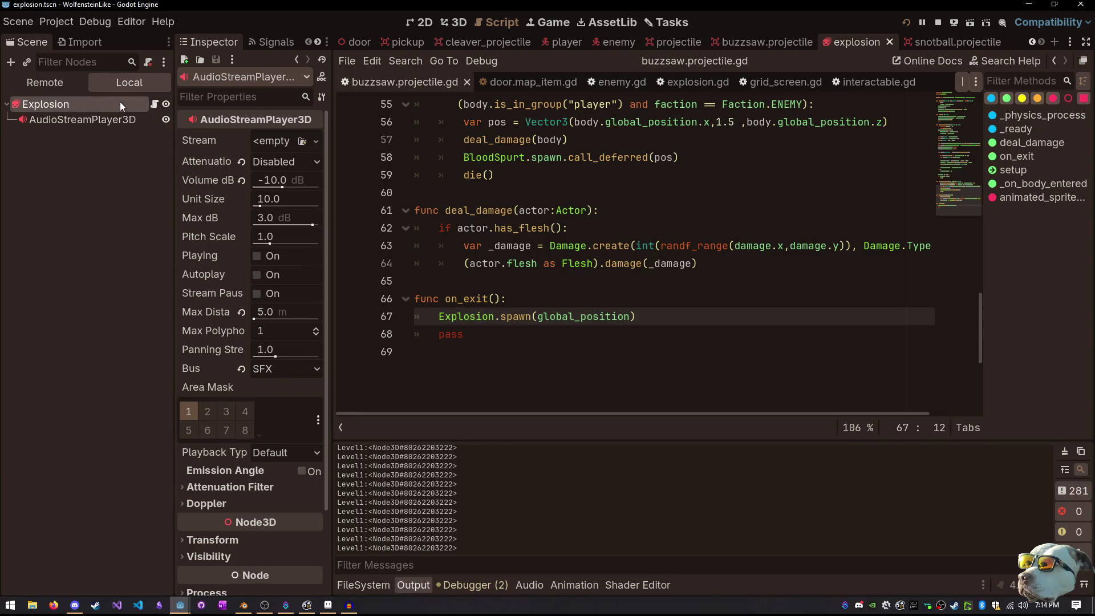
# Open explosion.gd, delete the extra blank line in spawn, and save the script
pyautogui.click(154, 104)
pyautogui.scroll(6, 527, 228)
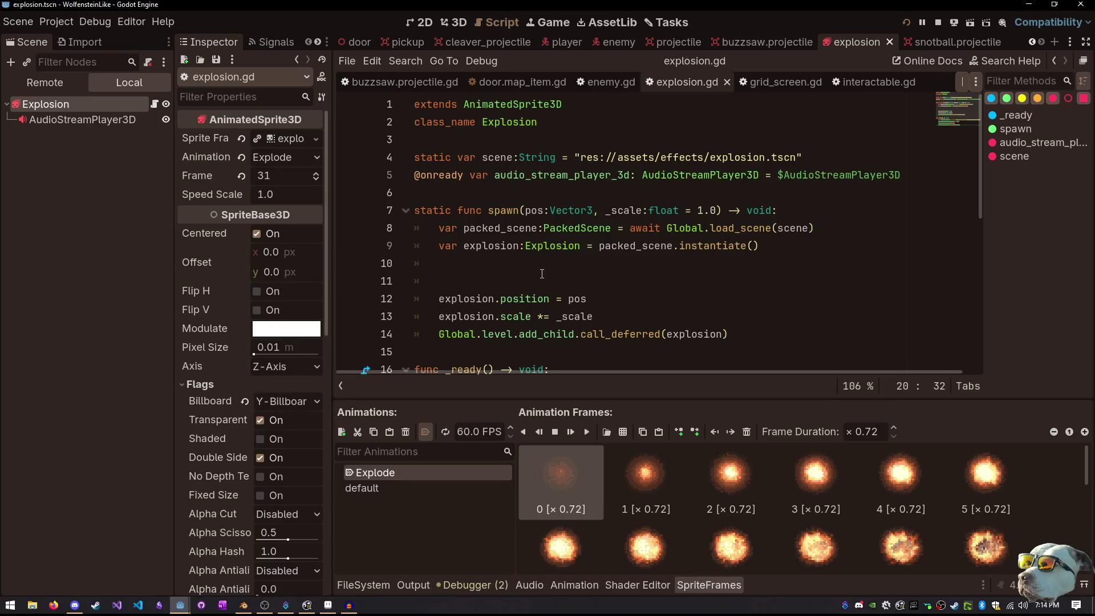
pyautogui.click(540, 270)
pyautogui.press('Delete')
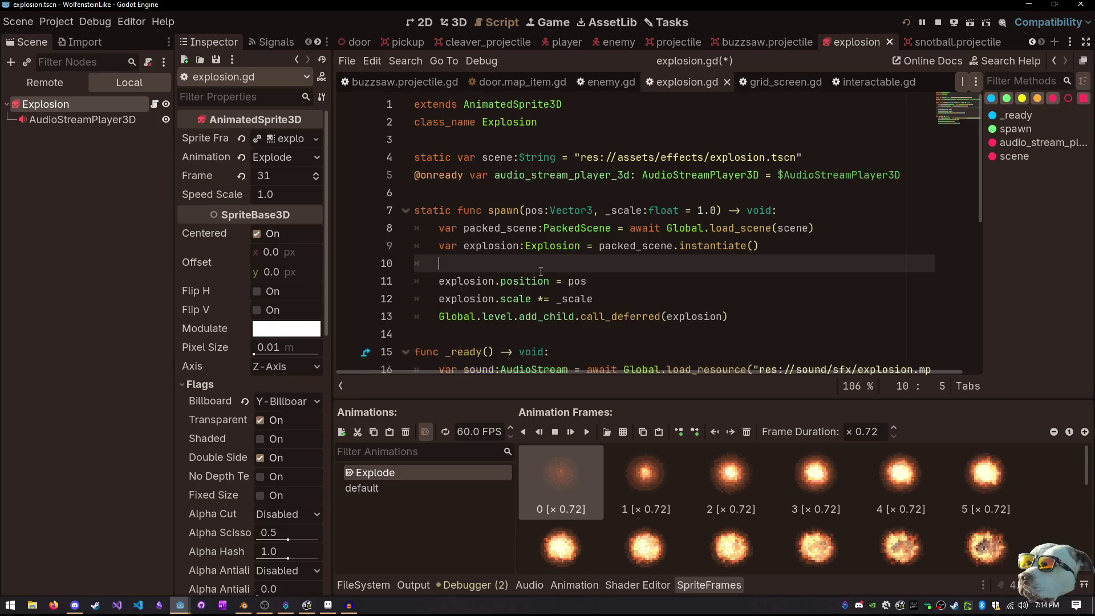
pyautogui.hotkey('ctrl', 's')
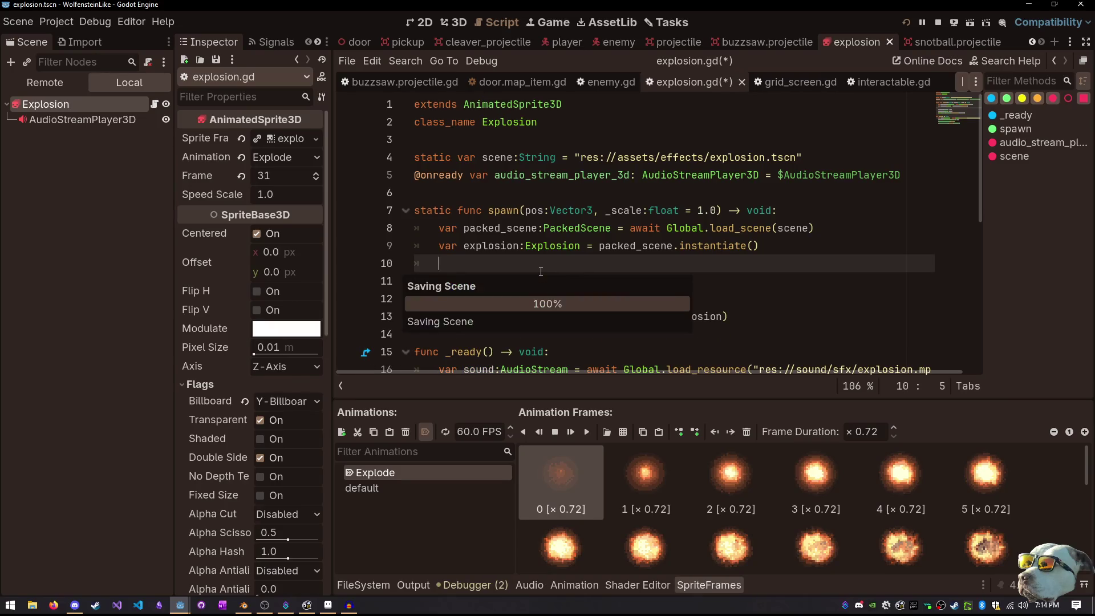
# Select the AudioStreamPlayer3D node and review the end of explosion.gd
pyautogui.scroll(-3, 574, 268)
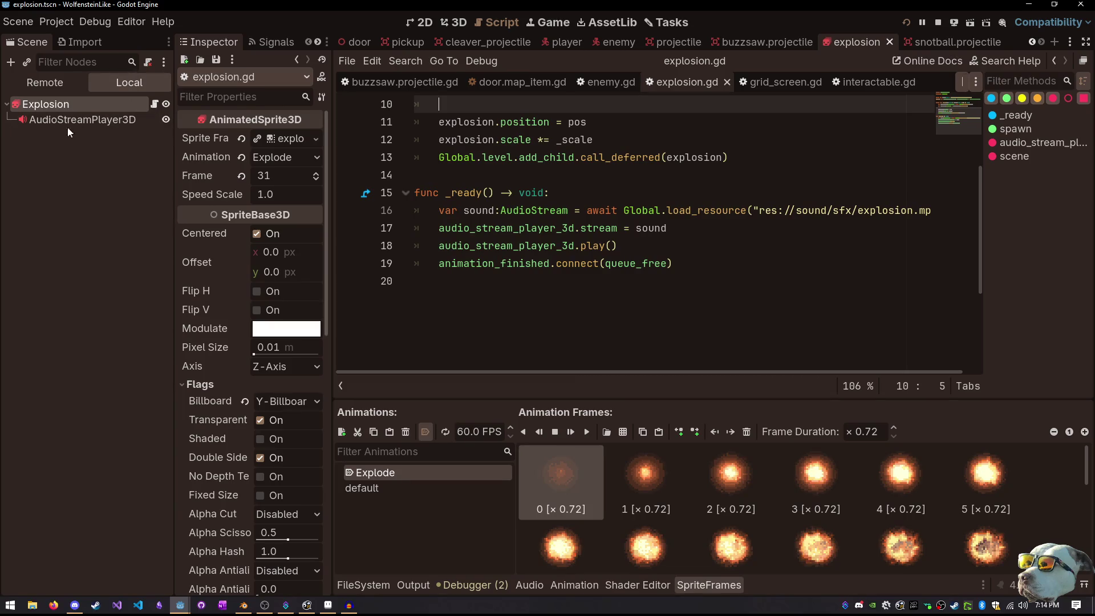
pyautogui.click(93, 129)
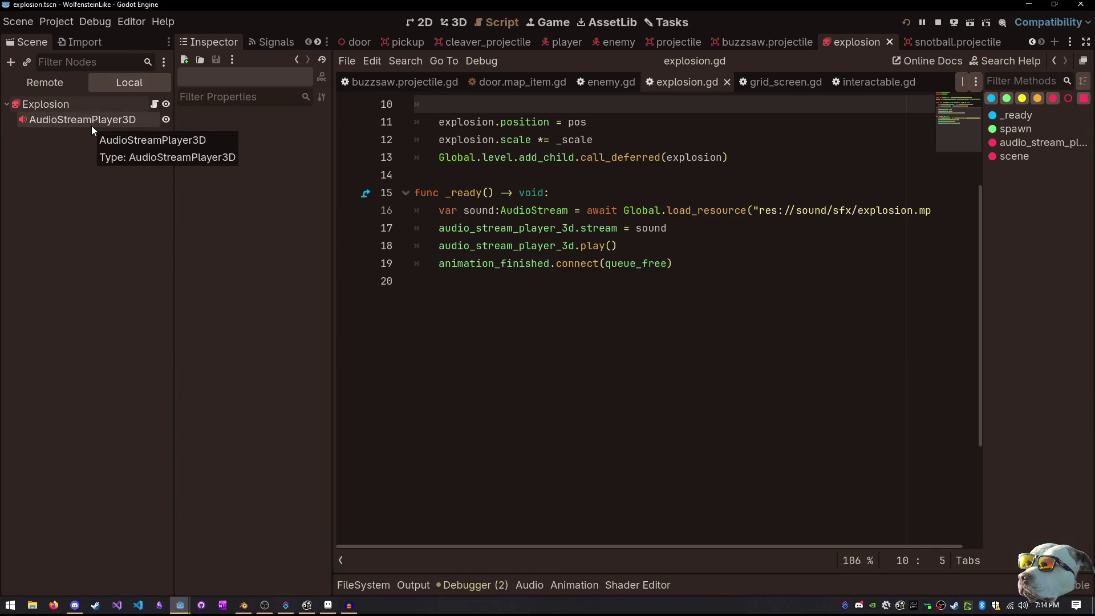
pyautogui.click(81, 108)
pyautogui.click(73, 122)
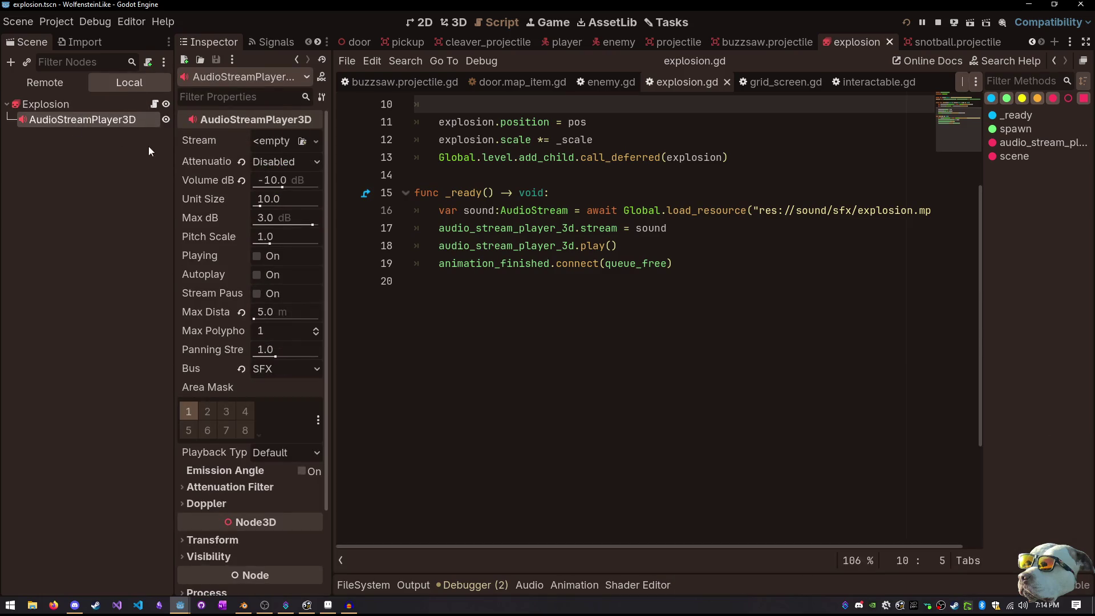
pyautogui.click(681, 400)
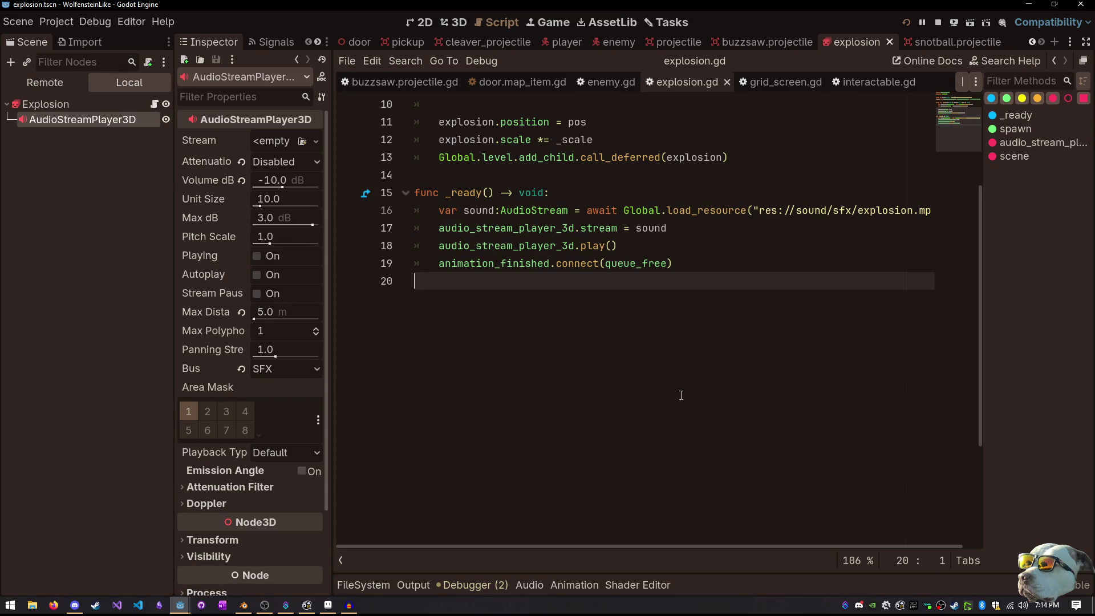
pyautogui.hotkey('alt', 'Tab')
pyautogui.hotkey('alt', 'Tab')
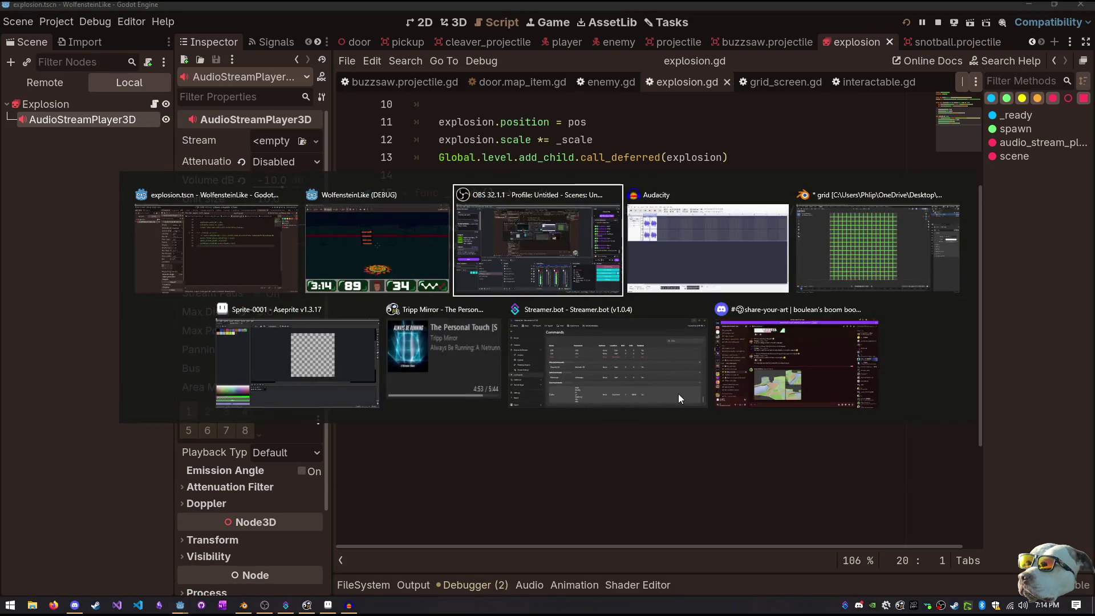
# Bring the WolfensteinLike debug window forward, check the pause-menu volume sliders, and resume play
pyautogui.click(351, 211)
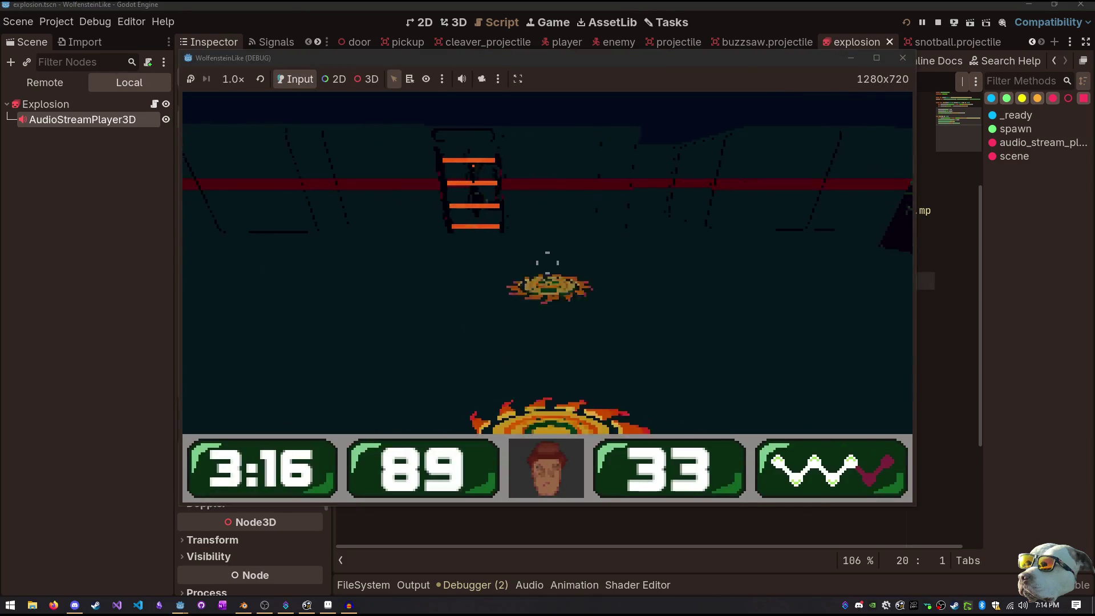
pyautogui.press('Escape')
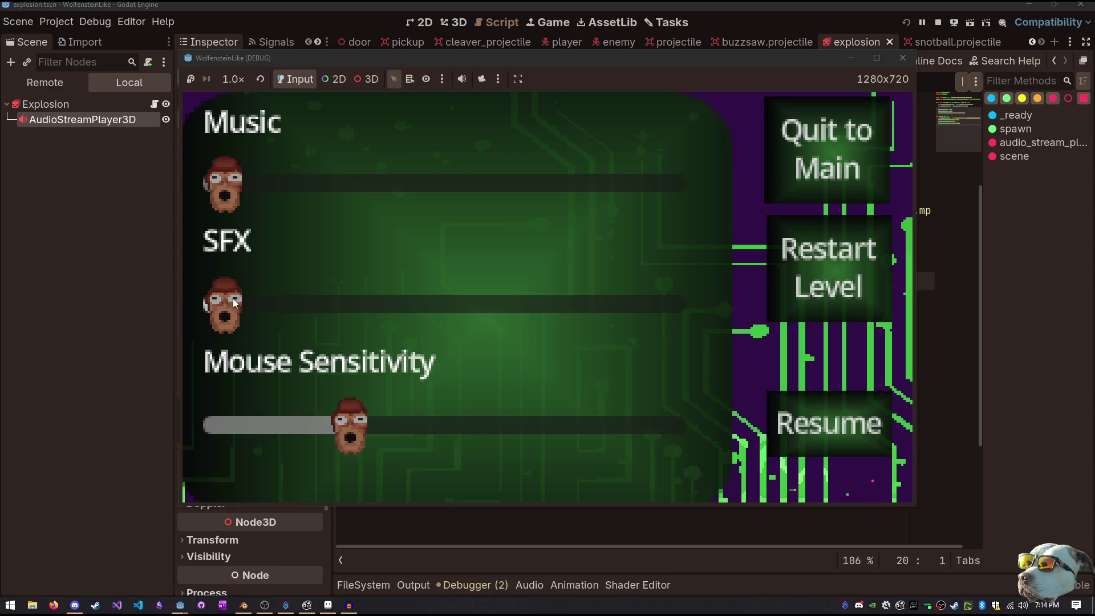
pyautogui.click(781, 430)
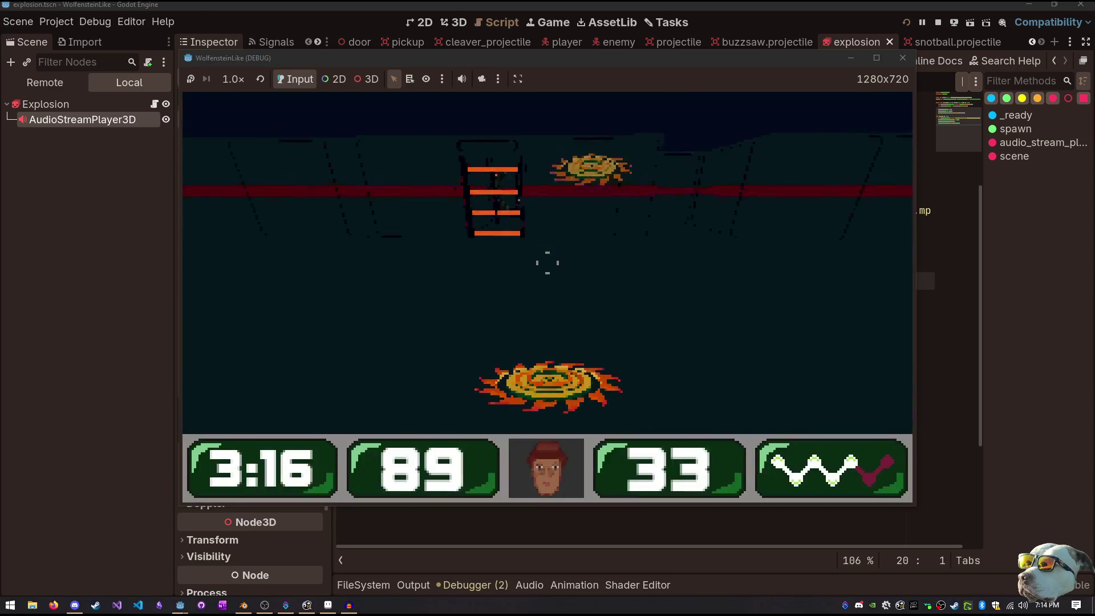
# Turn toward the long corridor and shoot the incoming ring-shaped enemy
pyautogui.press('Left')
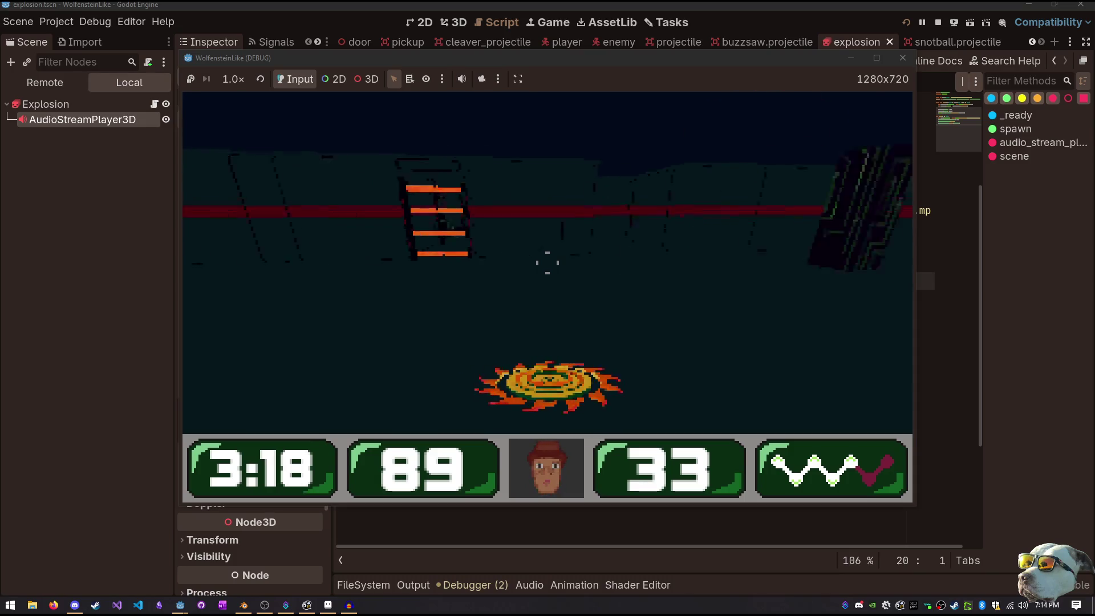
pyautogui.press('Left')
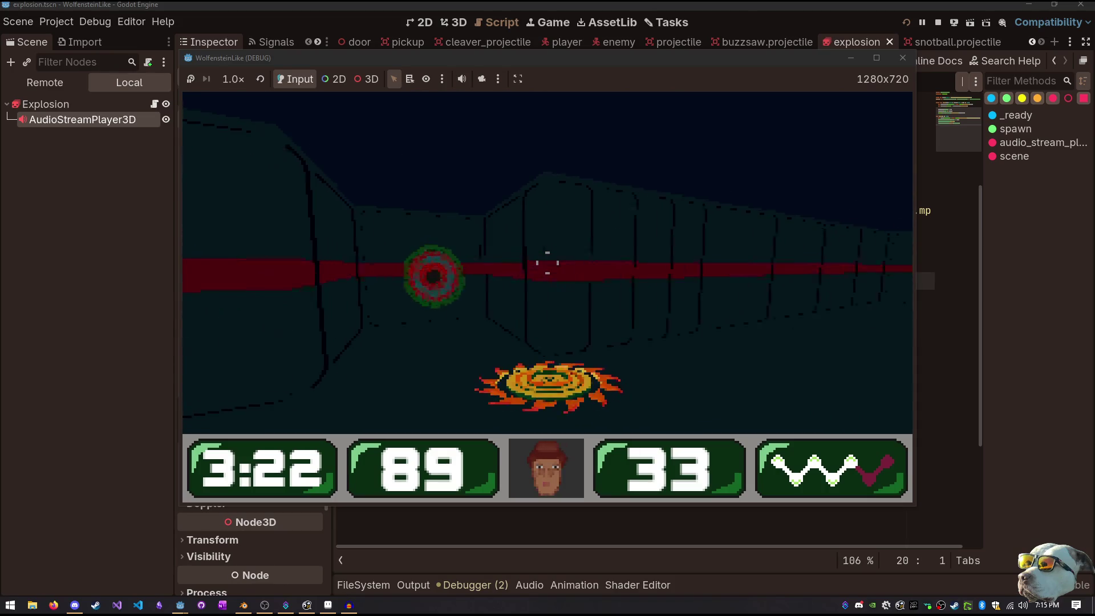
pyautogui.click(548, 262)
pyautogui.click(547, 262)
pyautogui.click(548, 262)
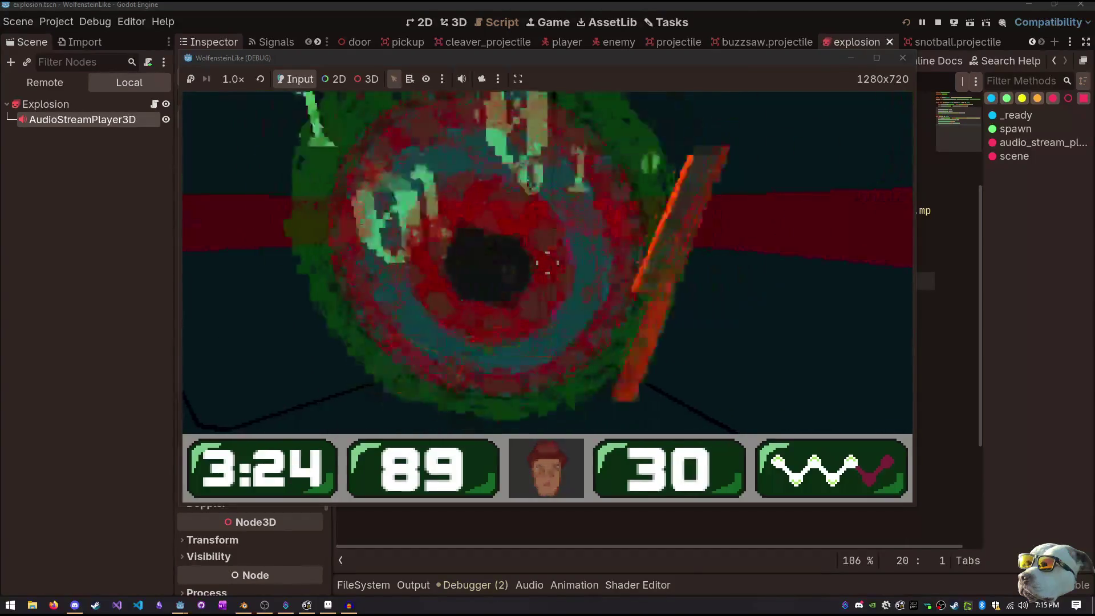
pyautogui.click(547, 262)
# Head down the corridor past the pillars and attack the red disc enemy
pyautogui.press('Right')
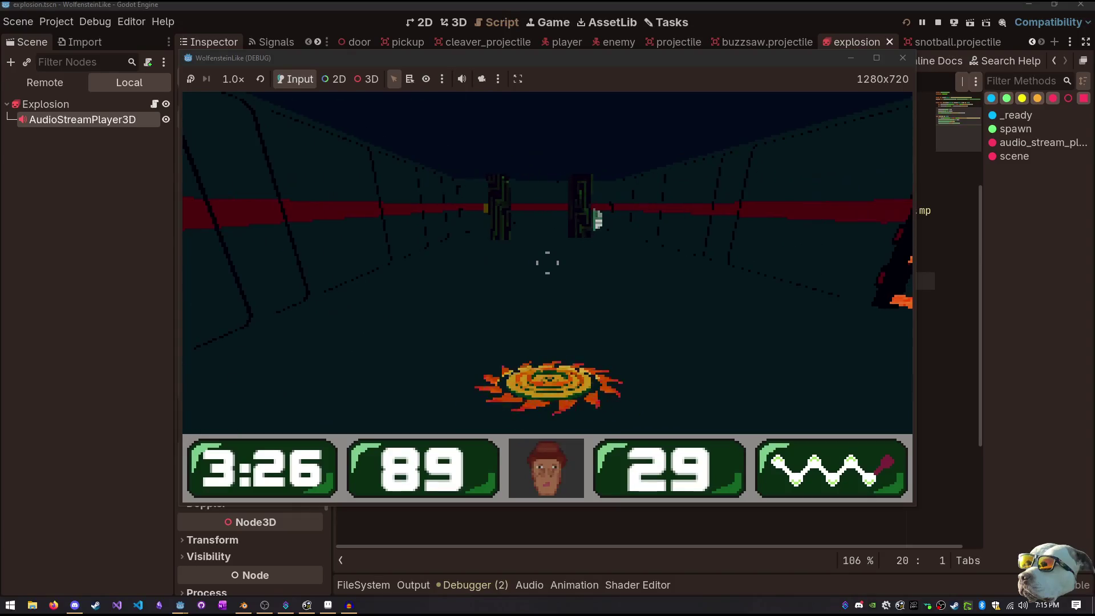
pyautogui.press('Left')
pyautogui.press('Right')
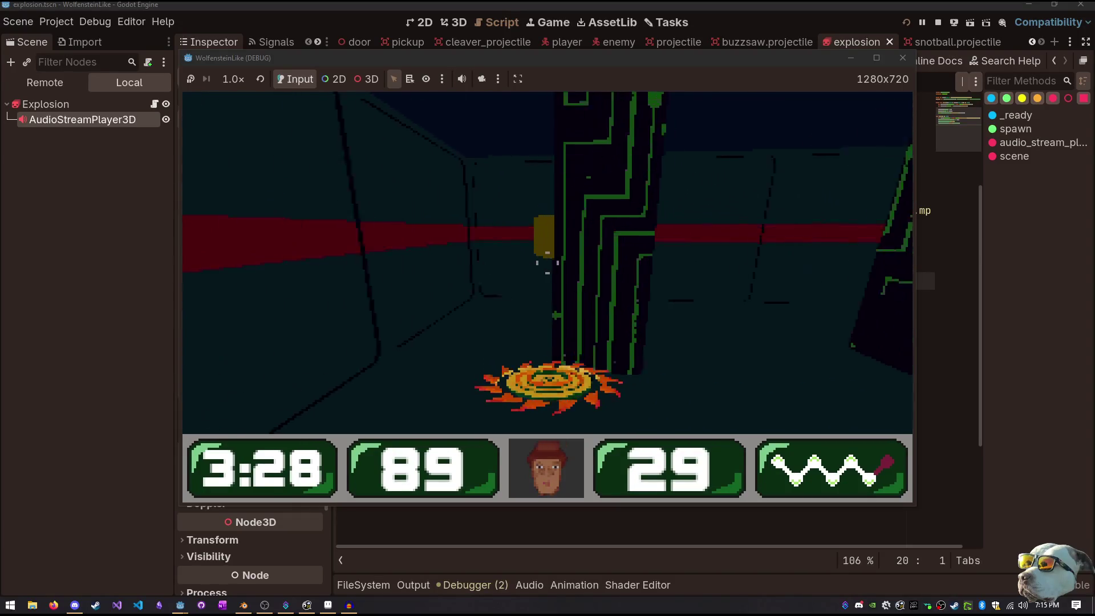
pyautogui.press('Right')
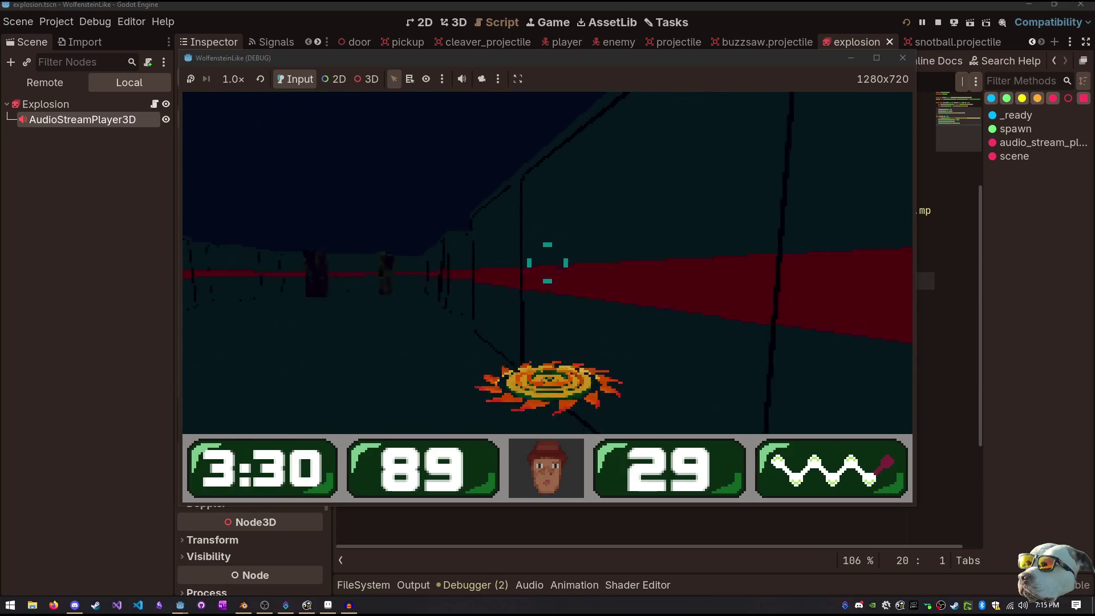
pyautogui.press('Left')
pyautogui.press('Right')
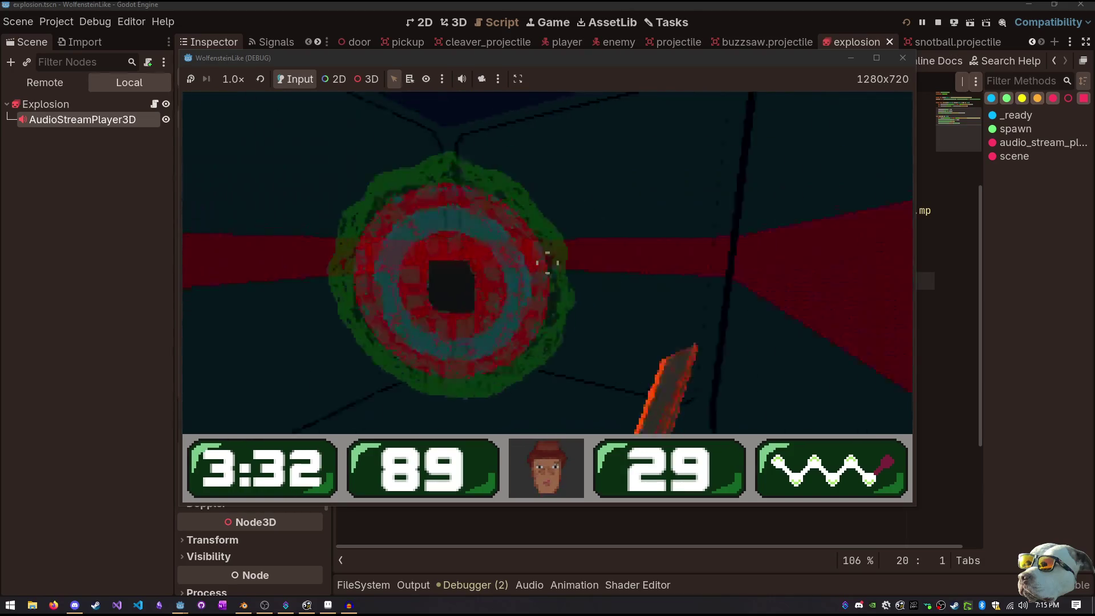
pyautogui.press('ctrl')
pyautogui.press('ctrl')
pyautogui.press('ctrl')
pyautogui.press('ctrl')
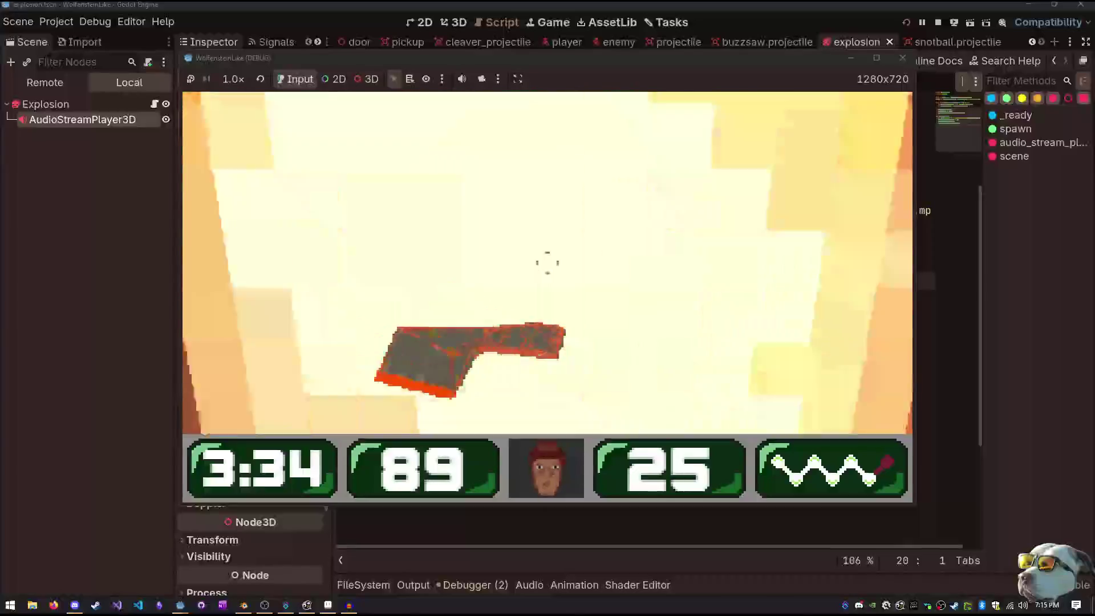
# Shoot the enemy until it breaks apart, then walk into the opened exit
pyautogui.press('Up')
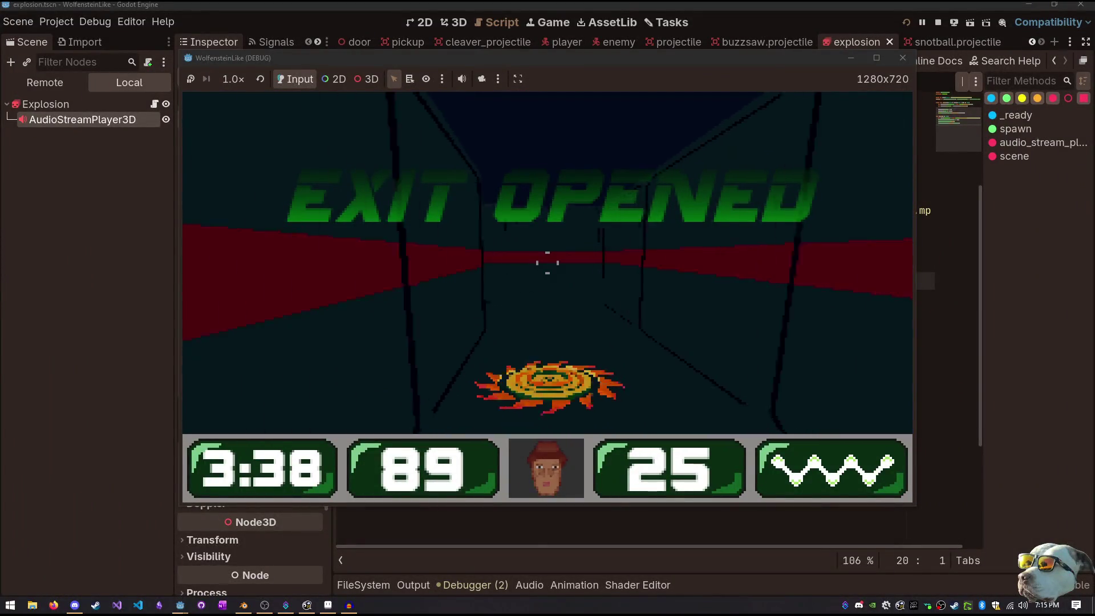
pyautogui.press('ctrl')
pyautogui.press('ctrl')
pyautogui.press('ctrl')
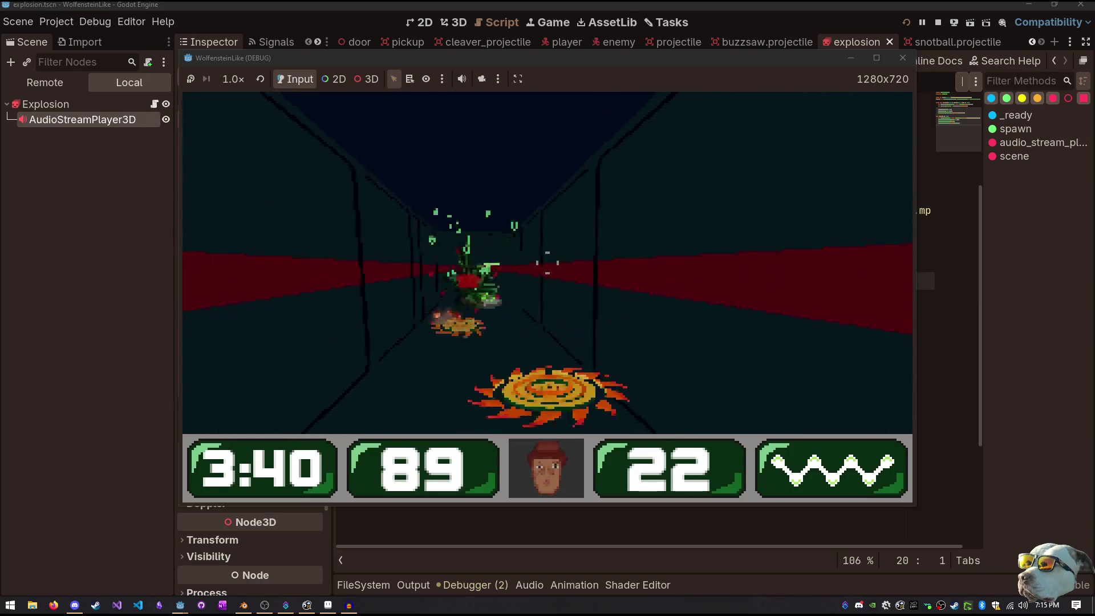
pyautogui.press('ctrl')
pyautogui.press('Up')
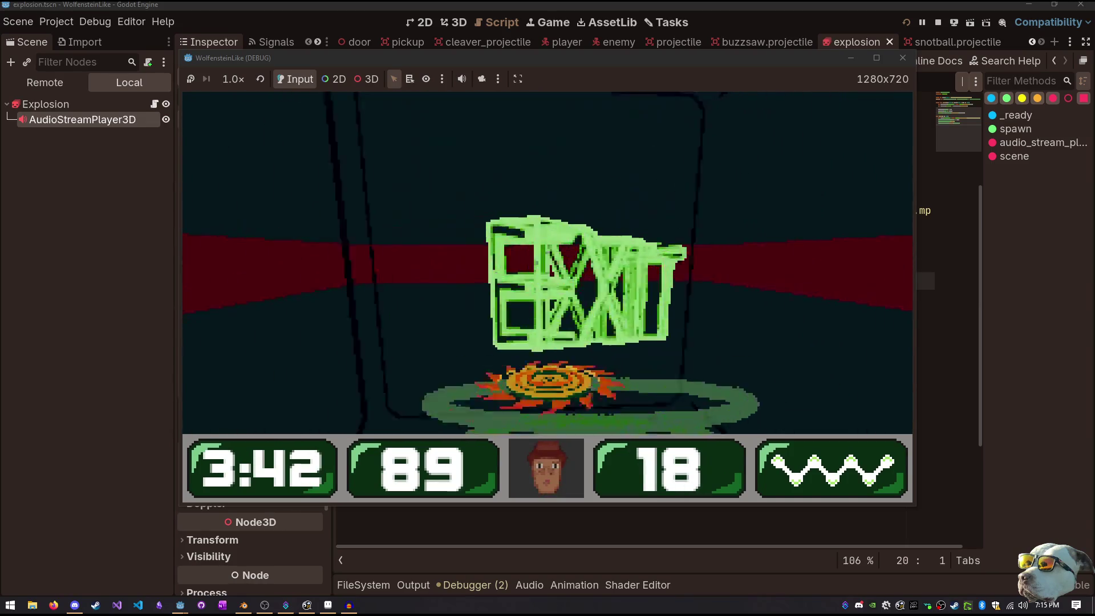
# Advance through the new level's corridors, collecting the ammo and health pickups
pyautogui.press('Right')
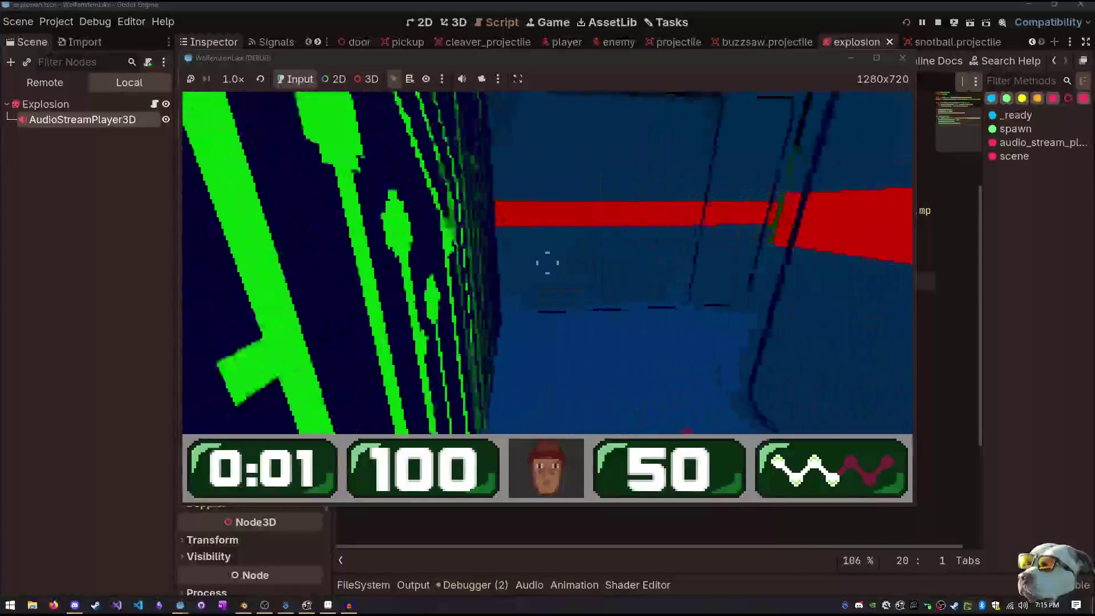
pyautogui.press('Left')
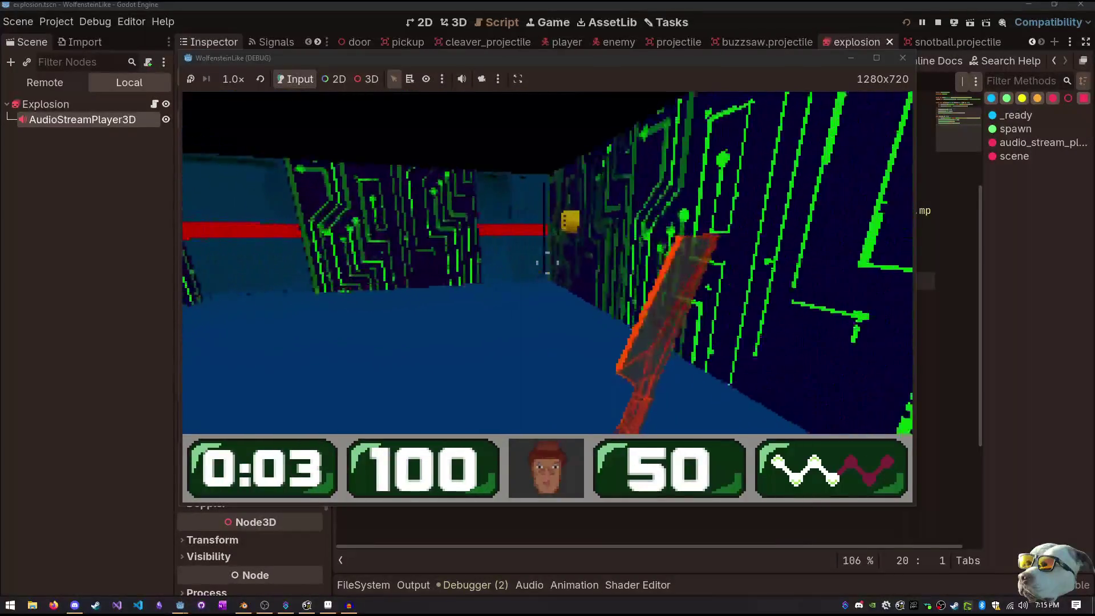
pyautogui.press('Up')
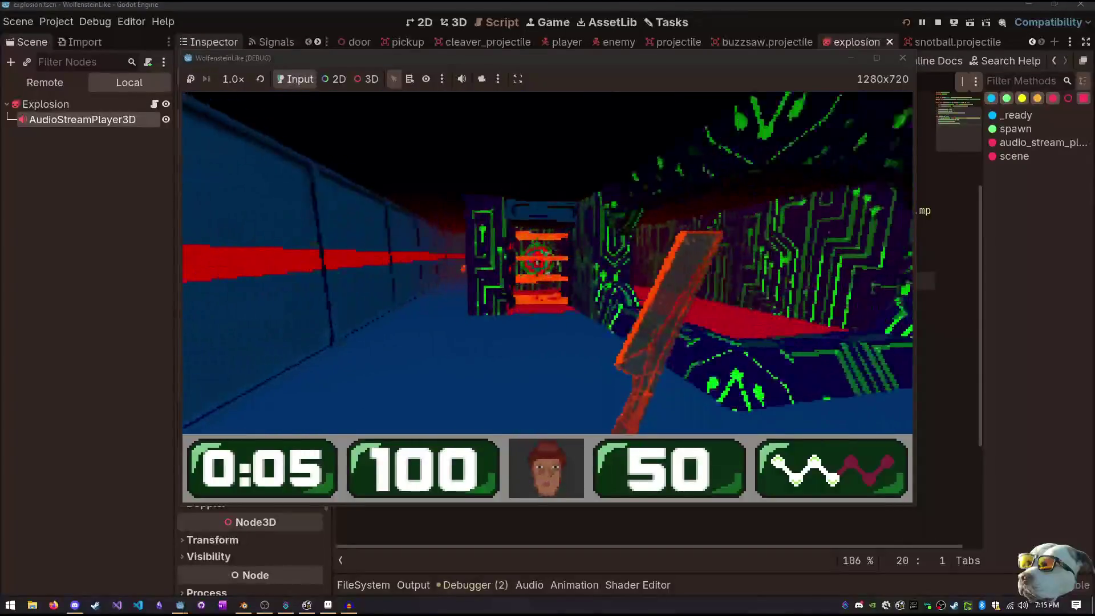
pyautogui.press('Up')
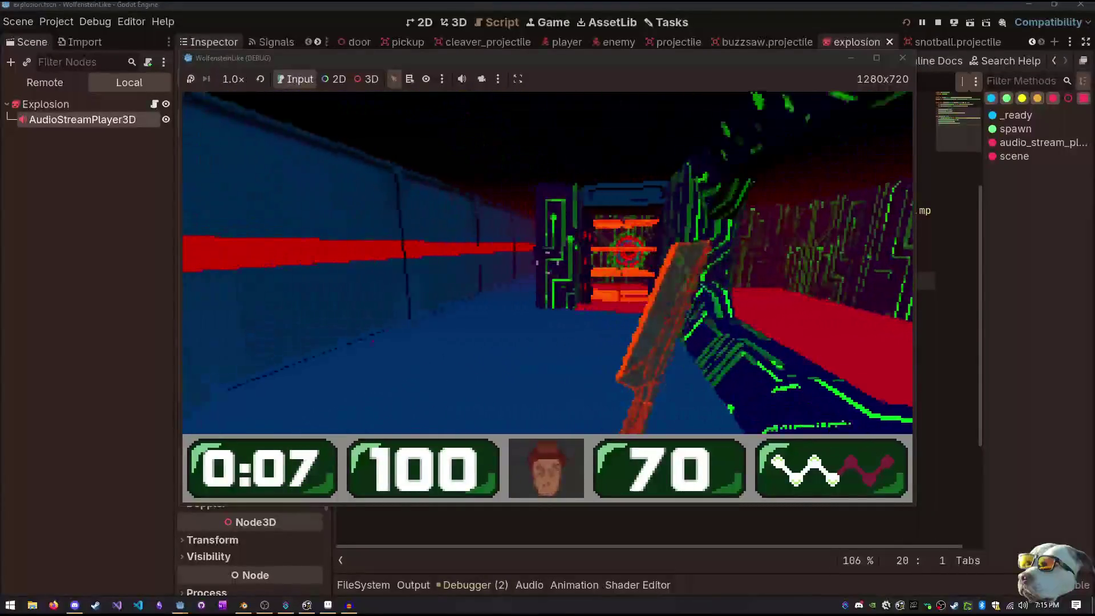
pyautogui.press('Up')
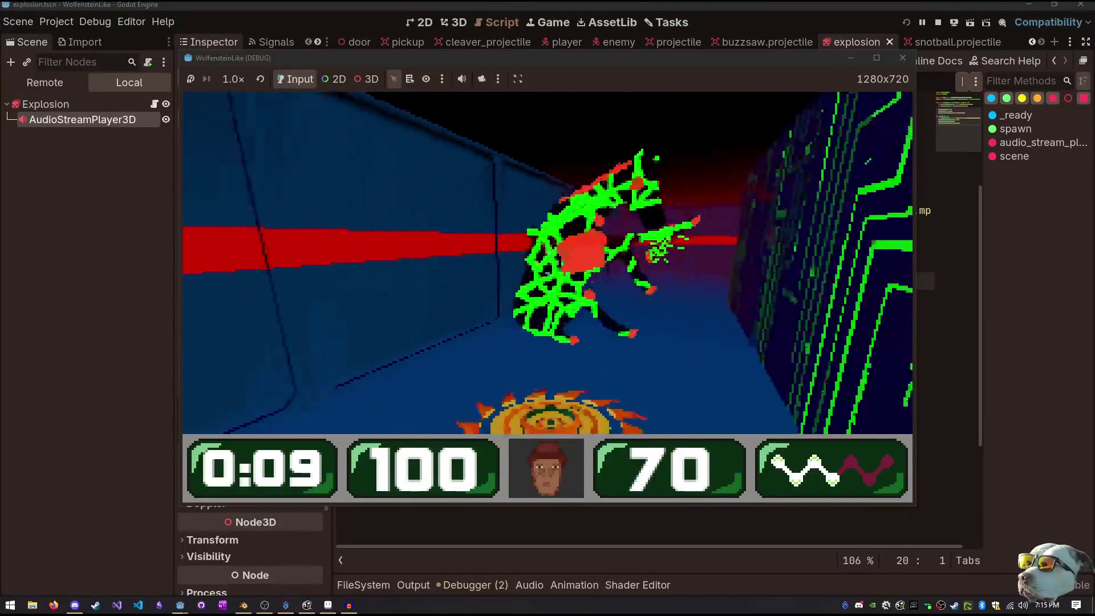
pyautogui.press('Up')
pyautogui.press('Up')
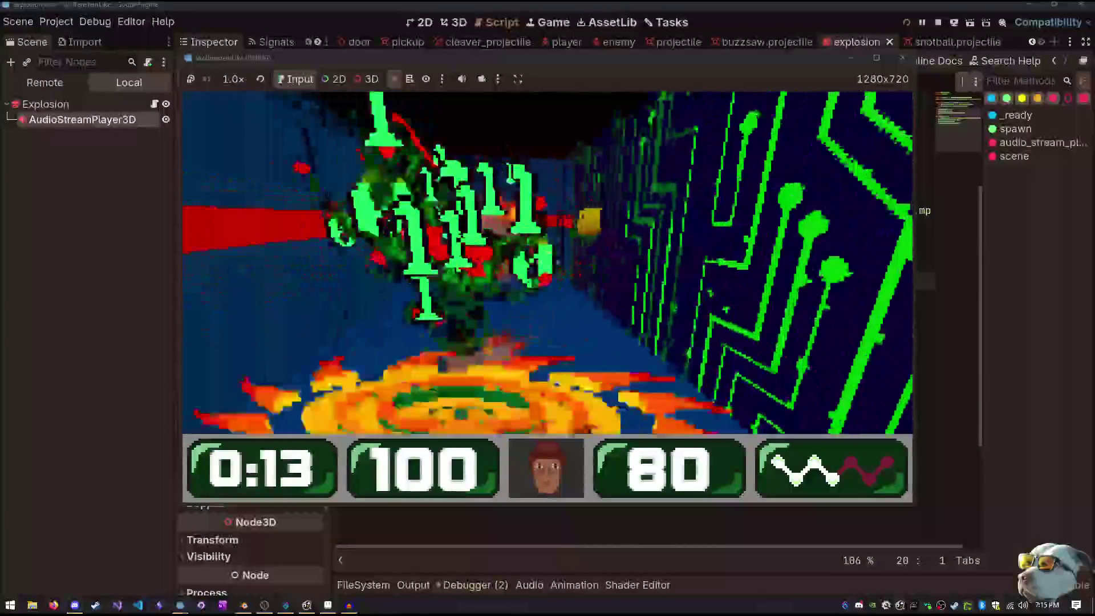
pyautogui.press('Left')
pyautogui.press('Left')
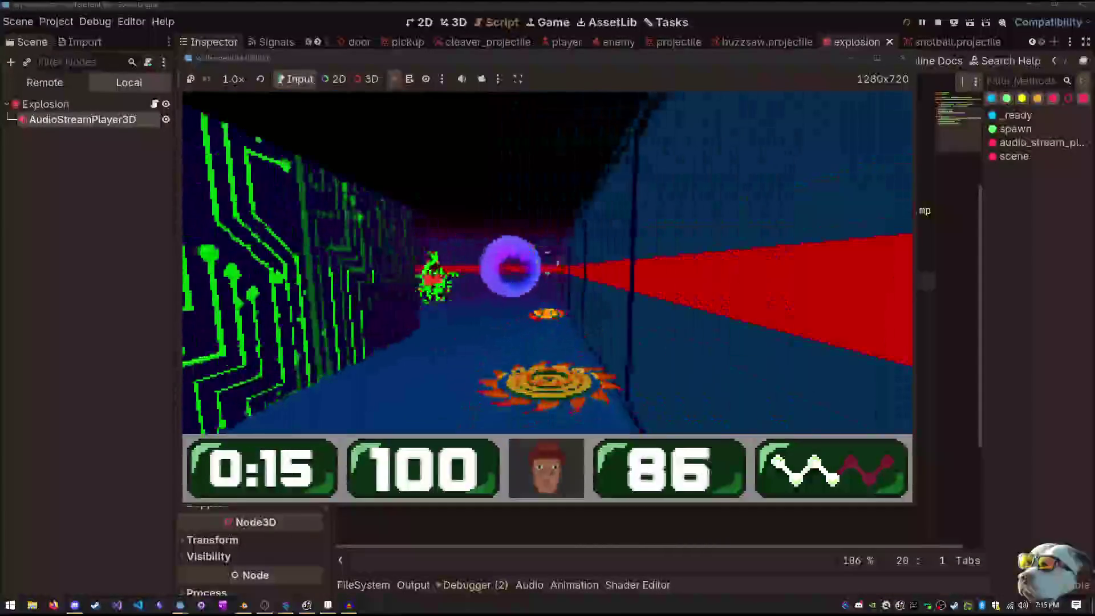
pyautogui.press('Left')
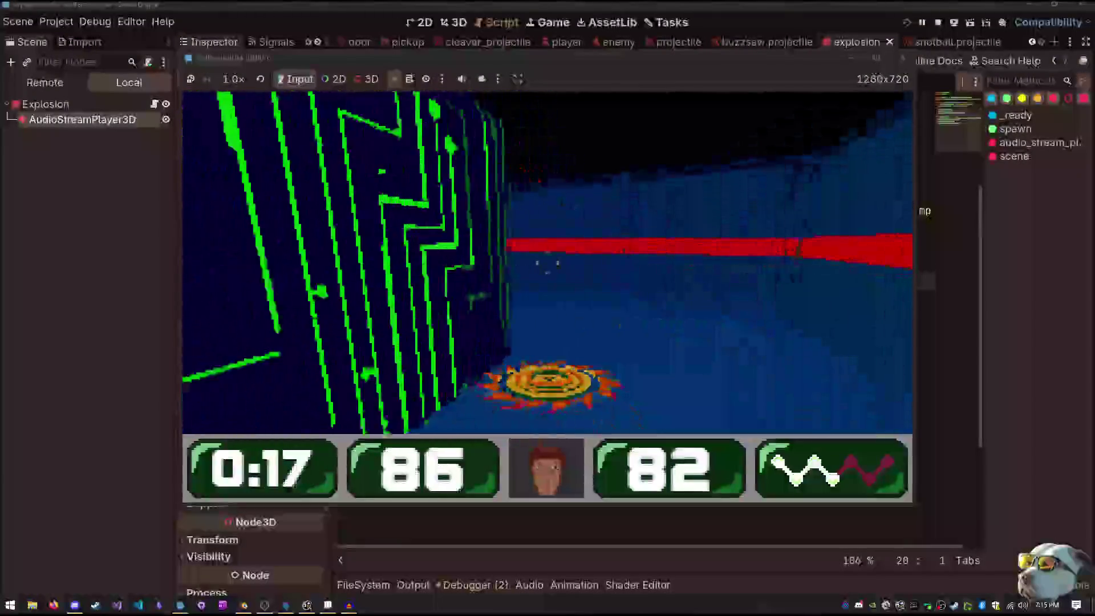
pyautogui.press('Left')
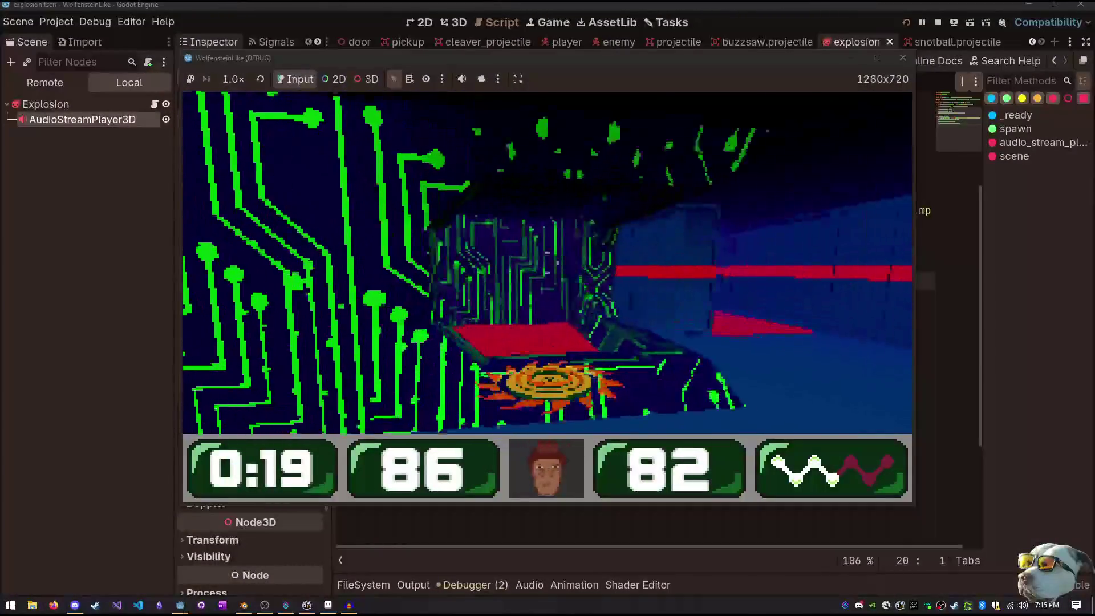
pyautogui.press('Up')
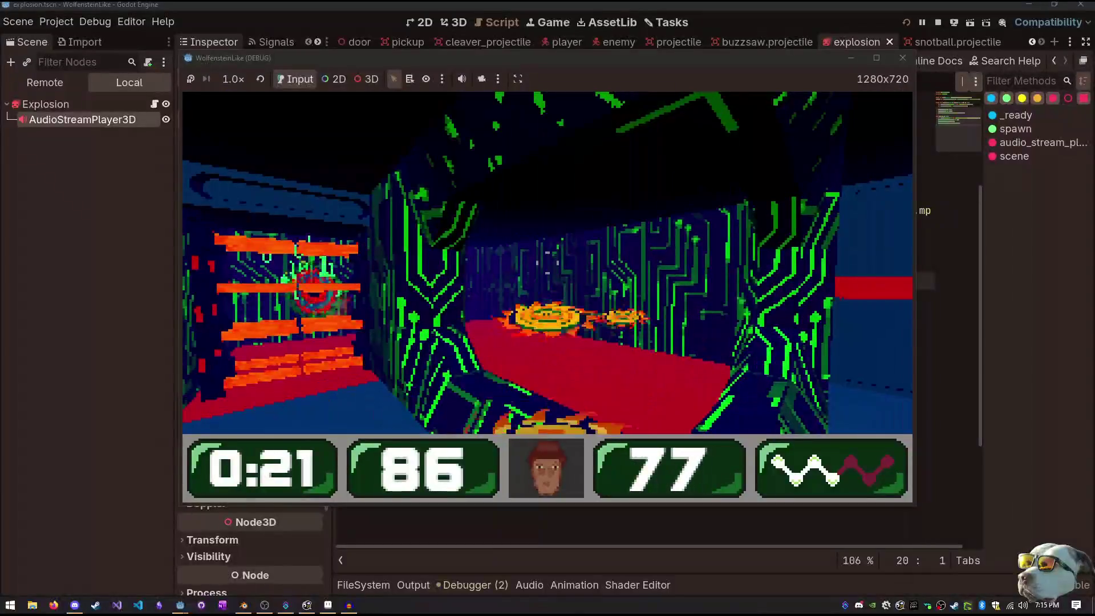
pyautogui.press('Left')
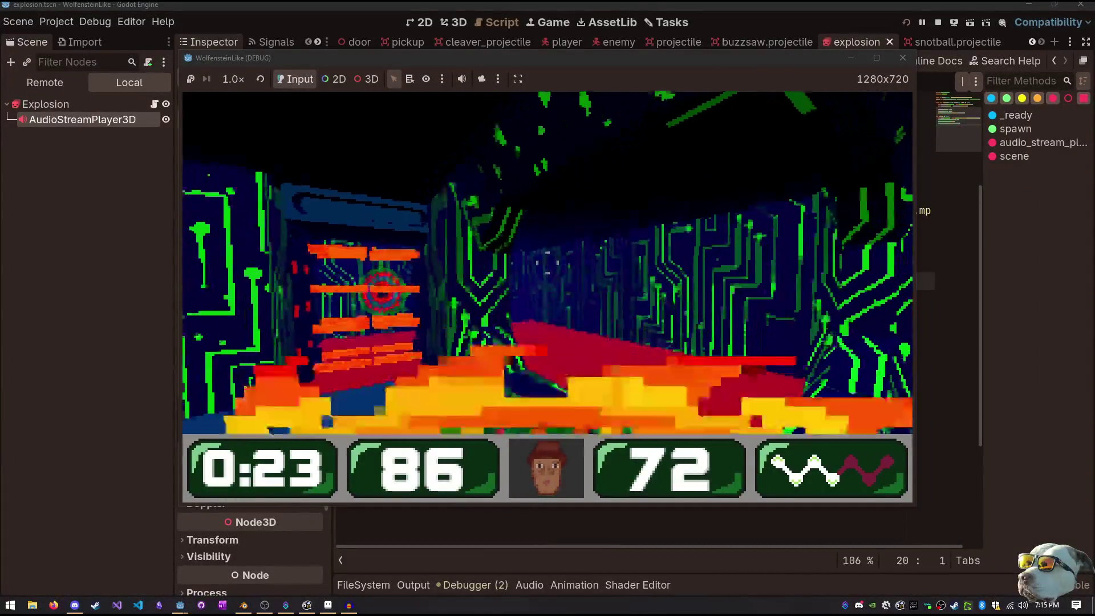
pyautogui.press('Up')
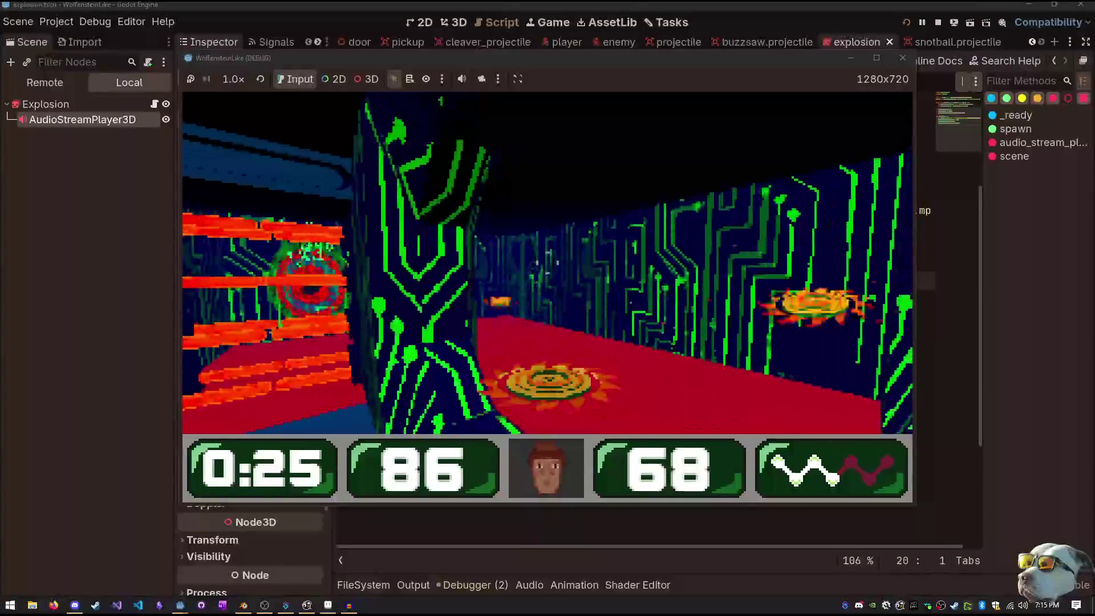
pyautogui.press('Up')
pyautogui.press('Left')
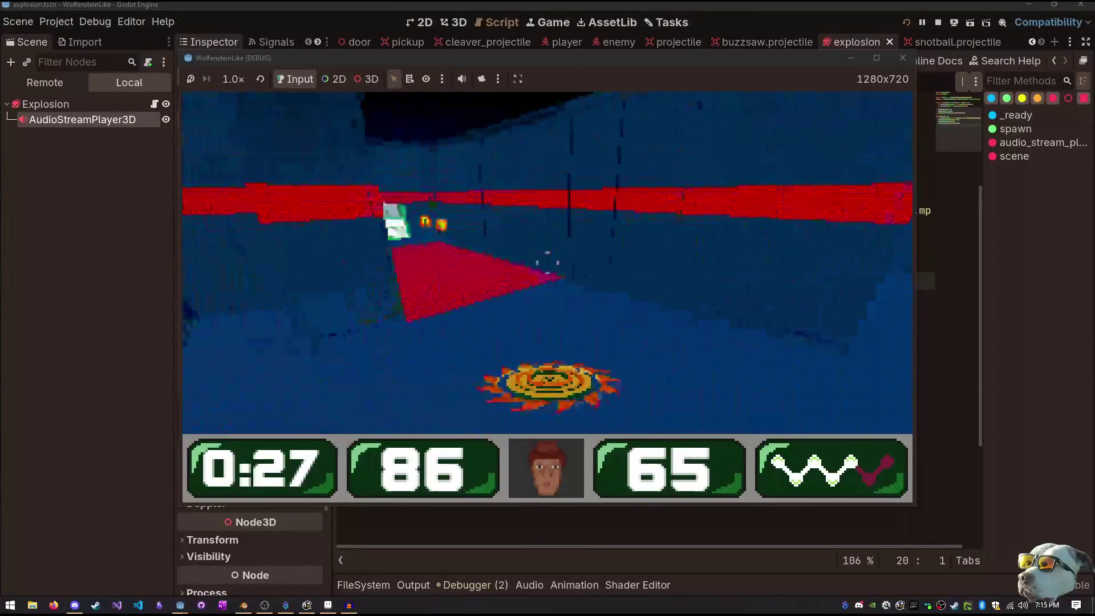
pyautogui.press('Up')
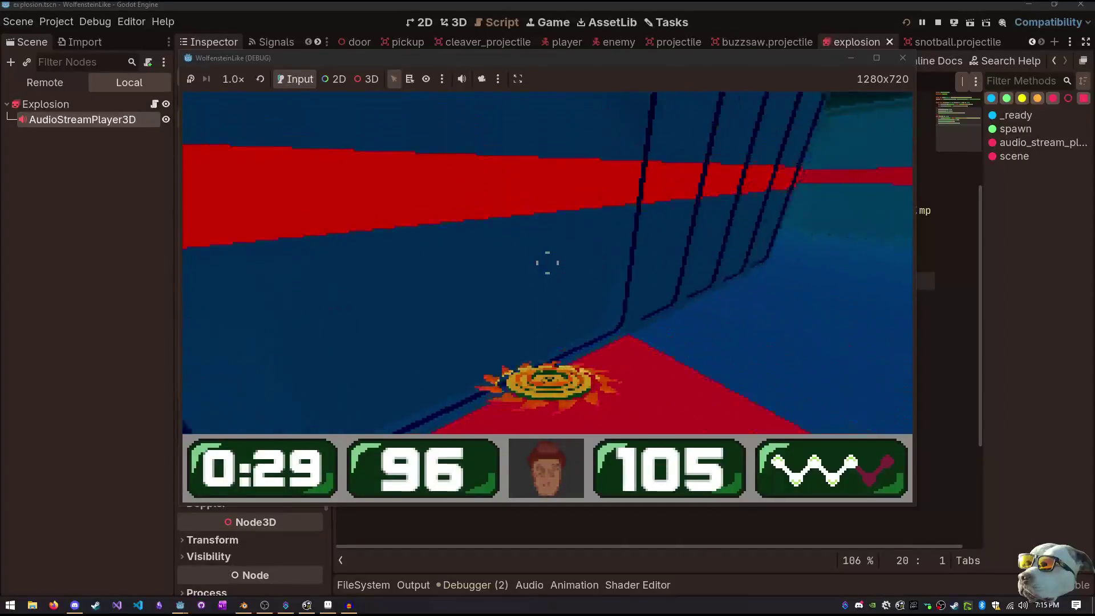
pyautogui.press('Right')
# Navigate past the green circuit walls and through the doorway toward the red portal
pyautogui.press('Up')
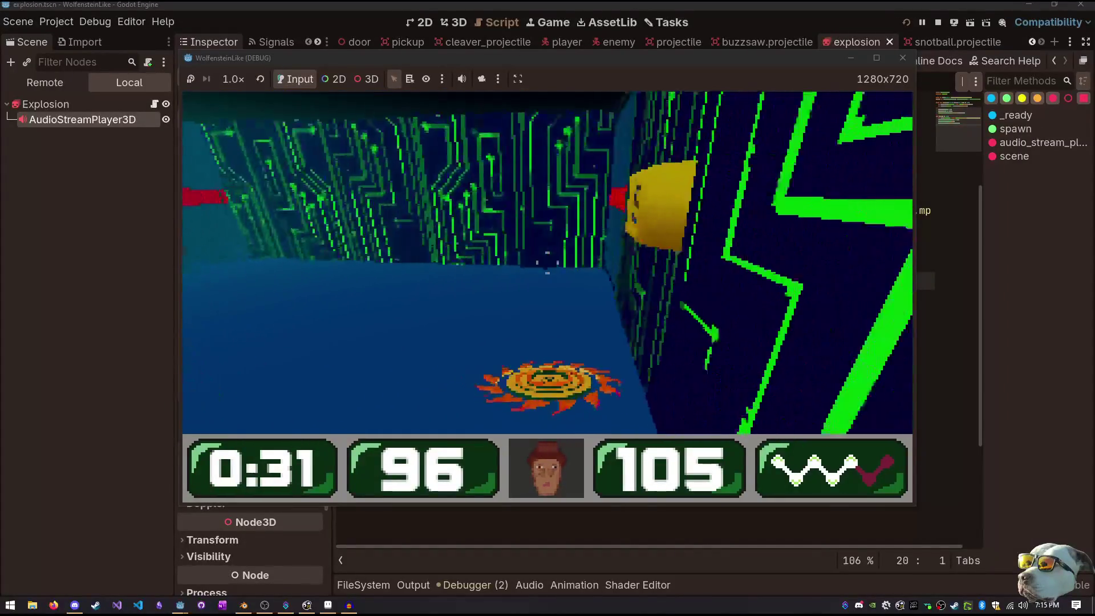
pyautogui.press('Left')
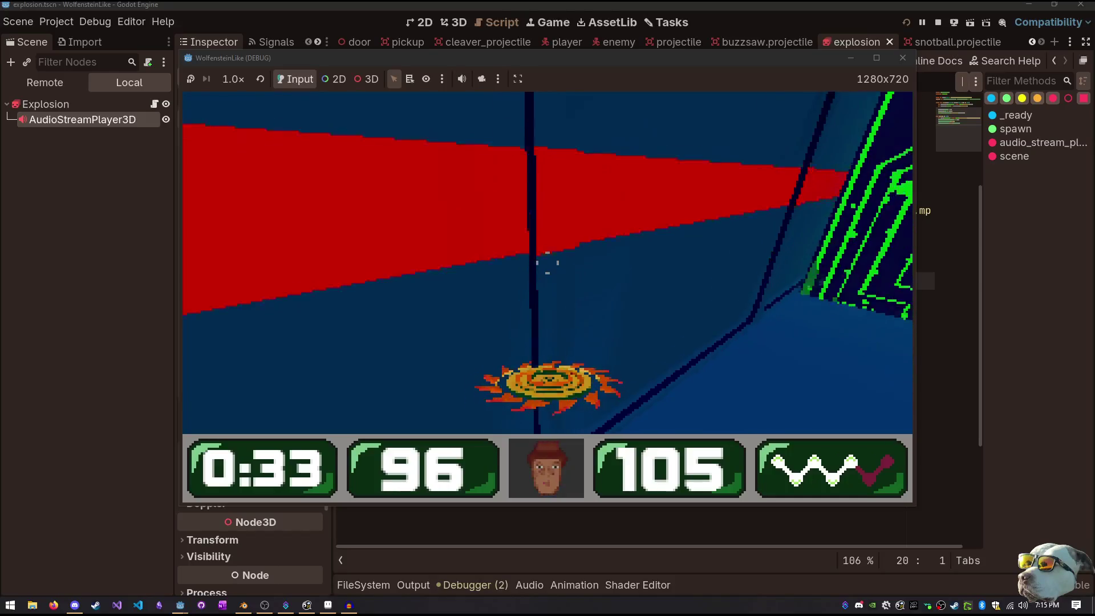
pyautogui.press('Right')
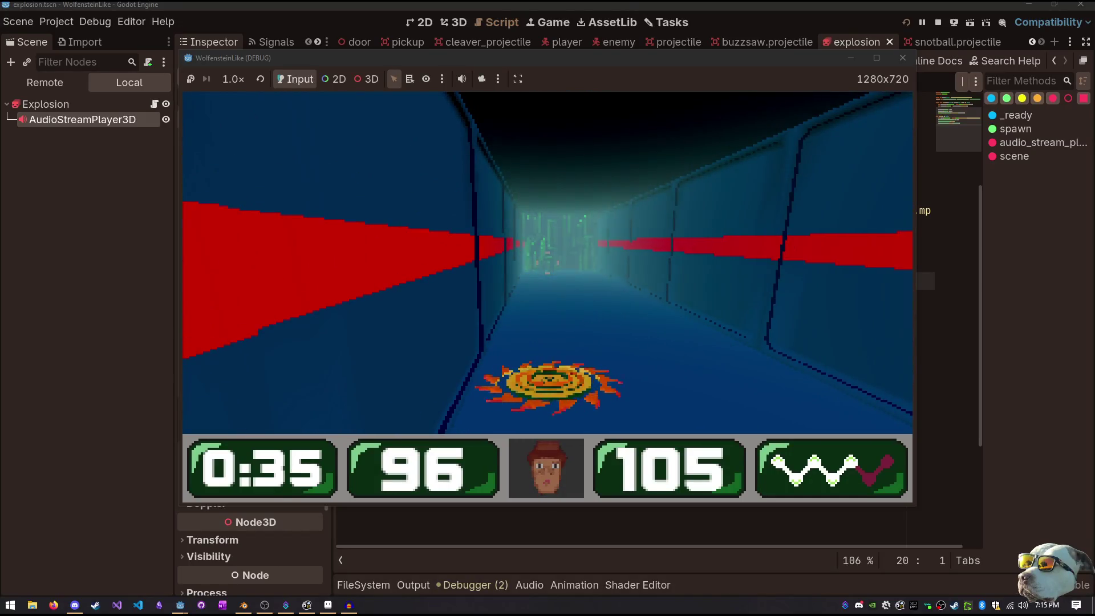
pyautogui.press('Right')
pyautogui.press('Left')
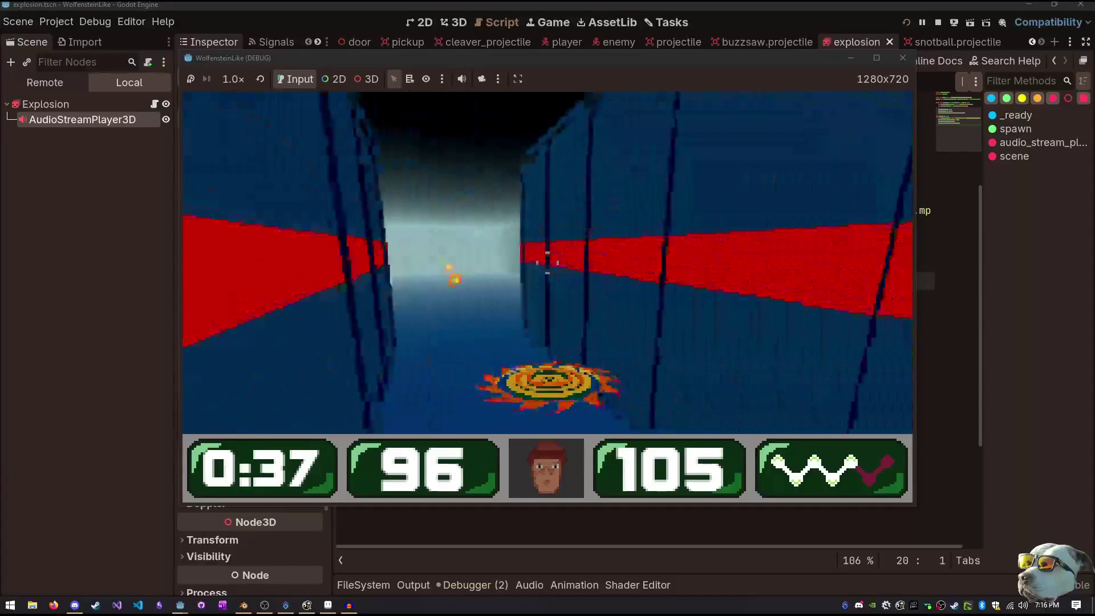
pyautogui.press('Right')
pyautogui.press('Right')
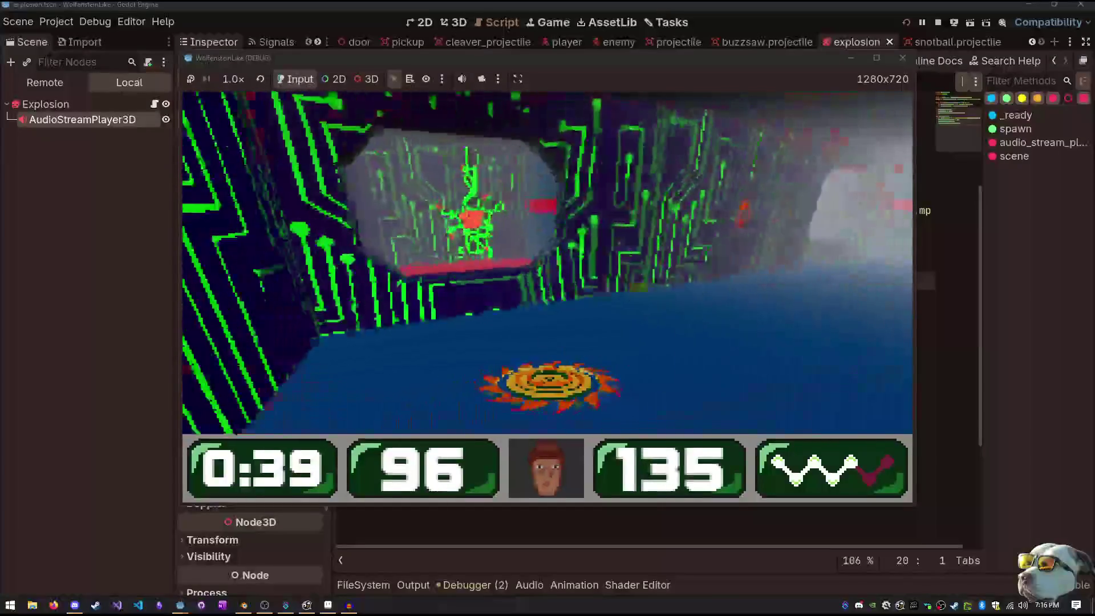
pyautogui.press('Right')
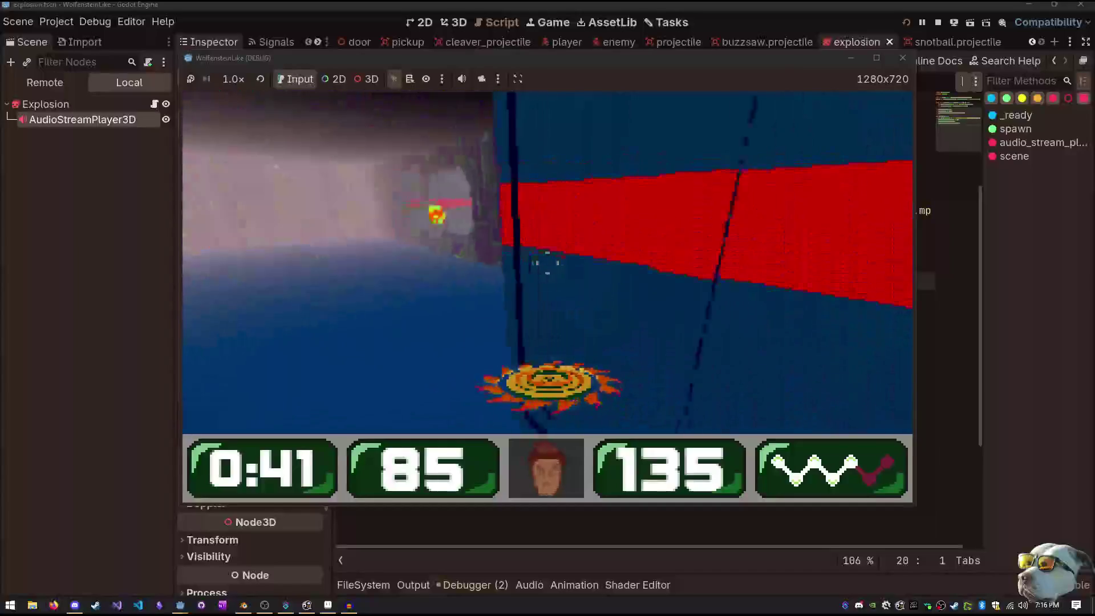
pyautogui.press('Right')
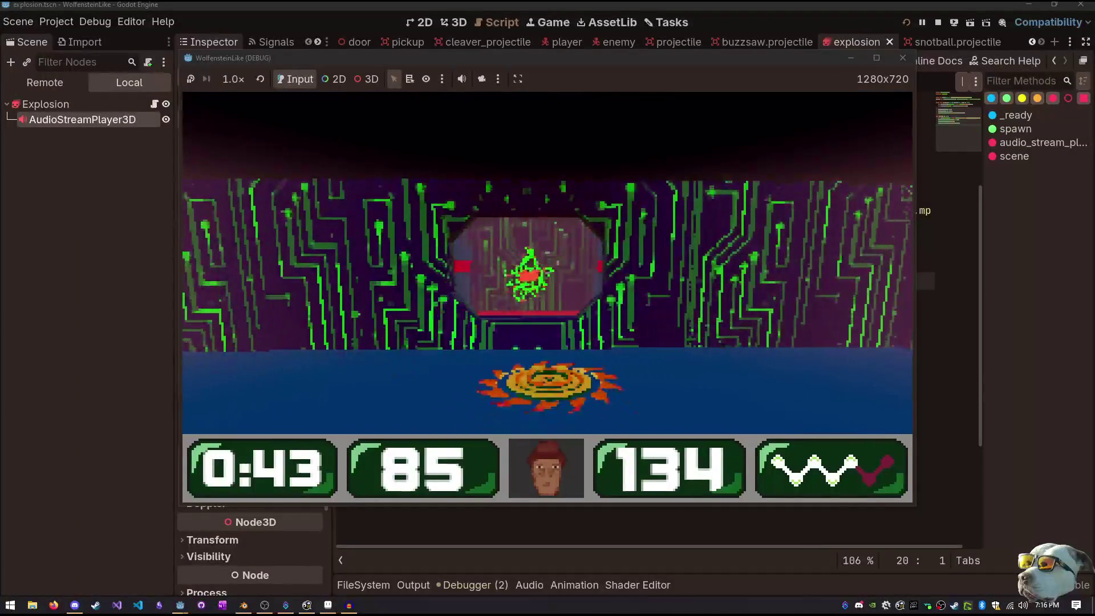
pyautogui.press('Up')
pyautogui.press('Left')
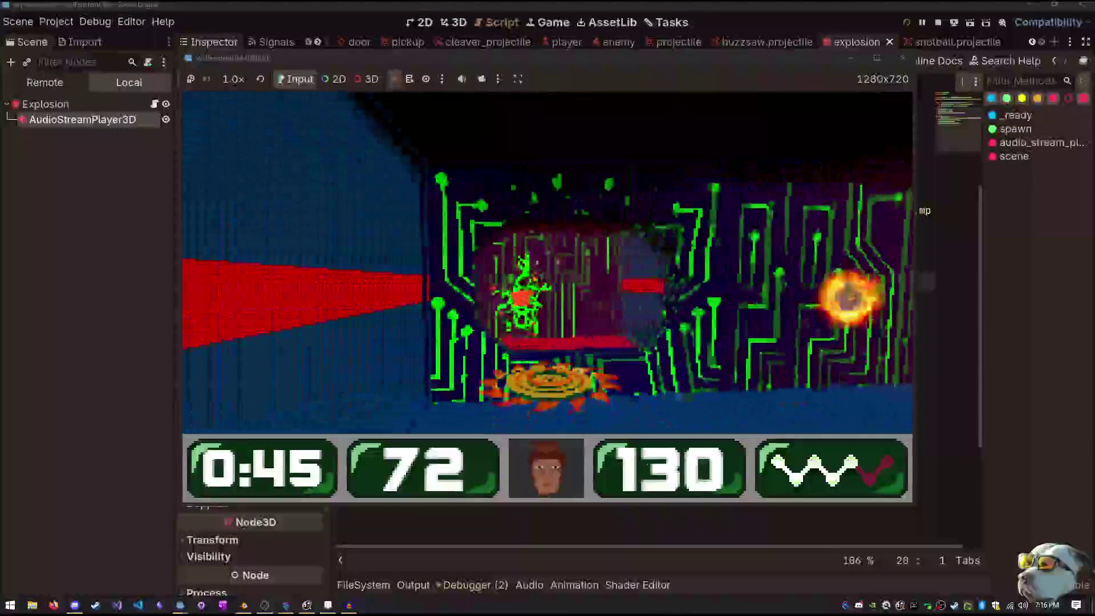
pyautogui.press('Left')
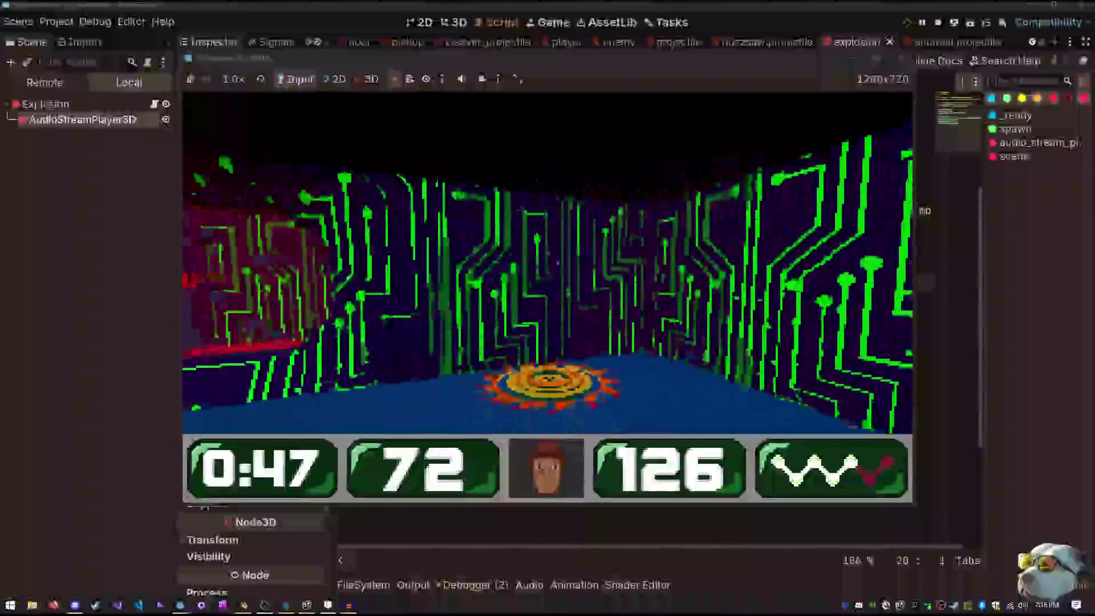
pyautogui.press('Right')
pyautogui.press('Up')
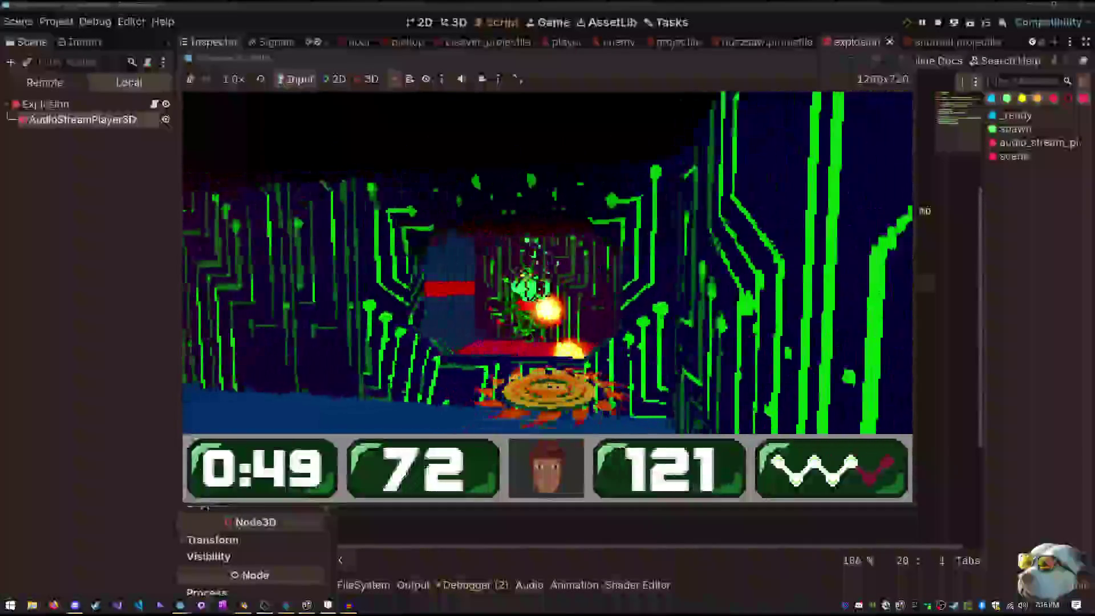
pyautogui.press('Left')
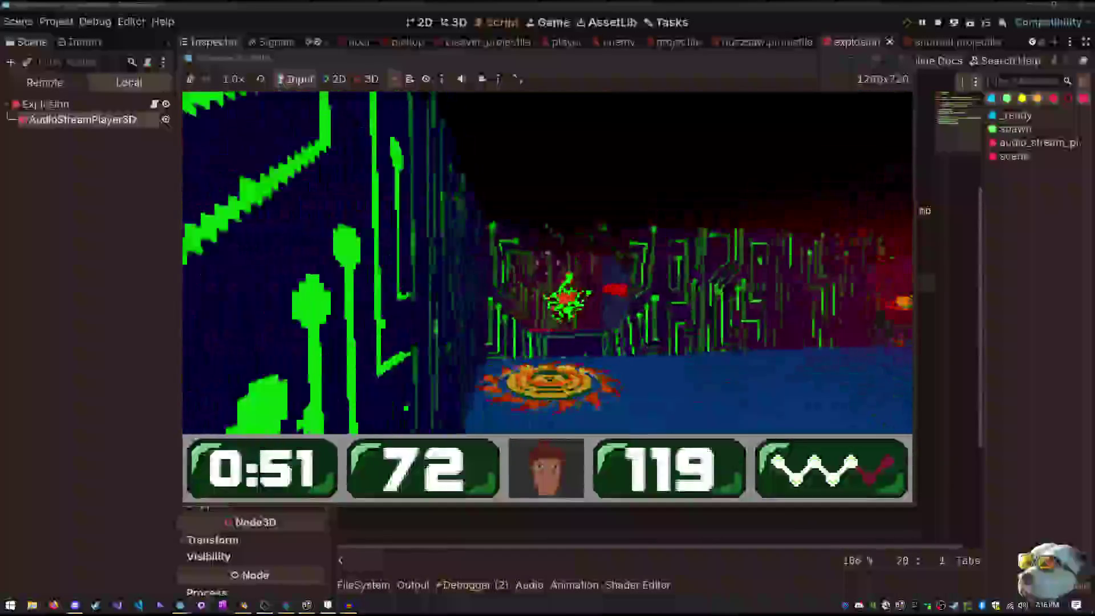
pyautogui.press('Right')
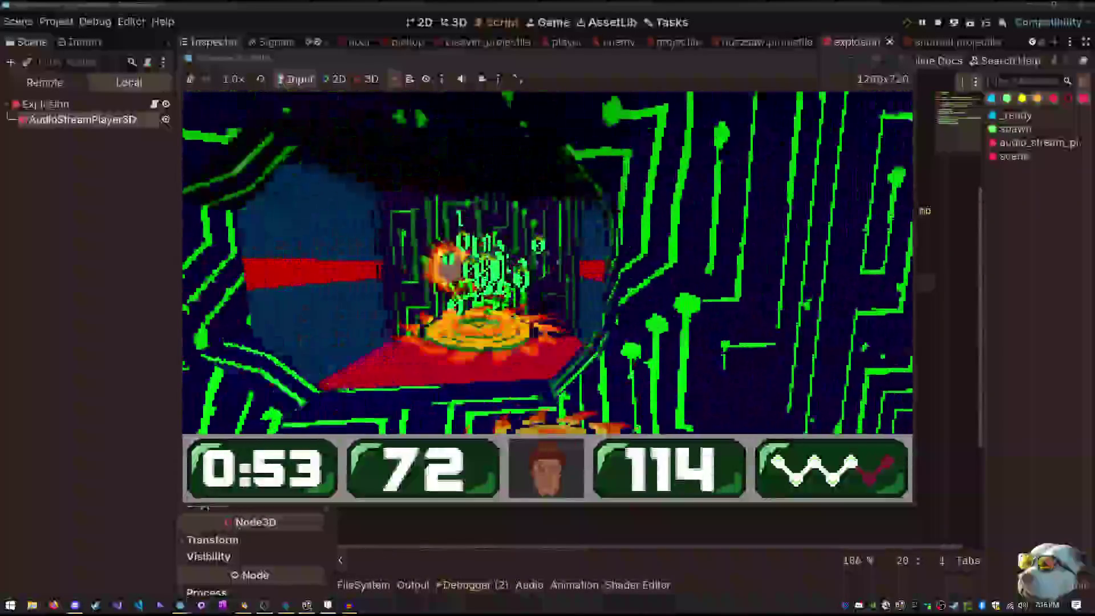
pyautogui.press('Right')
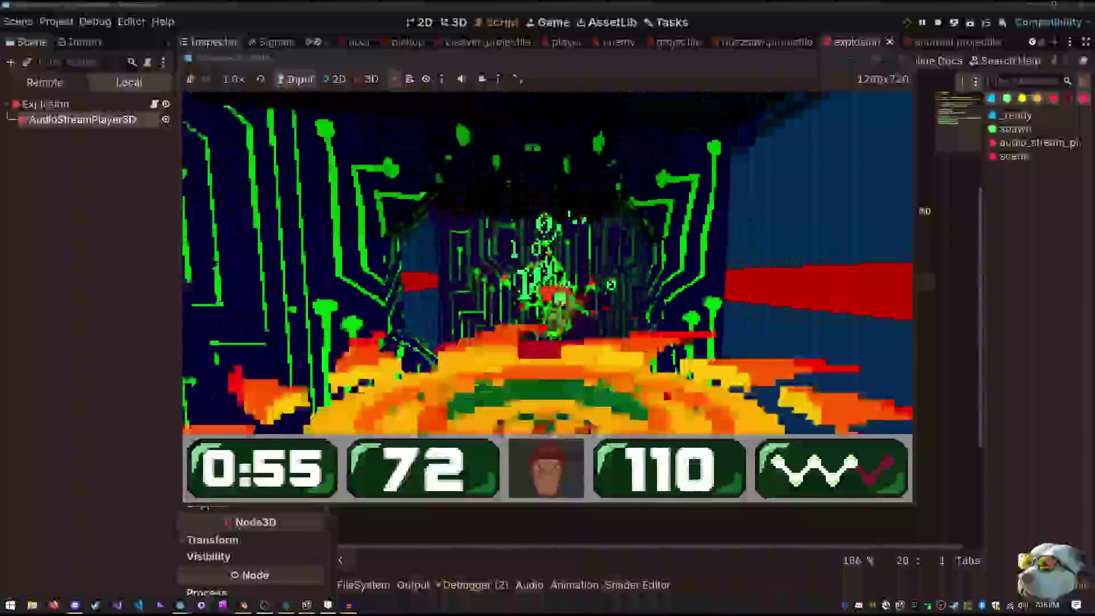
pyautogui.press('Left')
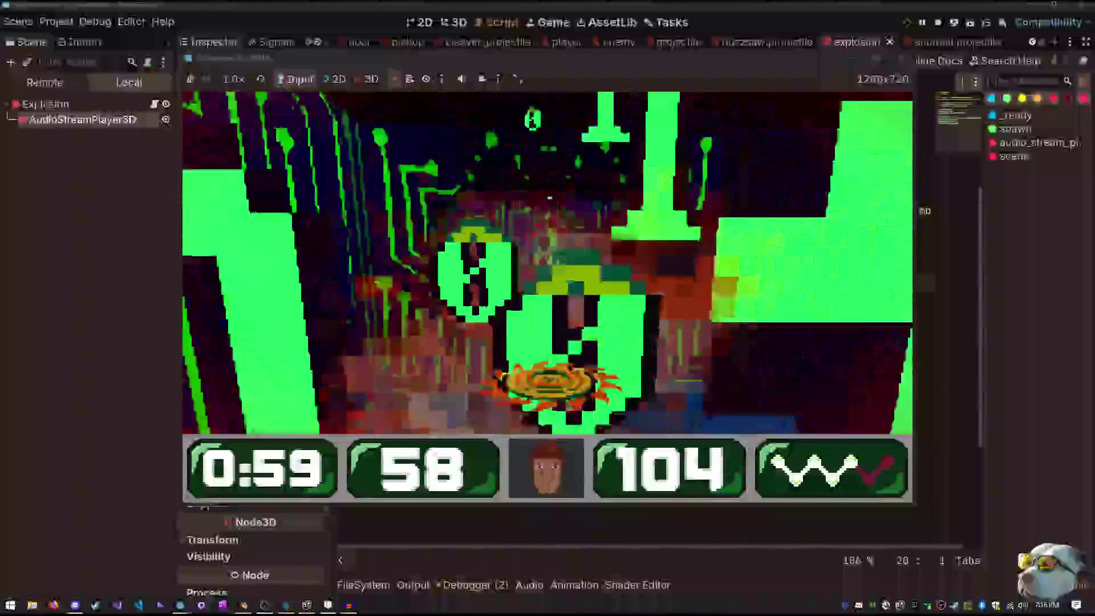
pyautogui.press('Left')
pyautogui.press('Left')
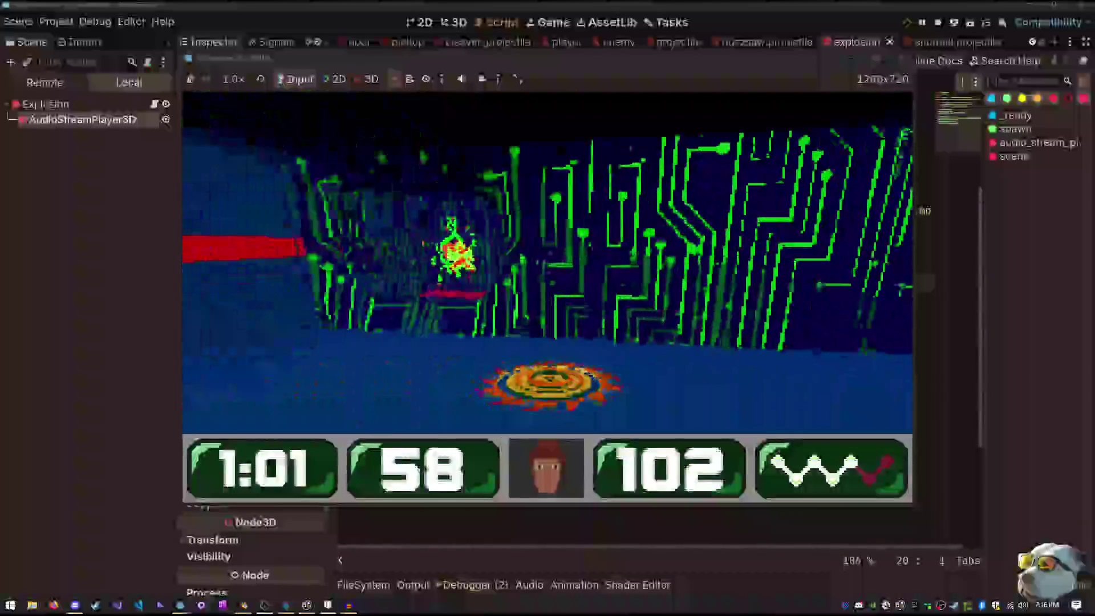
pyautogui.press('ctrl')
pyautogui.press('ctrl')
pyautogui.press('Down')
pyautogui.press('ctrl')
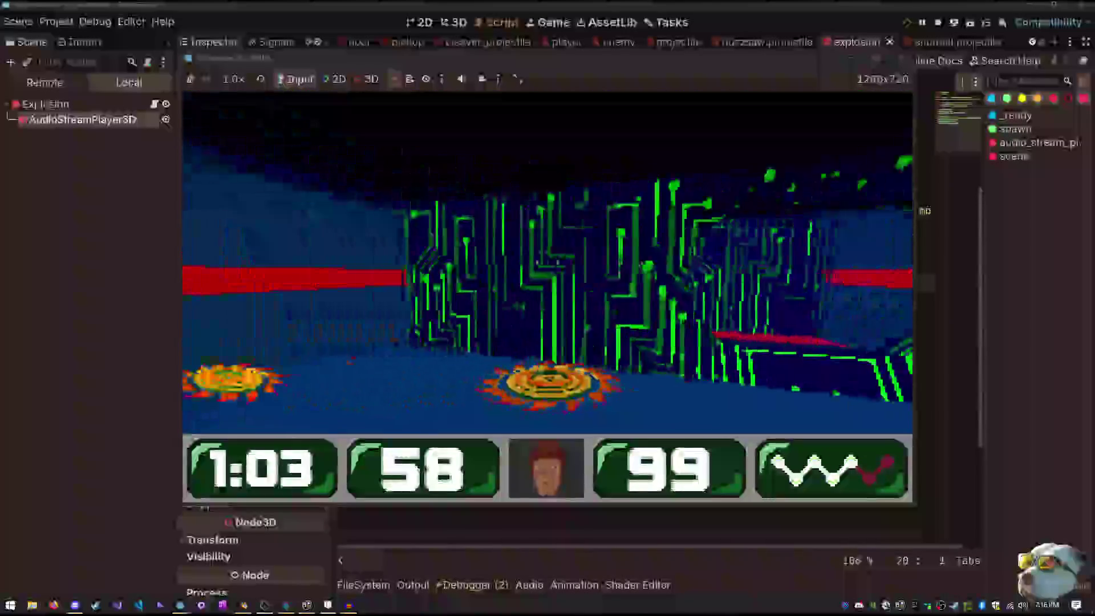
pyautogui.press('Right')
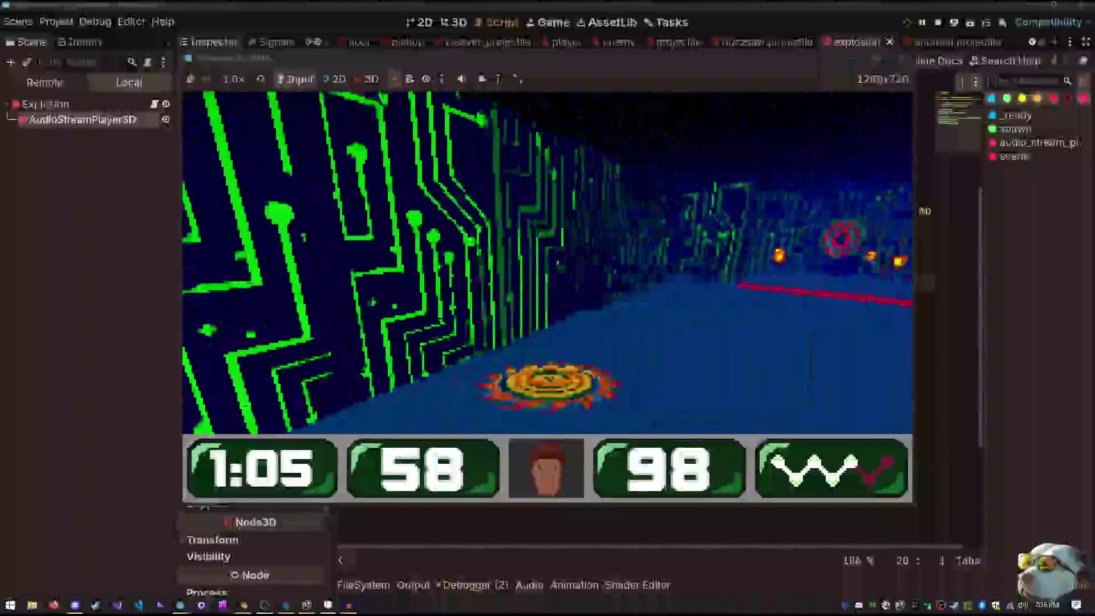
pyautogui.press('Up')
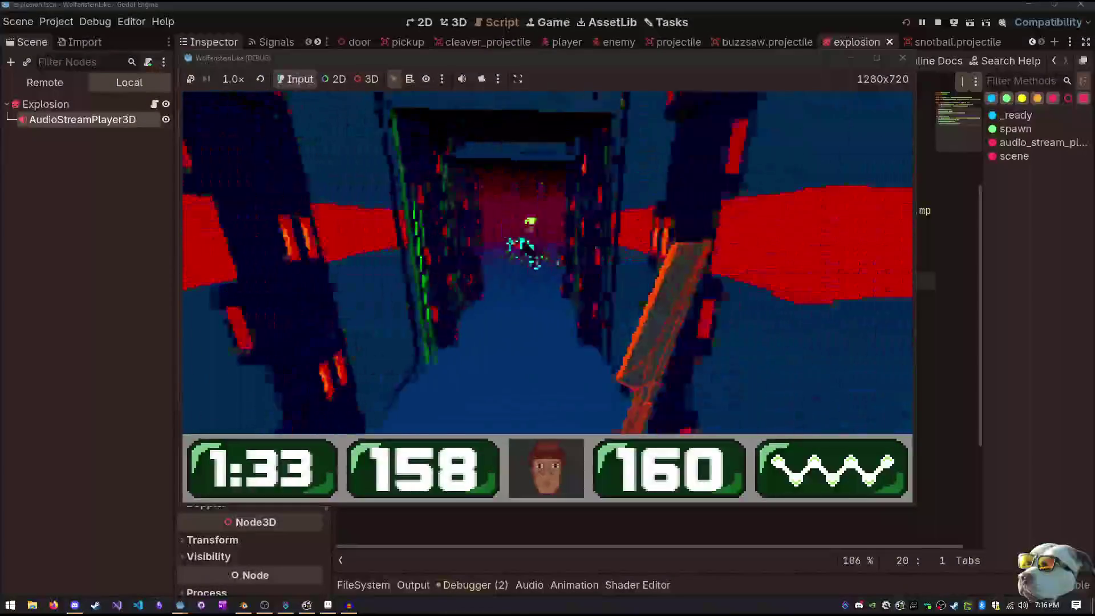
# Fire repeatedly at the enemies in the red room, triggering explosions
pyautogui.click(547, 254)
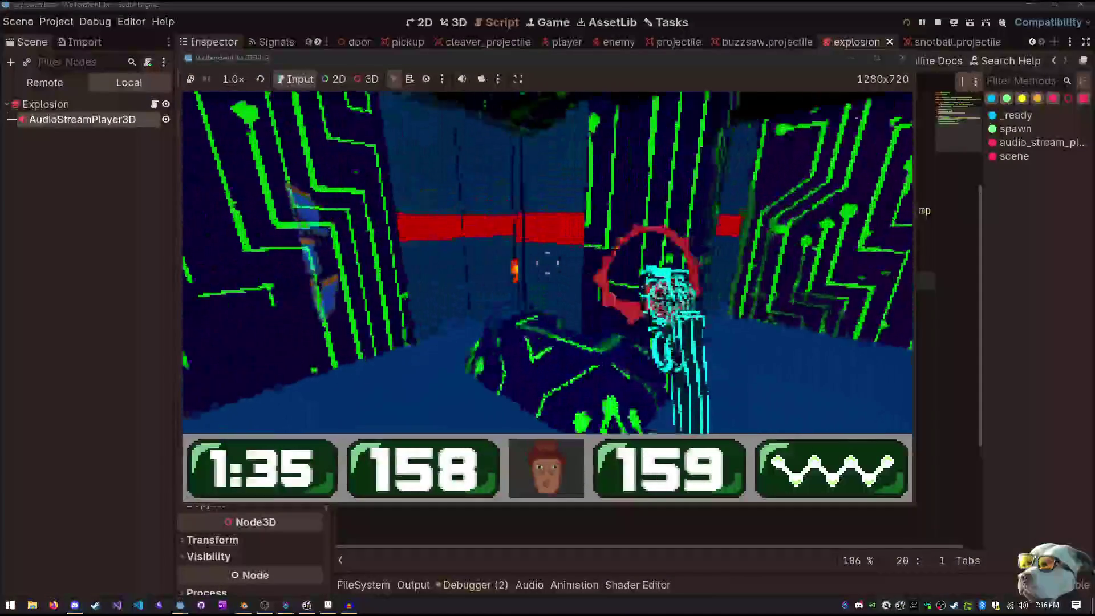
pyautogui.click(547, 254)
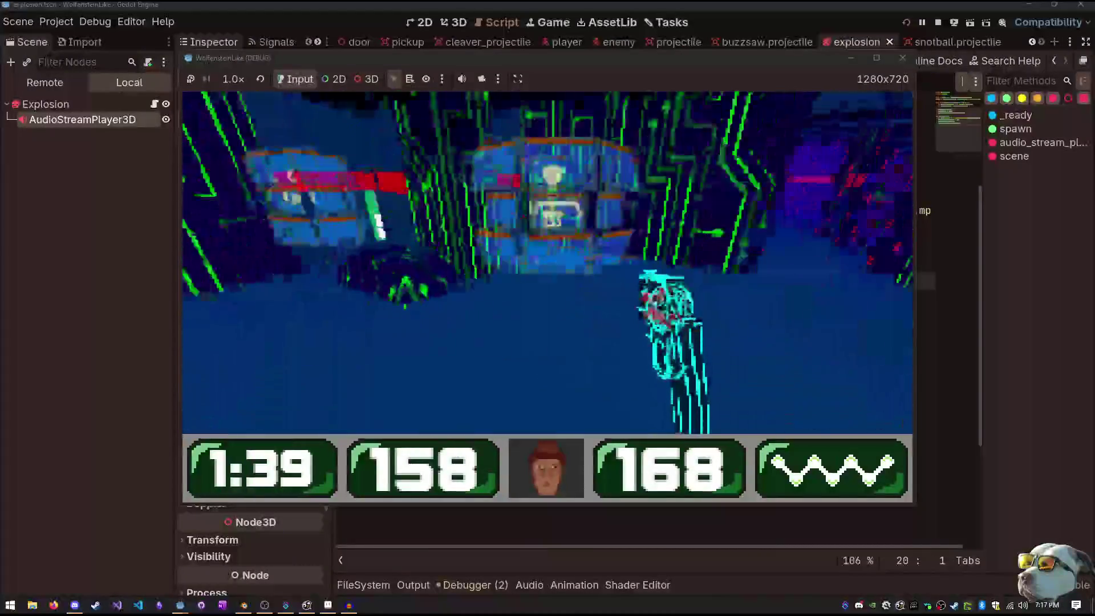
pyautogui.click(547, 254)
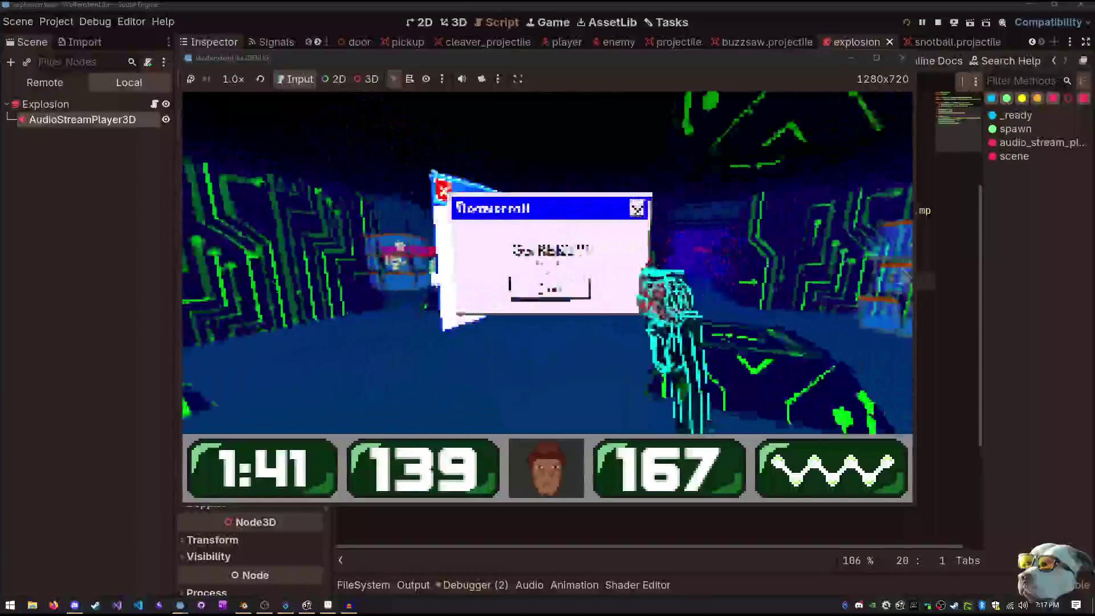
pyautogui.click(547, 254)
pyautogui.click(547, 254)
pyautogui.click(547, 254)
pyautogui.click(547, 254)
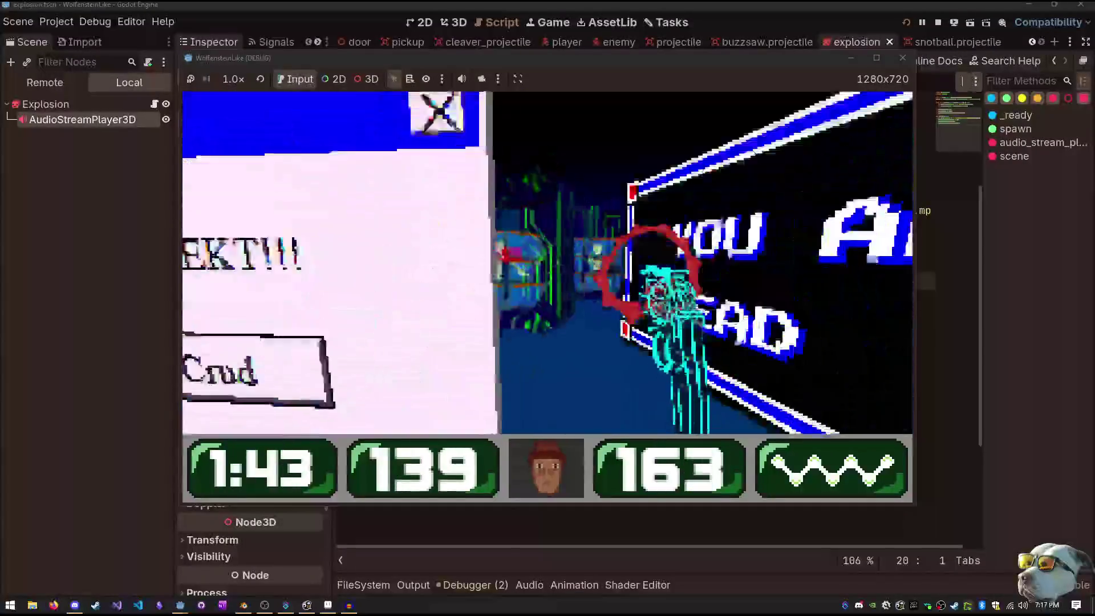
pyautogui.click(547, 254)
pyautogui.click(547, 254)
pyautogui.click(547, 254)
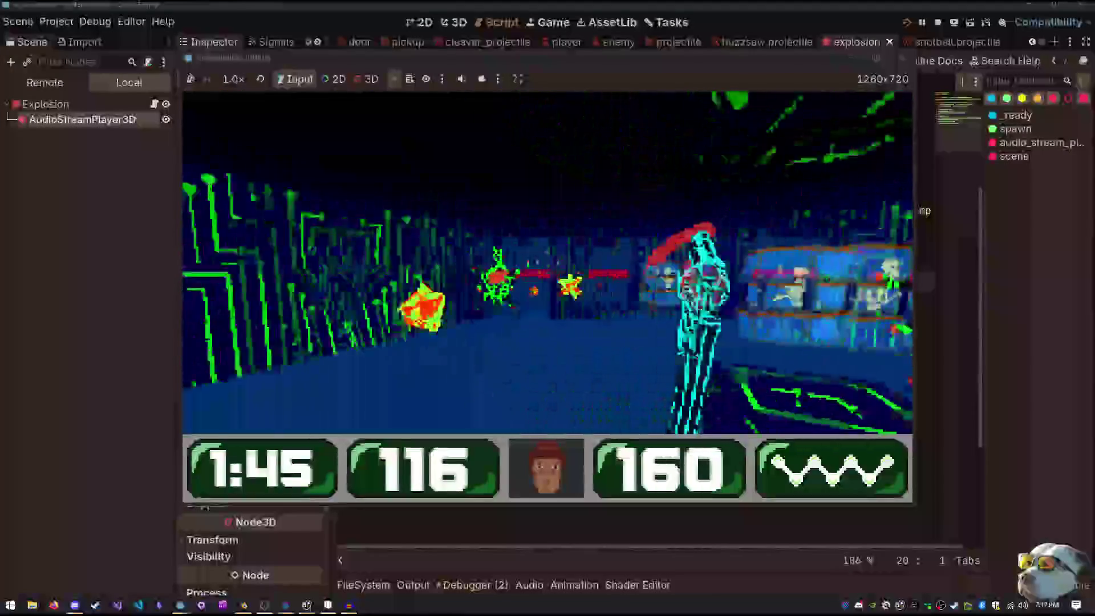
pyautogui.click(547, 254)
pyautogui.click(547, 254)
pyautogui.click(547, 254)
pyautogui.click(547, 253)
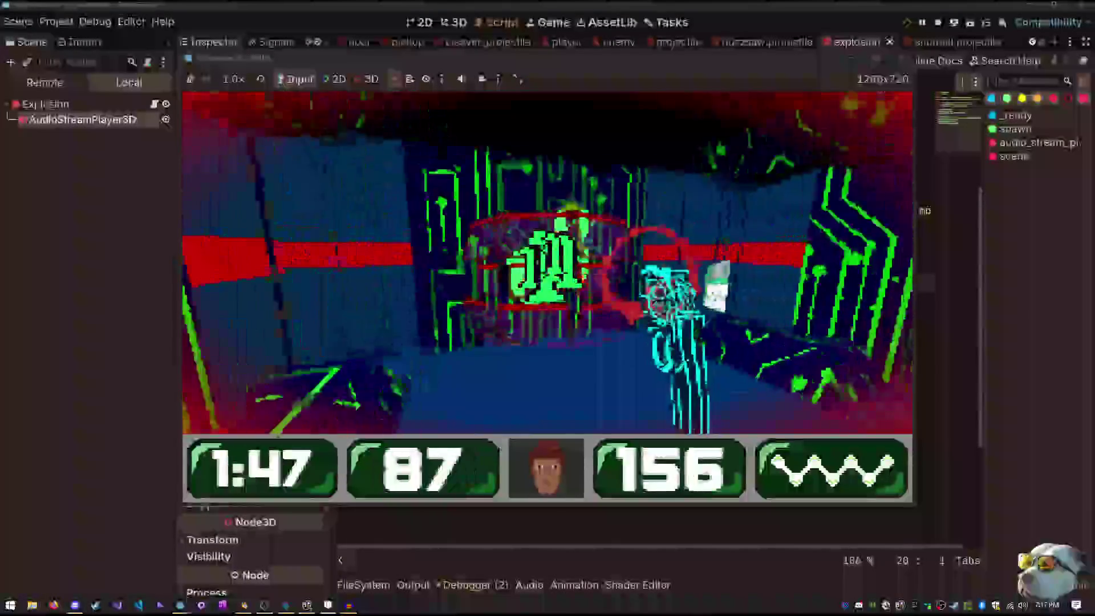
pyautogui.click(547, 253)
pyautogui.click(547, 253)
pyautogui.click(547, 254)
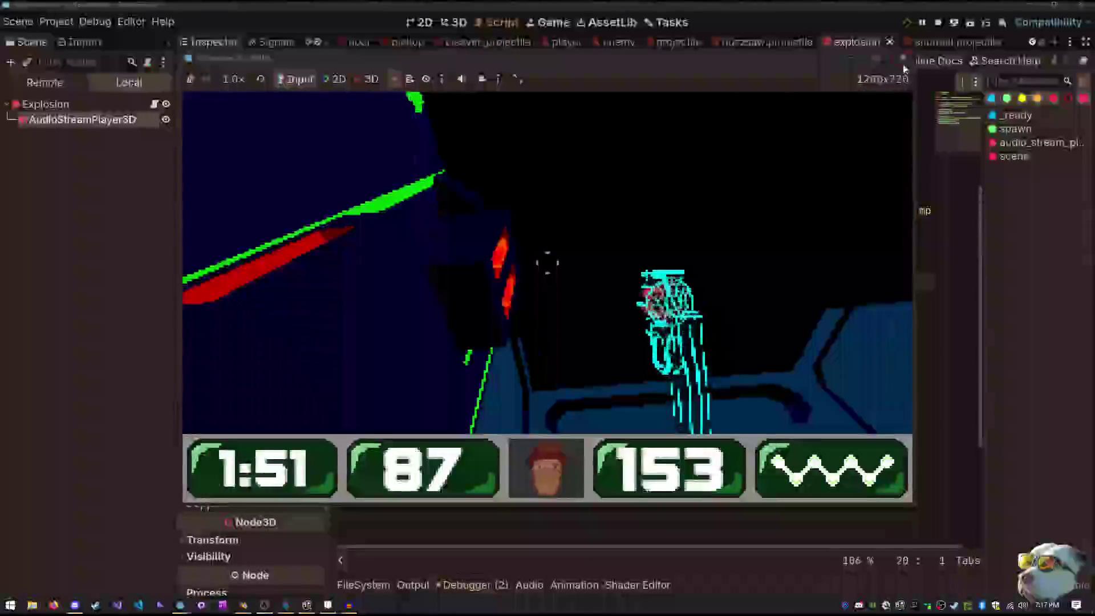
# Stop the running game and select the Explosion root node
pyautogui.press('F8')
pyautogui.doubleClick(529, 265)
pyautogui.scroll(3, 344, 210)
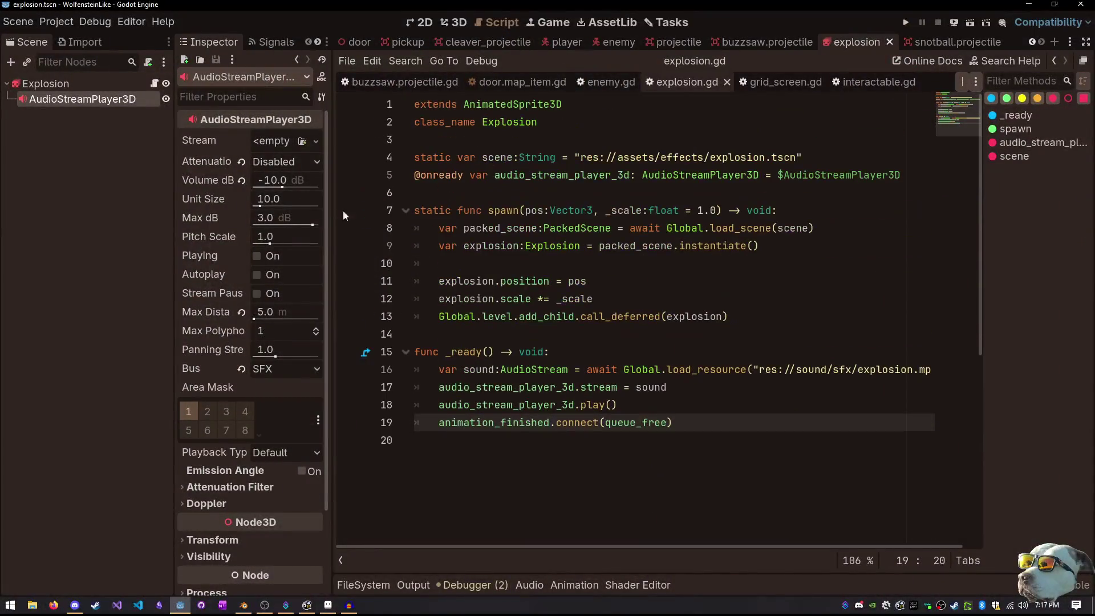
pyautogui.click(109, 83)
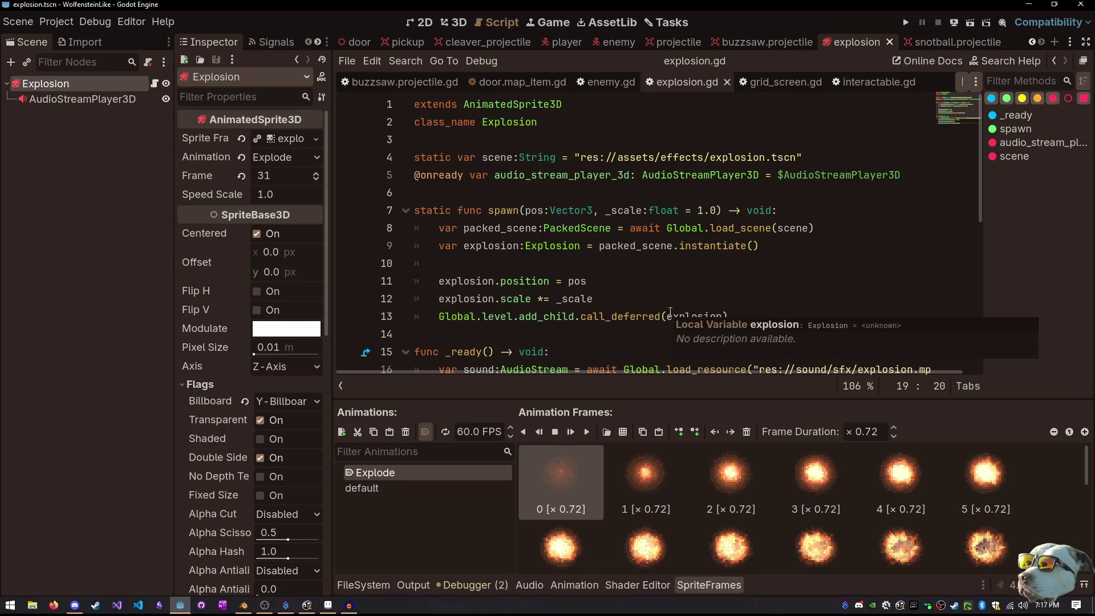
# Relaunch the game, set the pause menu's SFX volume to zero, and resume play
pyautogui.press('F5')
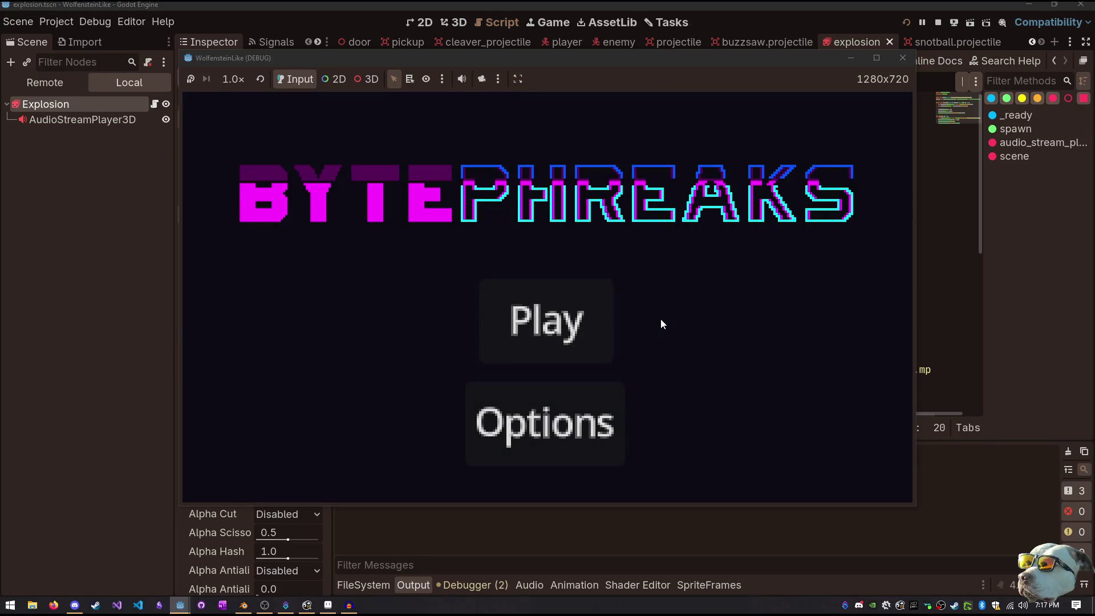
pyautogui.press('Return')
pyautogui.press('Escape')
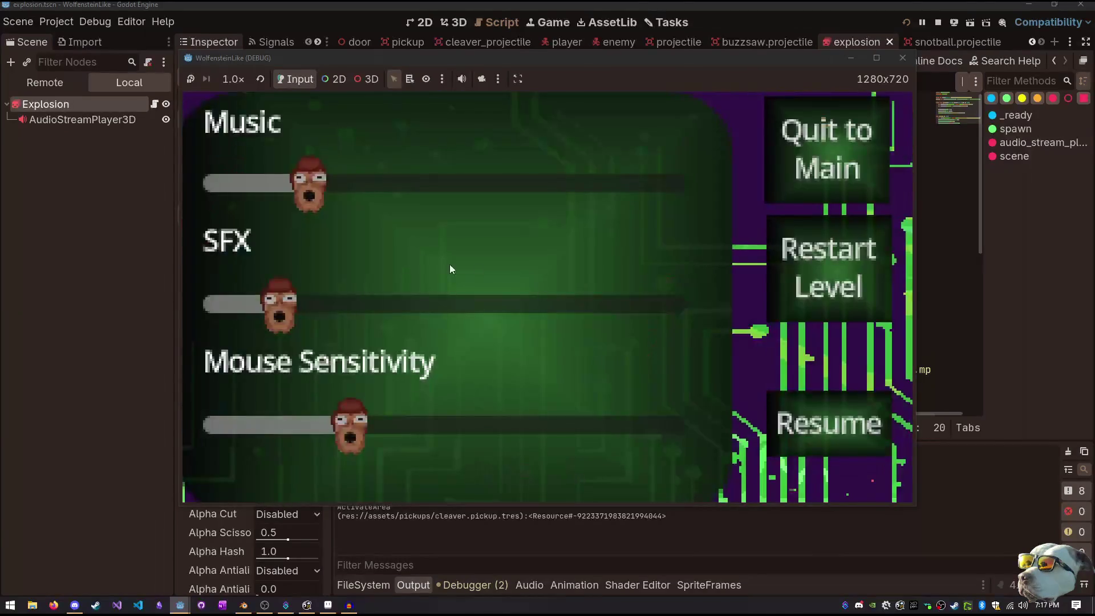
pyautogui.moveTo(291, 291); pyautogui.dragTo(133, 286)
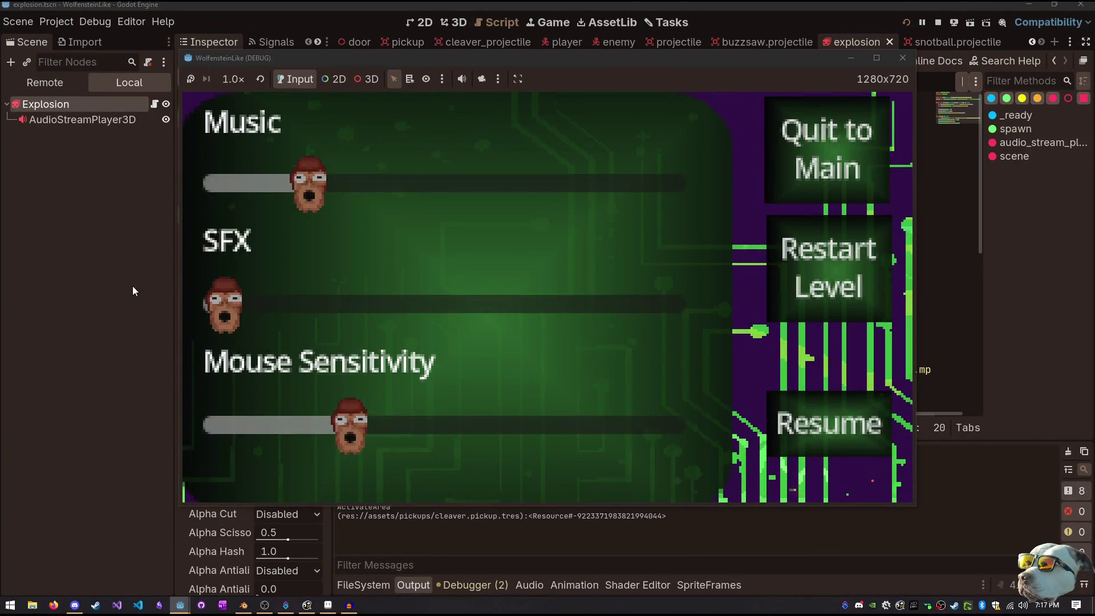
pyautogui.click(349, 313)
pyautogui.moveTo(350, 311); pyautogui.dragTo(217, 308)
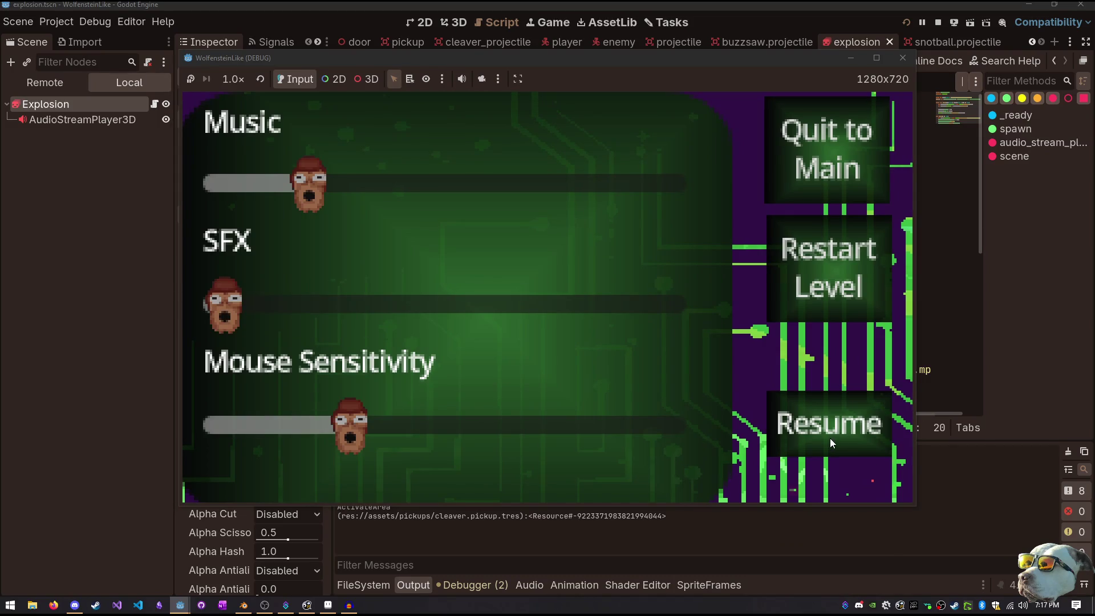
pyautogui.click(830, 438)
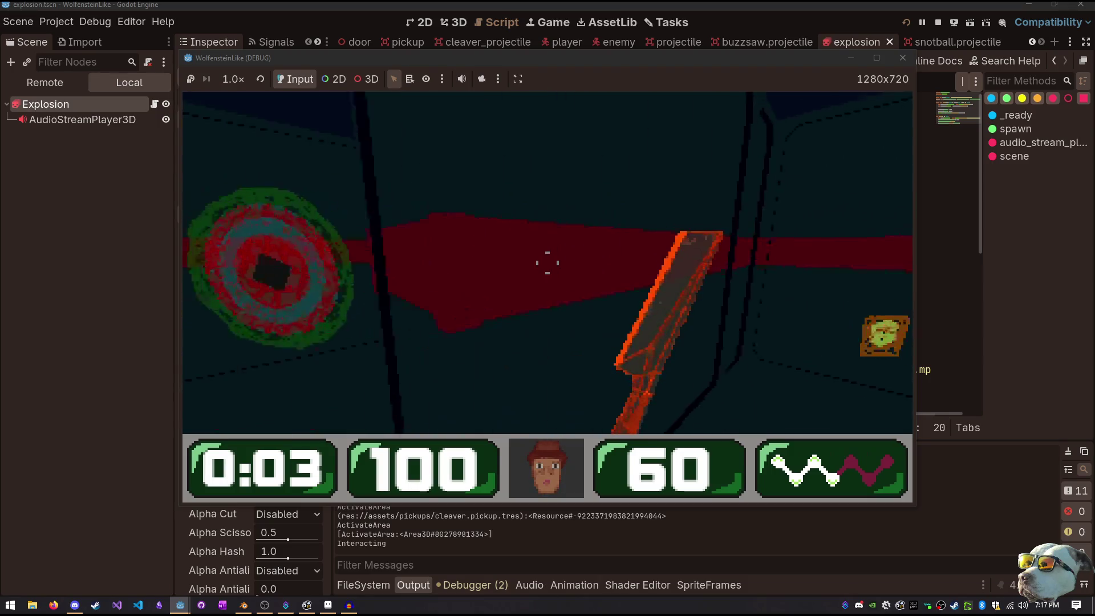
# Shoot the door to check the explosion sound is muted, then stop the game
pyautogui.press('e')
pyautogui.click(547, 262)
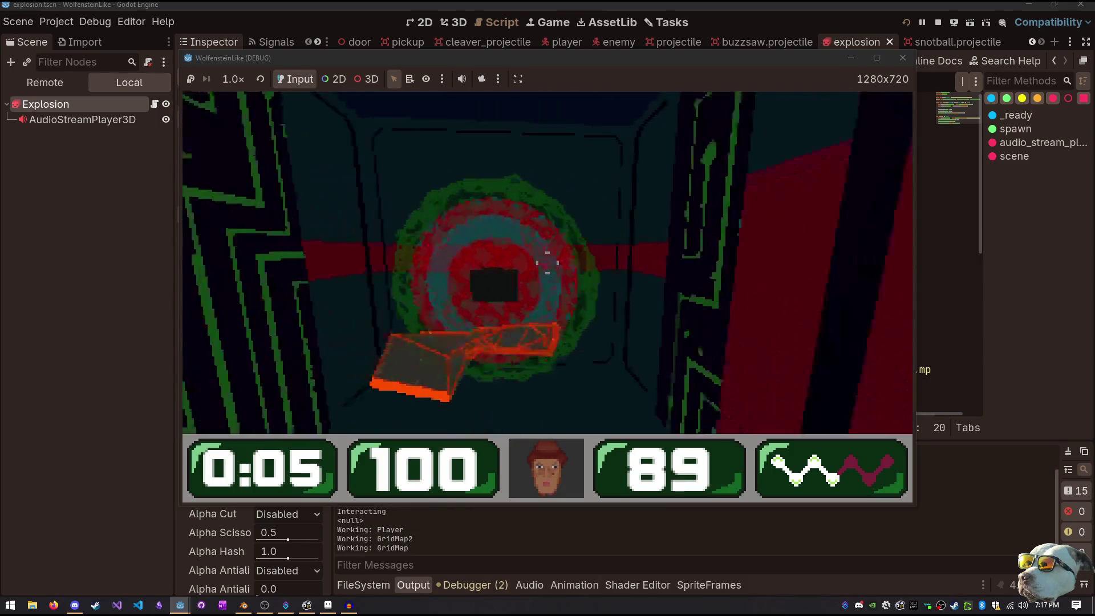
pyautogui.click(547, 263)
pyautogui.click(547, 262)
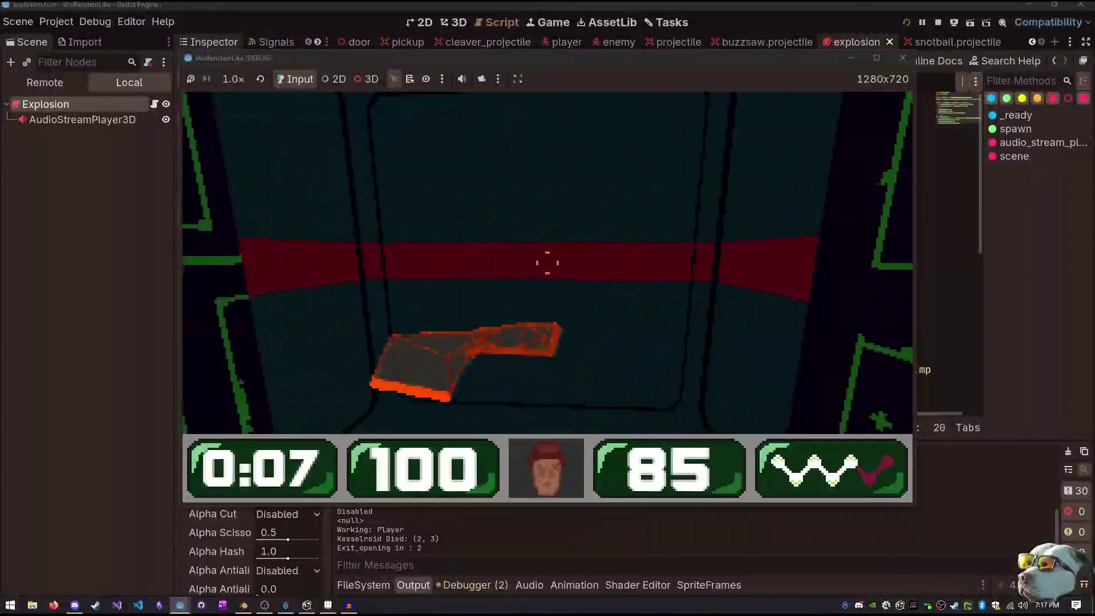
pyautogui.press('Escape')
pyautogui.click(903, 59)
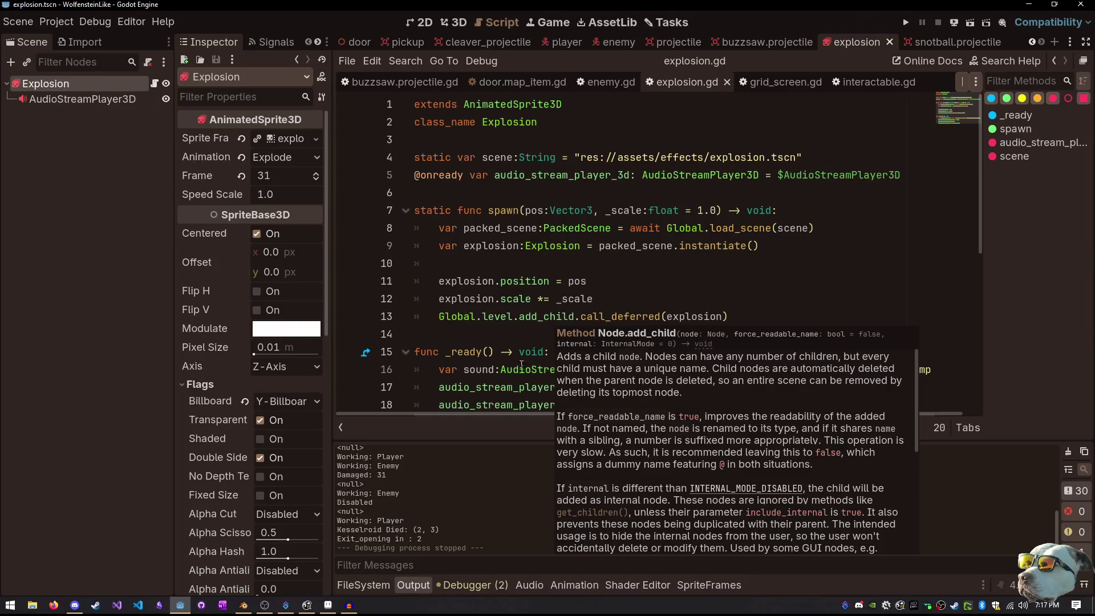
pyautogui.moveTo(519, 365)
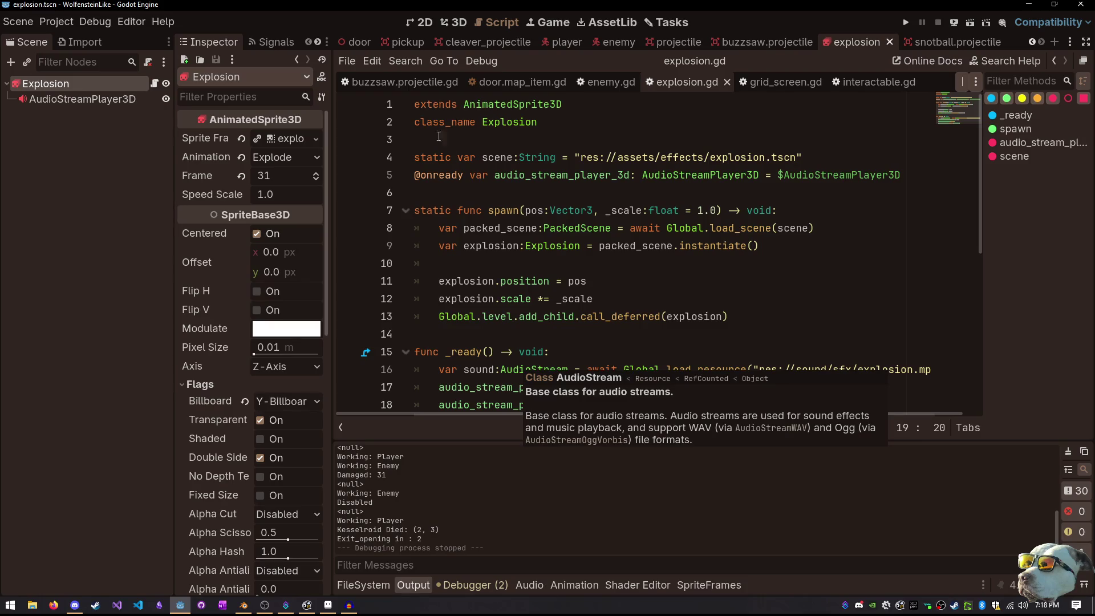
# In the 3D view, close the explosion, projectile, player, pickup, door, level_1 and movable wall scene tabs
pyautogui.click(463, 25)
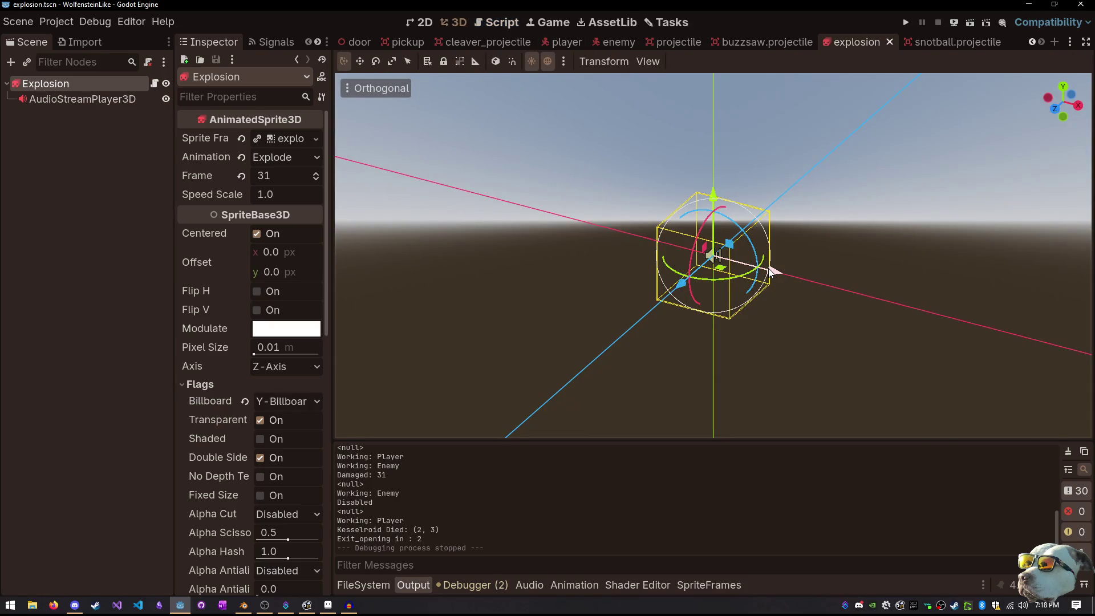
pyautogui.middleClick(838, 48)
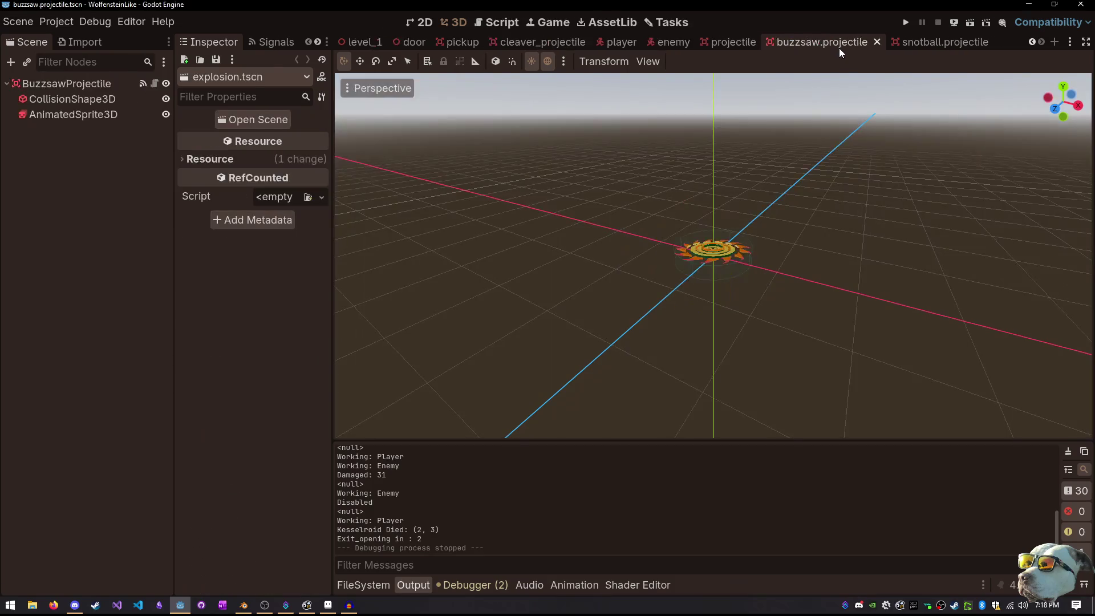
pyautogui.middleClick(840, 48)
pyautogui.middleClick(839, 48)
pyautogui.middleClick(839, 48)
pyautogui.middleClick(839, 47)
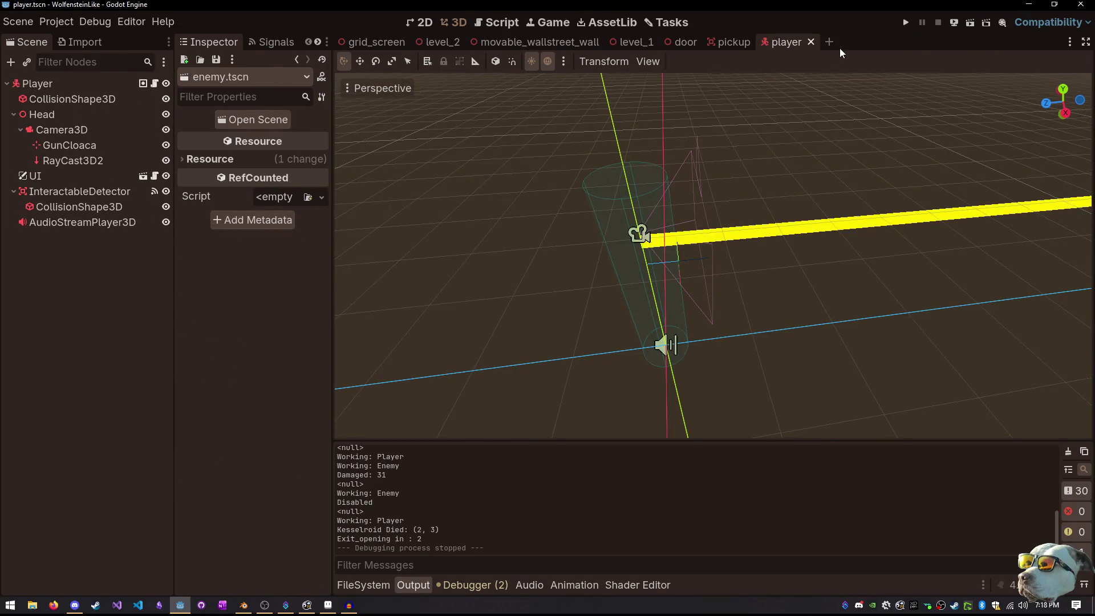
pyautogui.middleClick(796, 43)
pyautogui.middleClick(751, 44)
pyautogui.middleClick(653, 43)
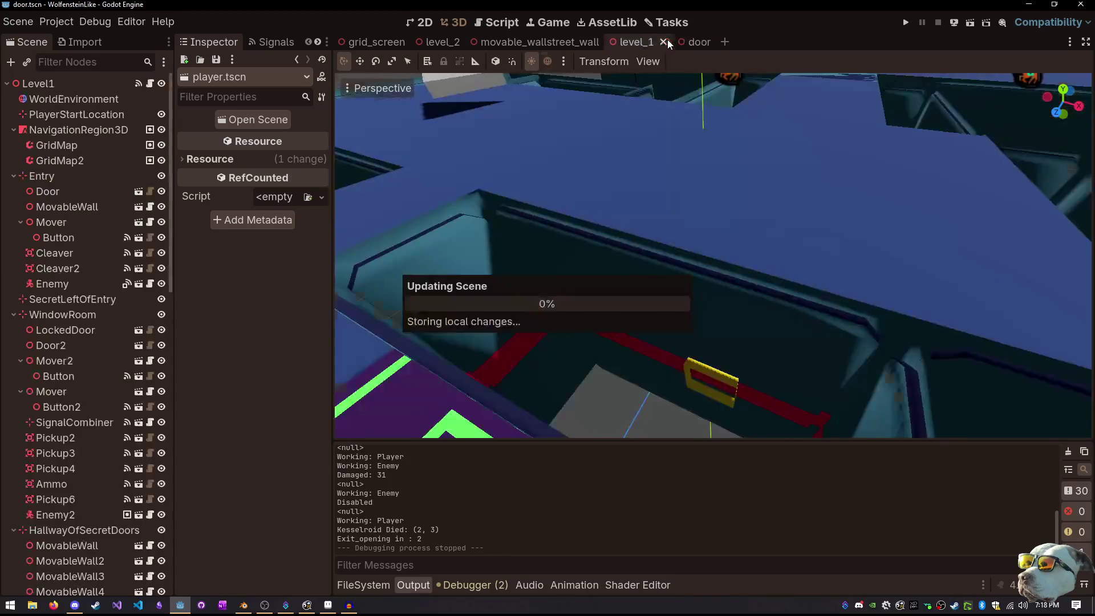
pyautogui.middleClick(633, 44)
pyautogui.middleClick(500, 42)
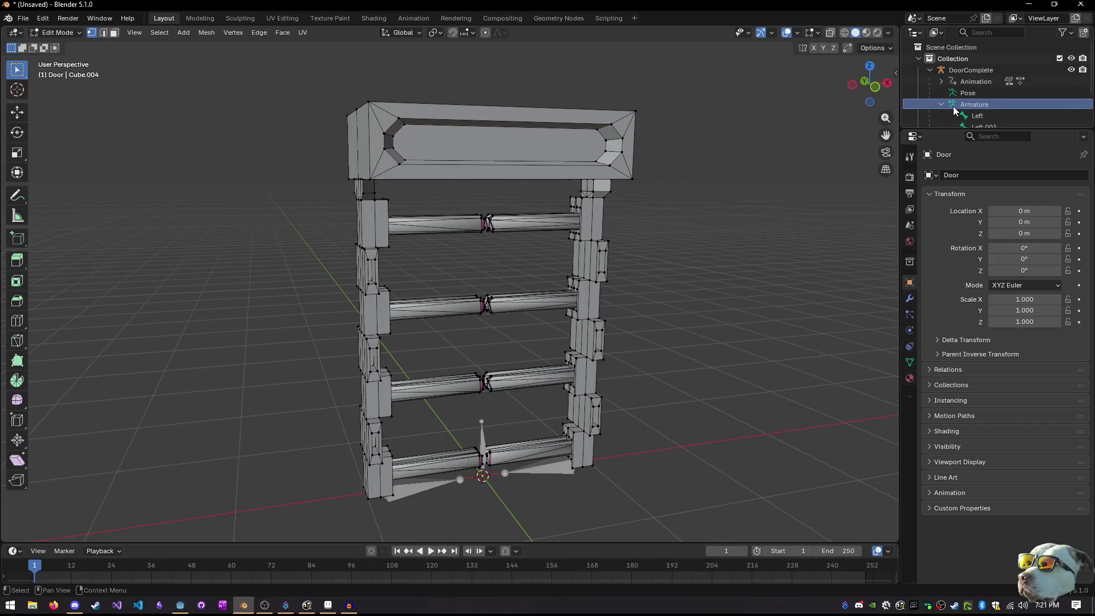
# Return to Object Mode and select the Door mesh in the Outliner
pyautogui.click(955, 107)
pyautogui.scroll(-3, 956, 106)
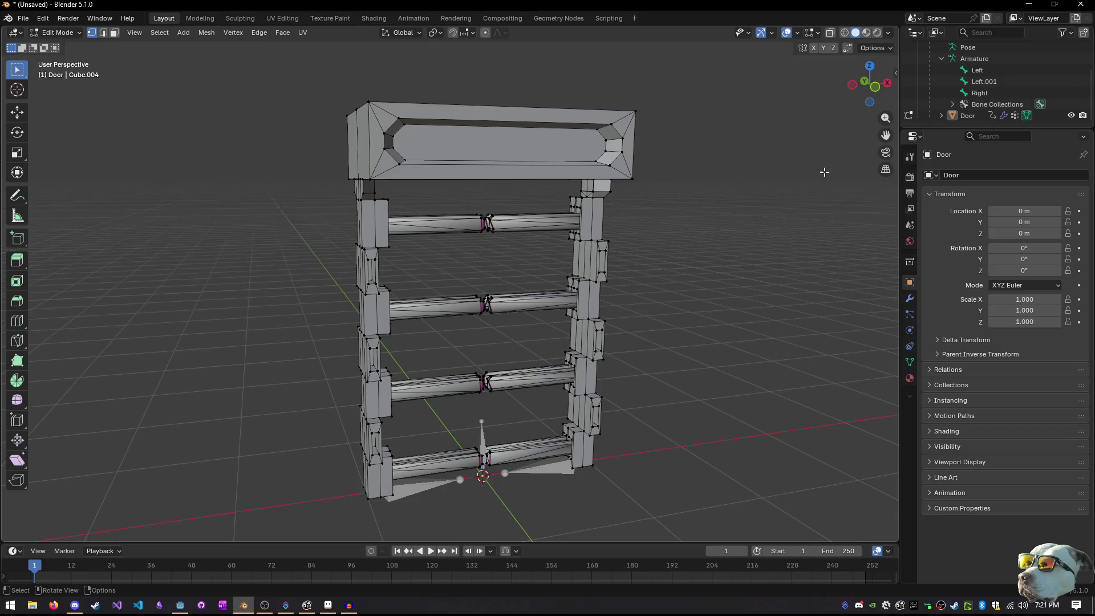
pyautogui.press('Tab')
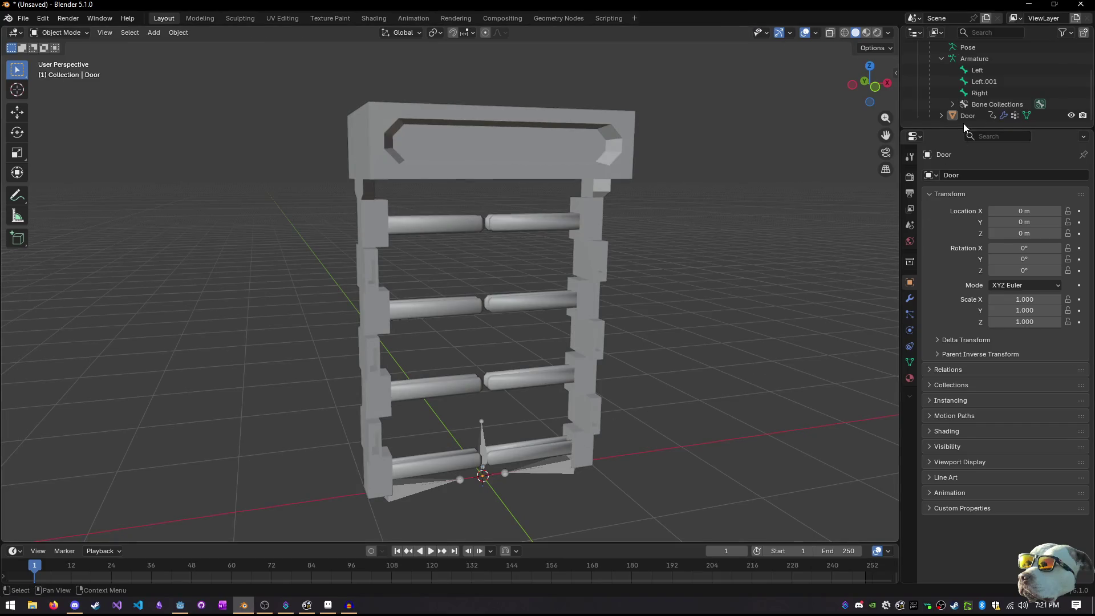
pyautogui.click(973, 115)
pyautogui.click(955, 70)
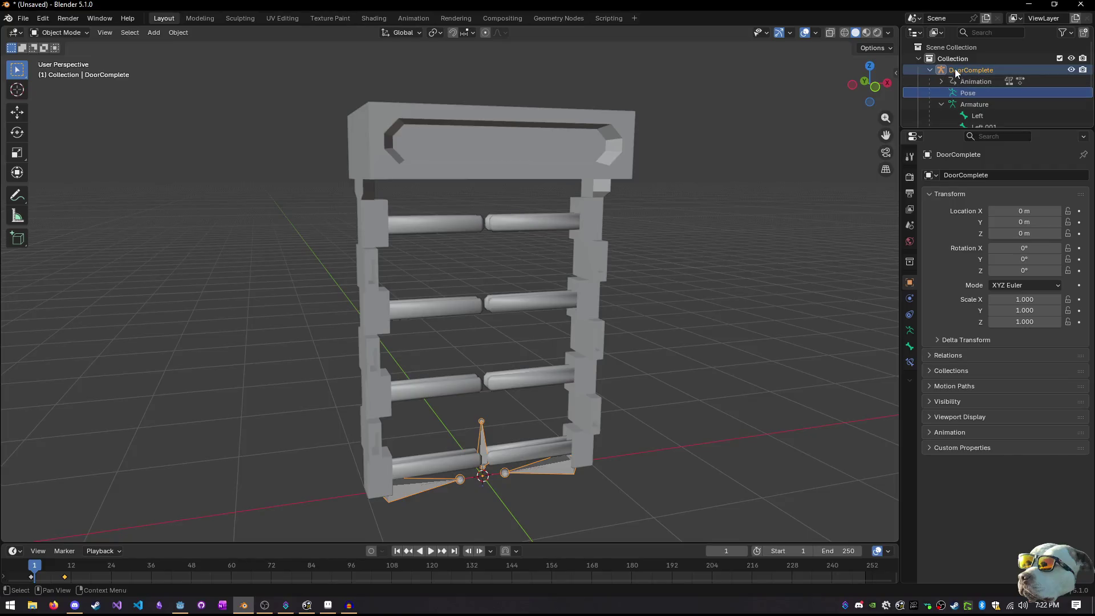
pyautogui.click(953, 93)
pyautogui.click(957, 115)
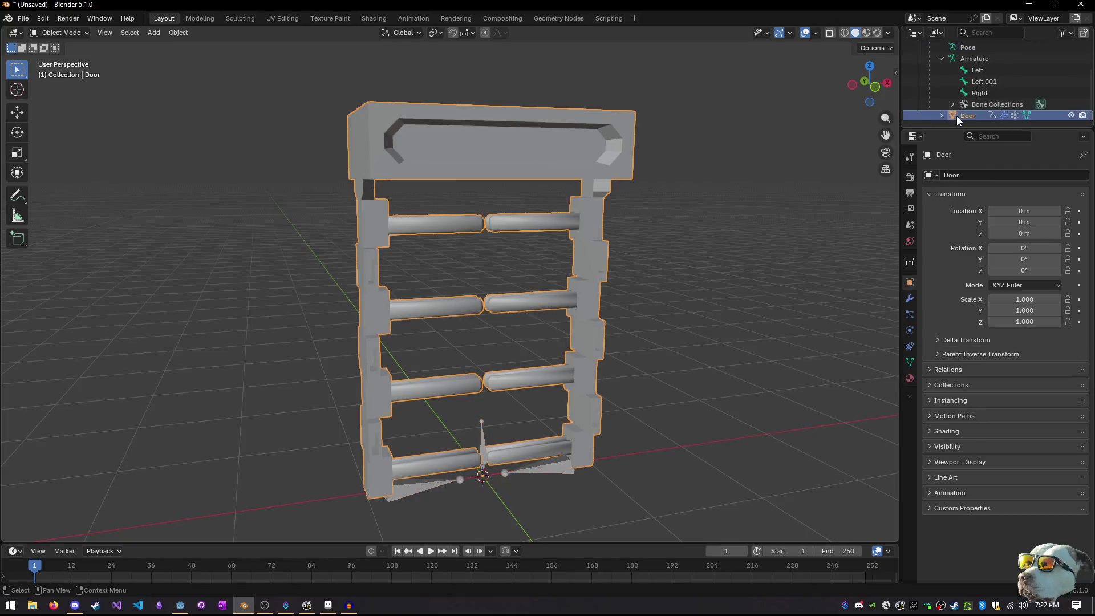
# Copy the Door object and paste it into the scene
pyautogui.hotkey('ctrl', 'c')
pyautogui.scroll(3, 957, 108)
pyautogui.hotkey('ctrl', 'v')
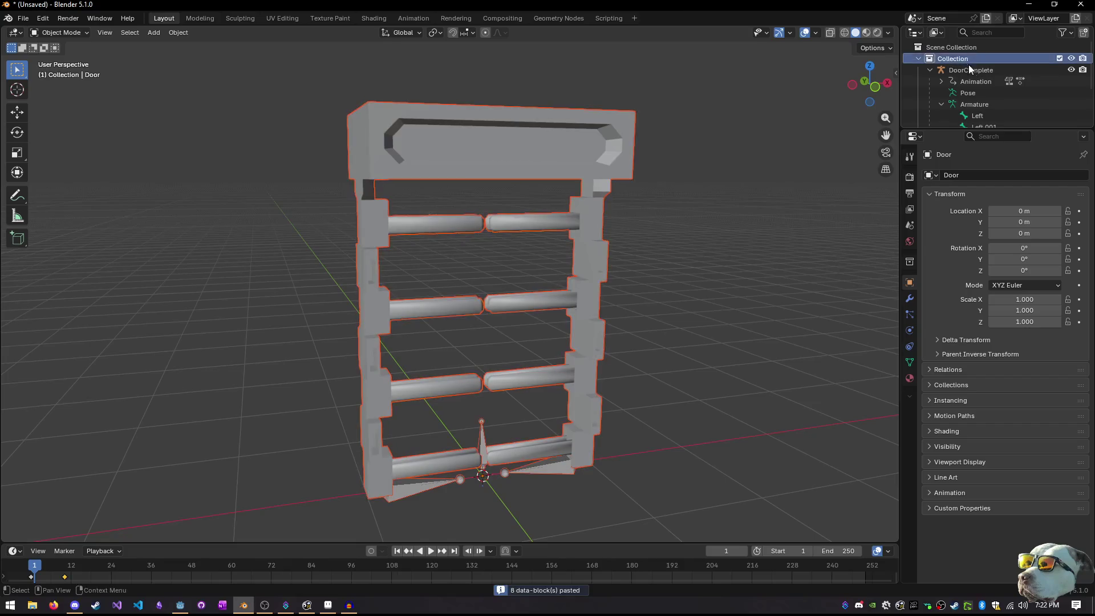
pyautogui.scroll(-3, 969, 86)
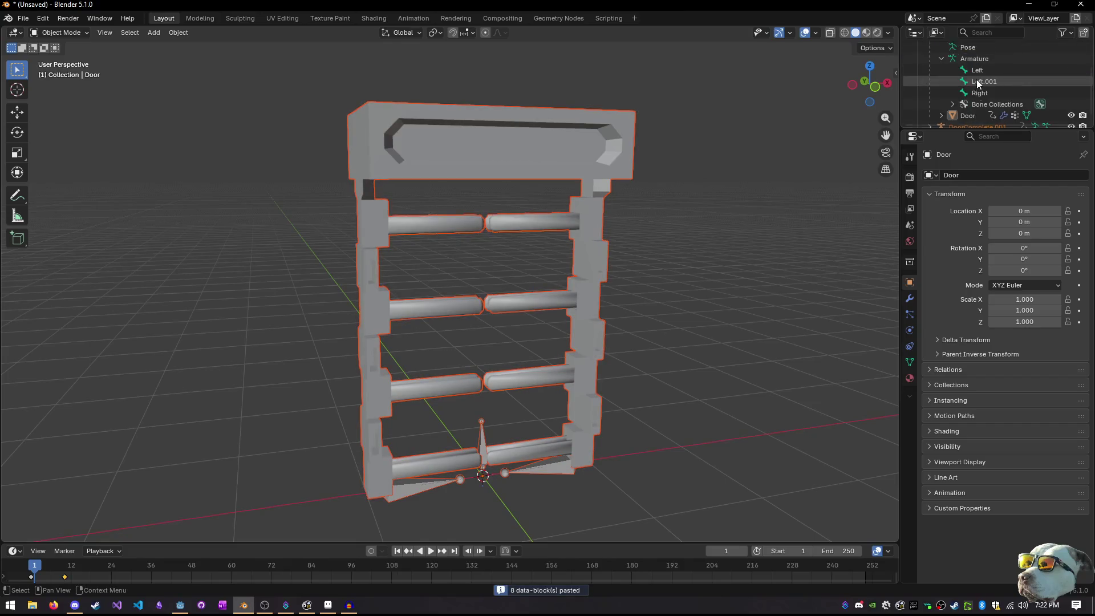
pyautogui.scroll(1, 963, 109)
# Clear the Door mesh's parent so it is detached from the armature
pyautogui.click(963, 113)
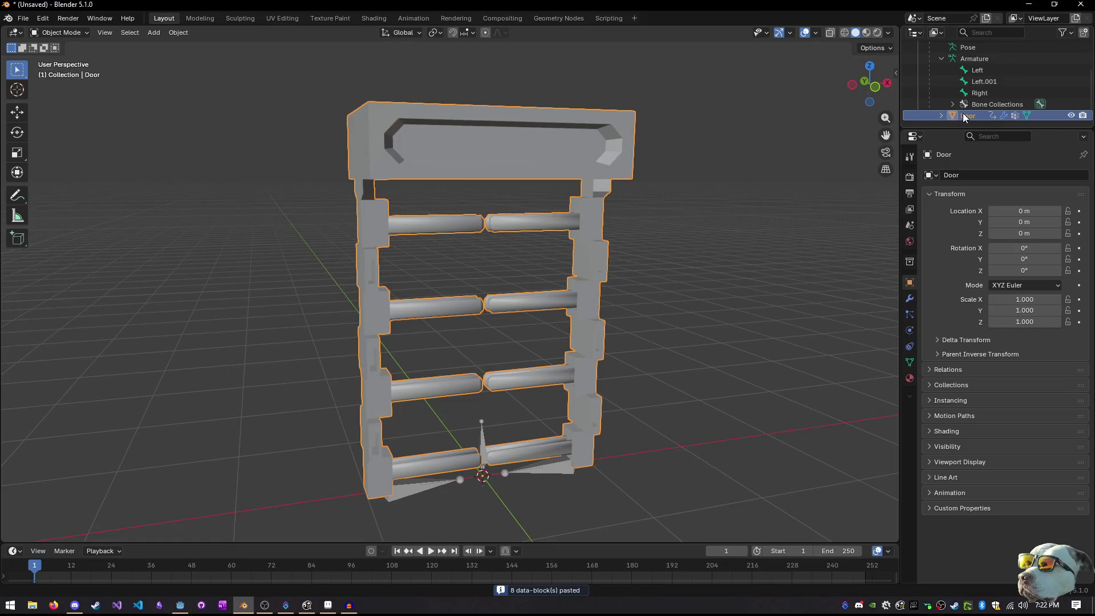
pyautogui.hotkey('alt', 'p')
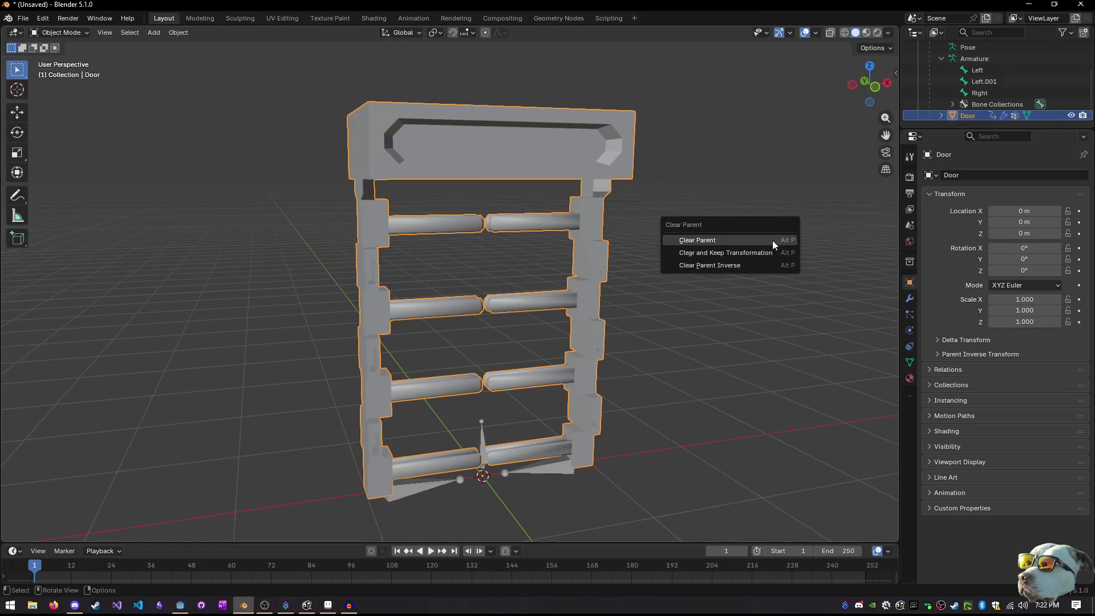
pyautogui.click(772, 241)
# Delete the DoorComplete armature, then select the remaining Door mesh
pyautogui.scroll(1, 816, 216)
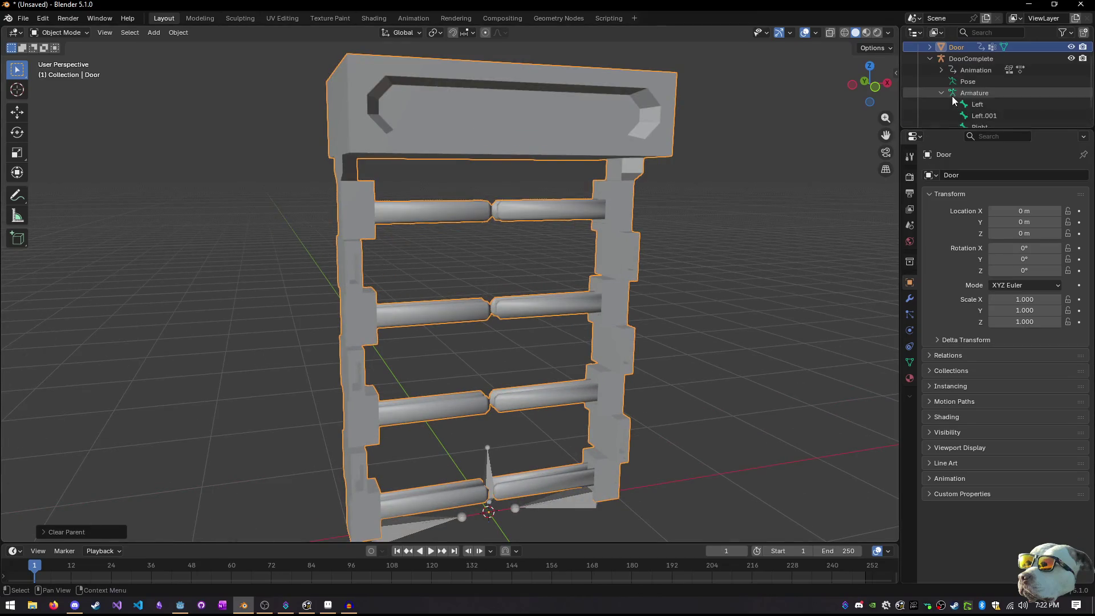
pyautogui.scroll(5, 969, 85)
pyautogui.click(931, 81)
pyautogui.click(953, 84)
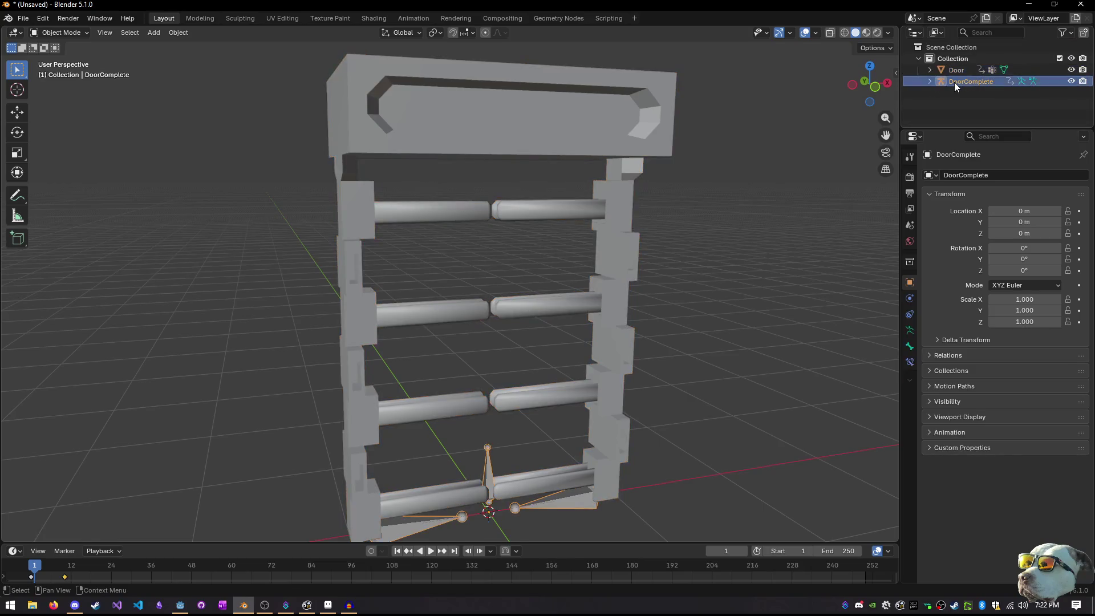
pyautogui.press('Delete')
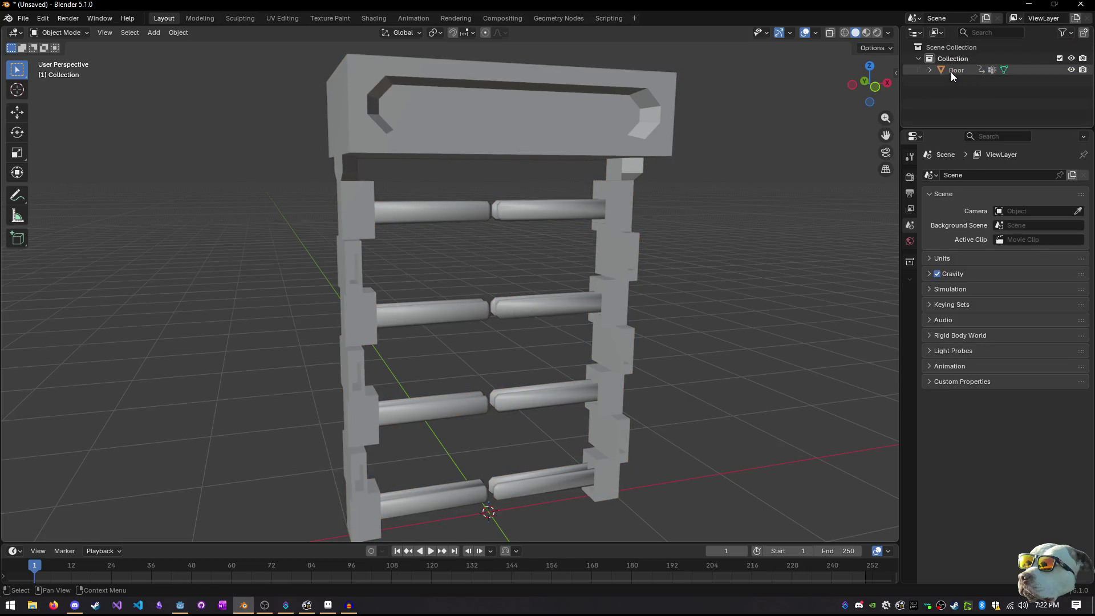
pyautogui.click(947, 69)
# In Edit Mode on Door, select all eight horizontal bars with linked selection
pyautogui.moveTo(773, 254)
pyautogui.mouseDown()
pyautogui.moveTo(789, 177)
pyautogui.moveTo(607, 200)
pyautogui.moveTo(658, 236)
pyautogui.moveTo(744, 256)
pyautogui.moveTo(707, 232)
pyautogui.mouseUp()
pyautogui.press('Tab')
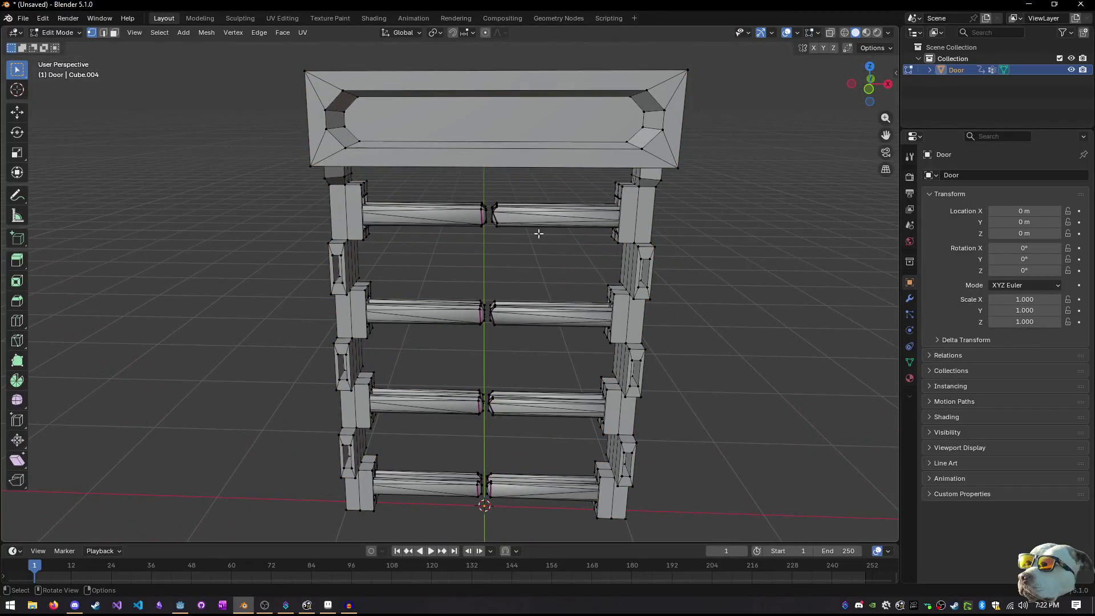
pyautogui.press('l')
pyautogui.press('l')
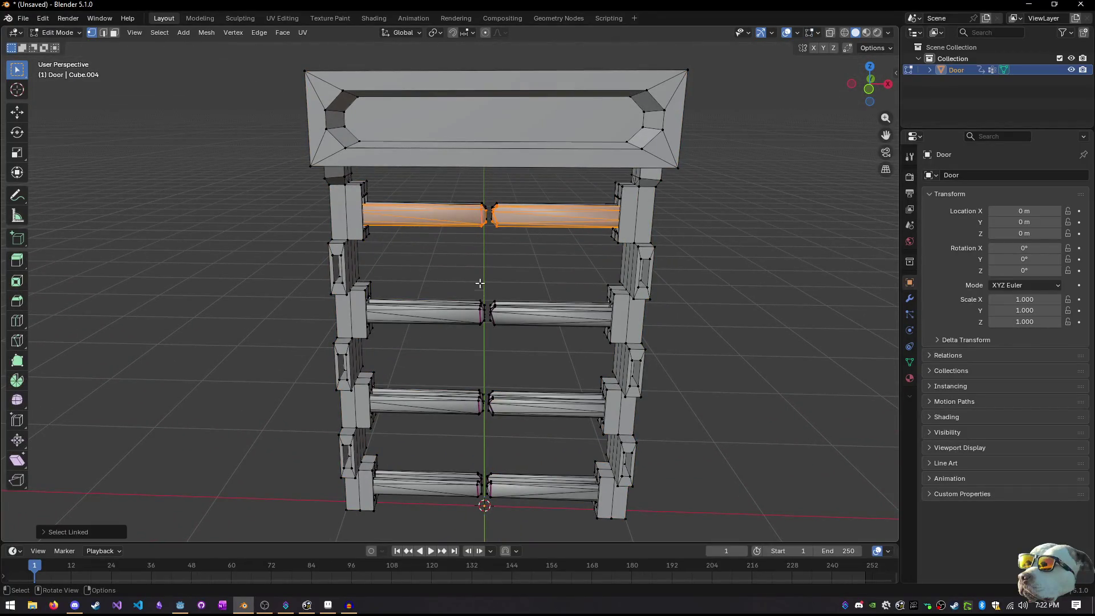
pyautogui.press('l')
pyautogui.press('l')
pyautogui.press('l')
pyautogui.press('l')
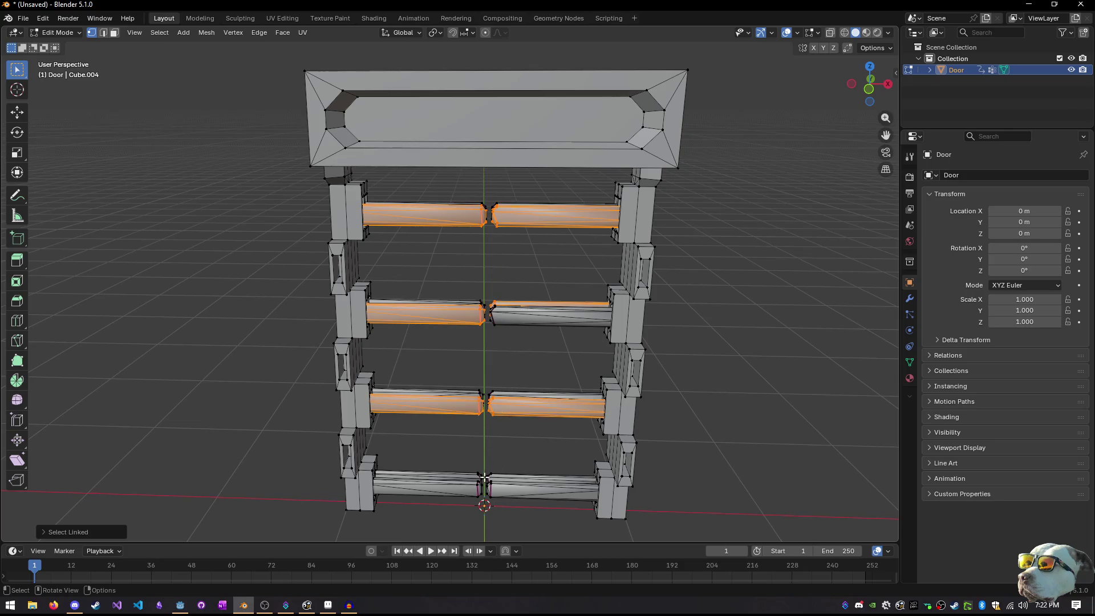
pyautogui.press('l')
pyautogui.press('l')
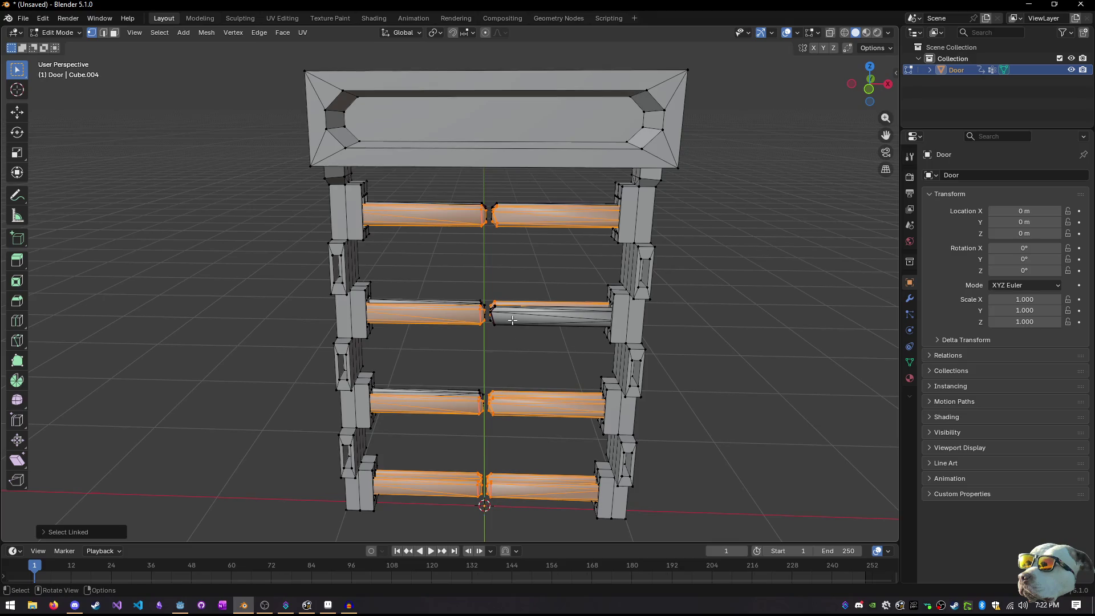
pyautogui.press('l')
pyautogui.press('l')
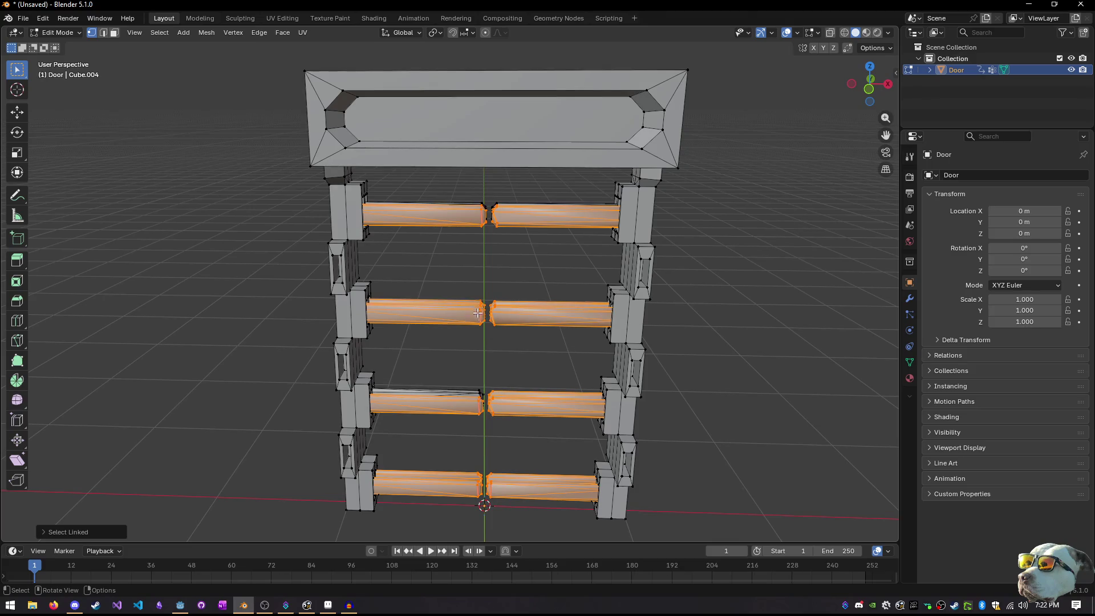
pyautogui.press('l')
pyautogui.press('l')
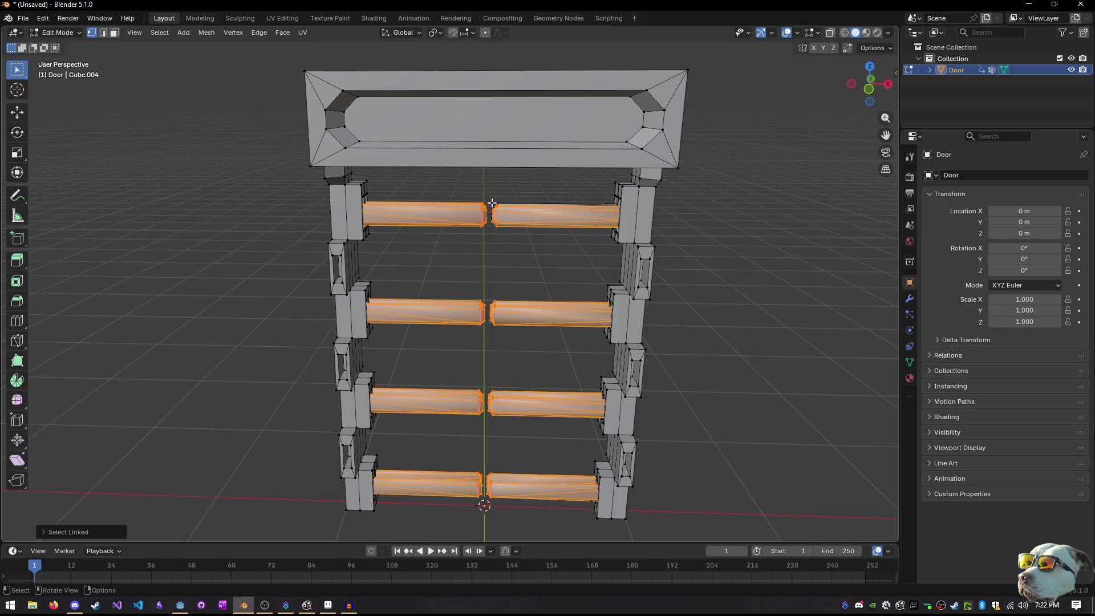
pyautogui.press('l')
# Delete the selected bars' vertices, leaving only the side posts and top lintel
pyautogui.press('x')
pyautogui.click(500, 207)
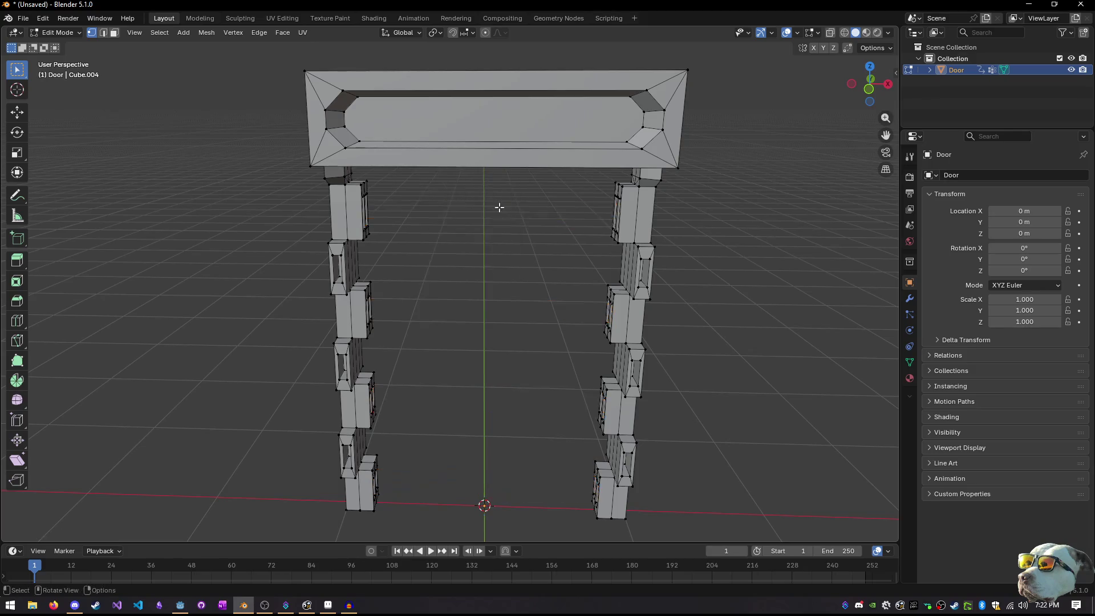
pyautogui.moveTo(553, 291); pyautogui.dragTo(609, 250)
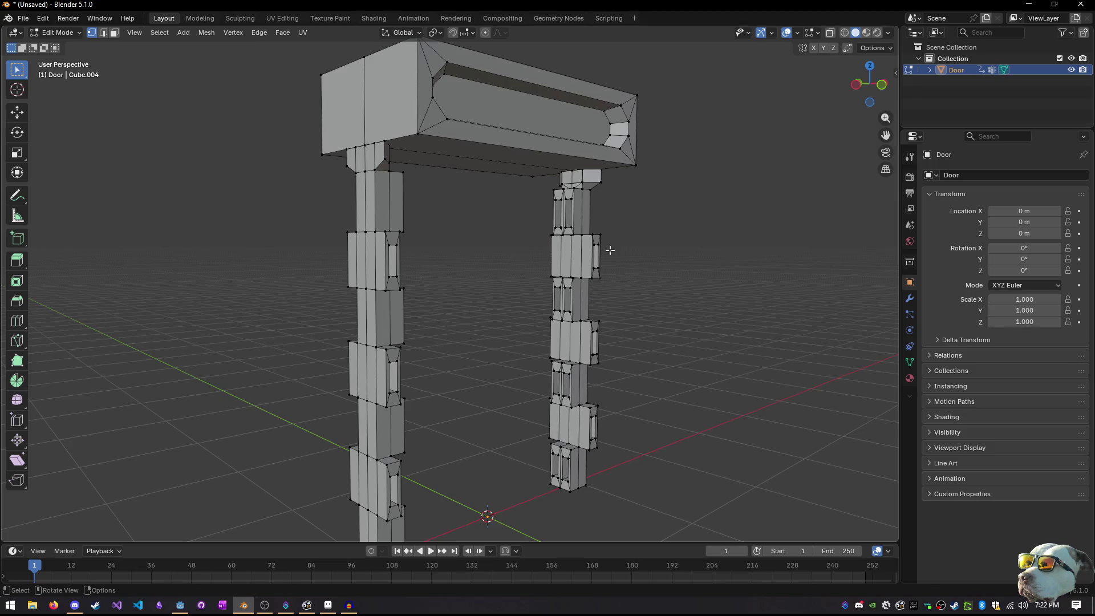
# In front X-ray view, delete the lower pillar vertices of the door
pyautogui.moveTo(604, 257)
pyautogui.mouseDown()
pyautogui.moveTo(533, 227)
pyautogui.moveTo(454, 247)
pyautogui.moveTo(443, 217)
pyautogui.moveTo(412, 218)
pyautogui.moveTo(449, 259)
pyautogui.mouseUp()
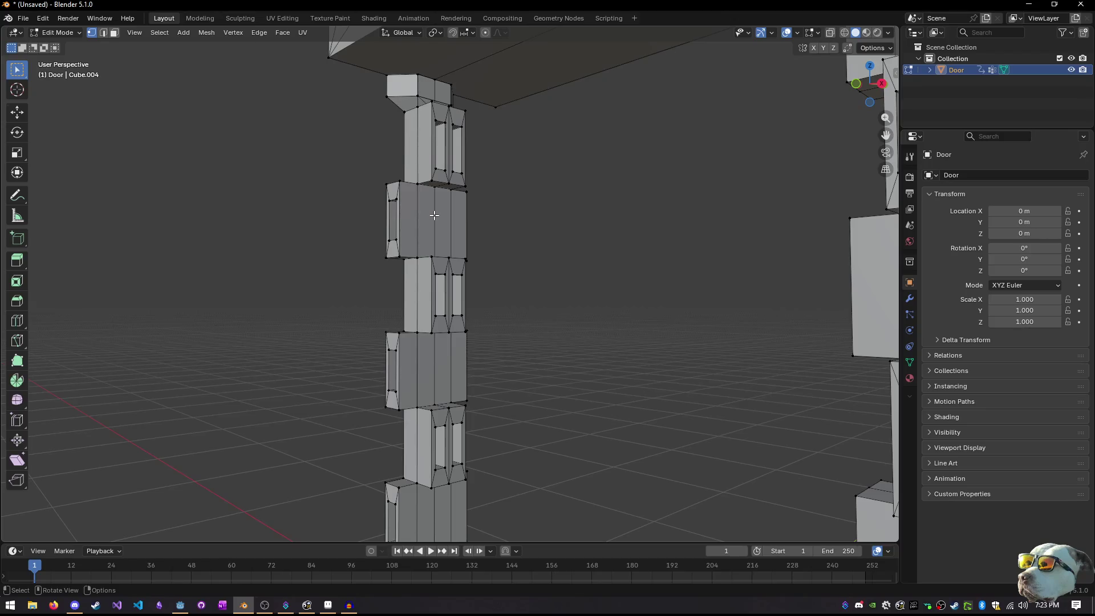
pyautogui.scroll(-10, 434, 215)
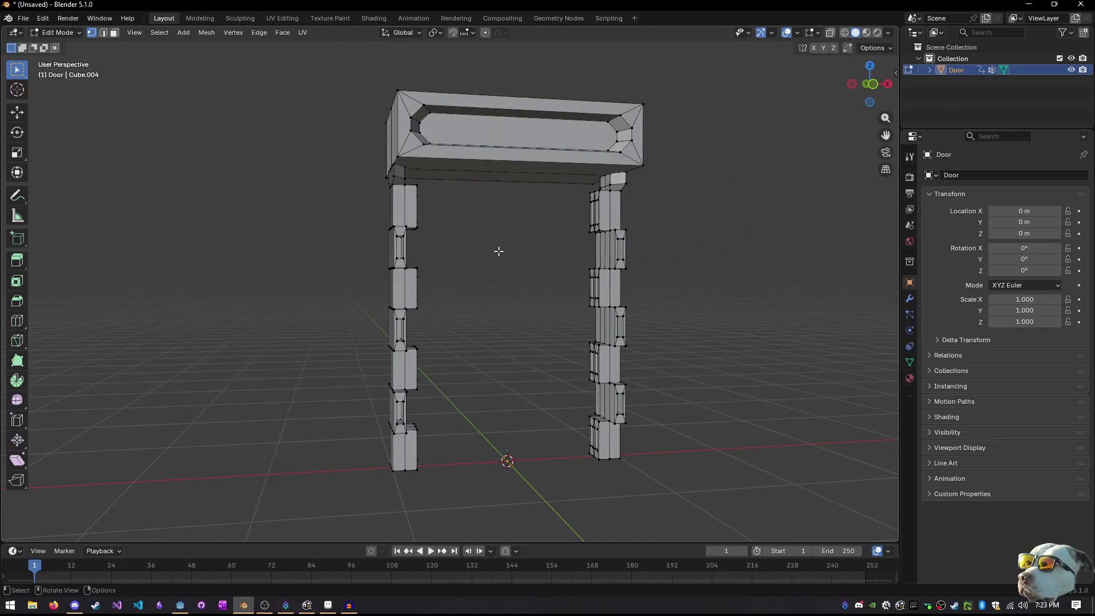
pyautogui.press('KP_1')
pyautogui.hotkey('alt', 'z')
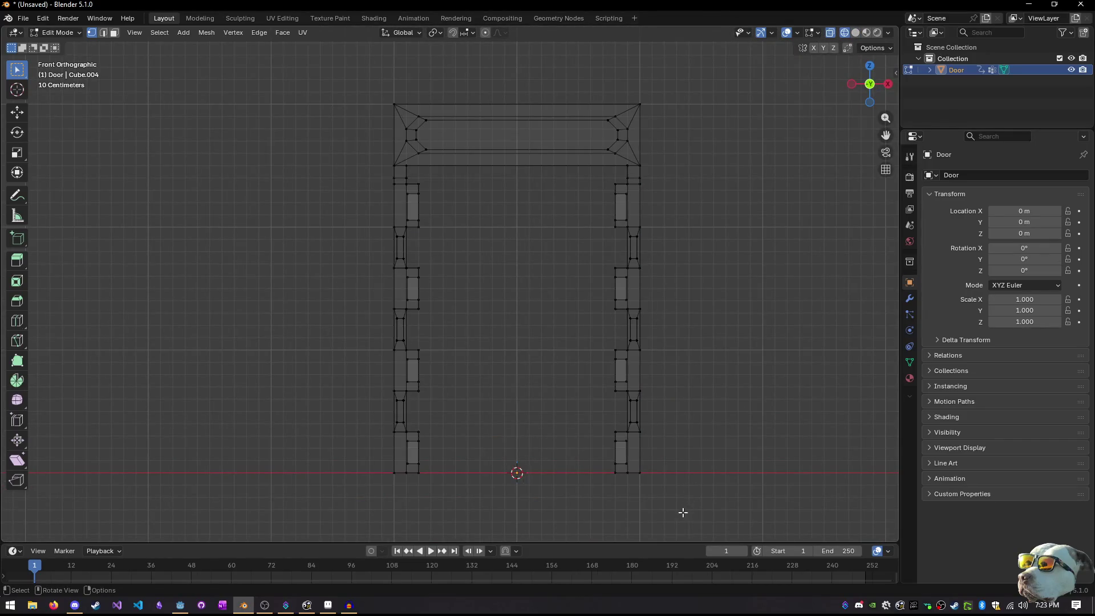
pyautogui.moveTo(684, 513)
pyautogui.mouseDown()
pyautogui.moveTo(332, 267)
pyautogui.moveTo(309, 231)
pyautogui.moveTo(472, 242)
pyautogui.moveTo(492, 232)
pyautogui.moveTo(481, 220)
pyautogui.moveTo(464, 240)
pyautogui.moveTo(479, 223)
pyautogui.moveTo(508, 248)
pyautogui.mouseUp()
pyautogui.press('x')
pyautogui.click(309, 231)
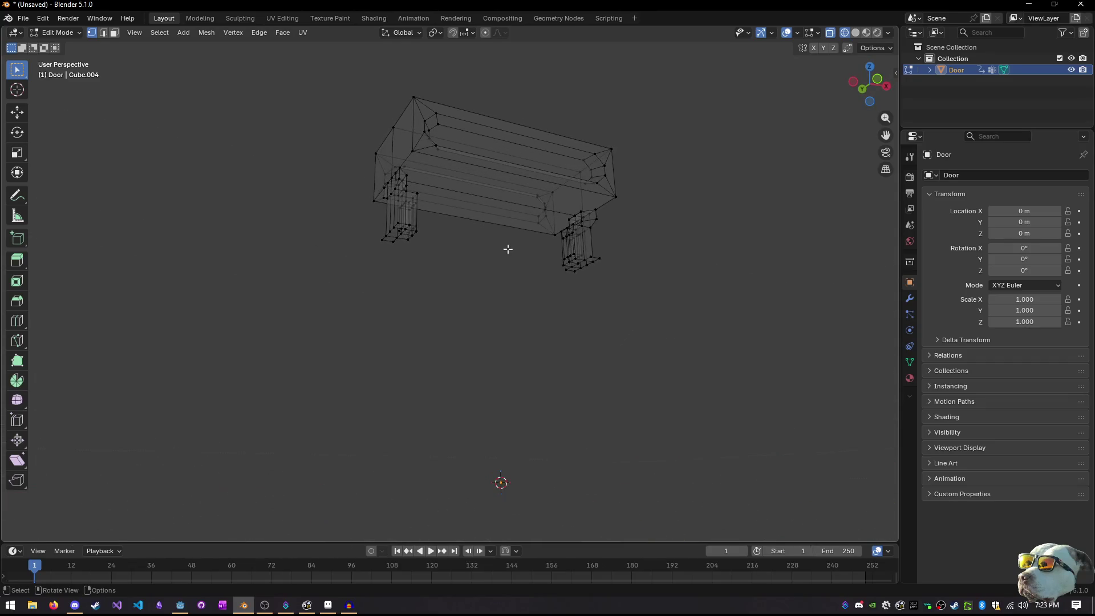
# Move the bottom vertices of both legs straight down along Z to the ground
pyautogui.scroll(3, 507, 249)
pyautogui.press('KP_1')
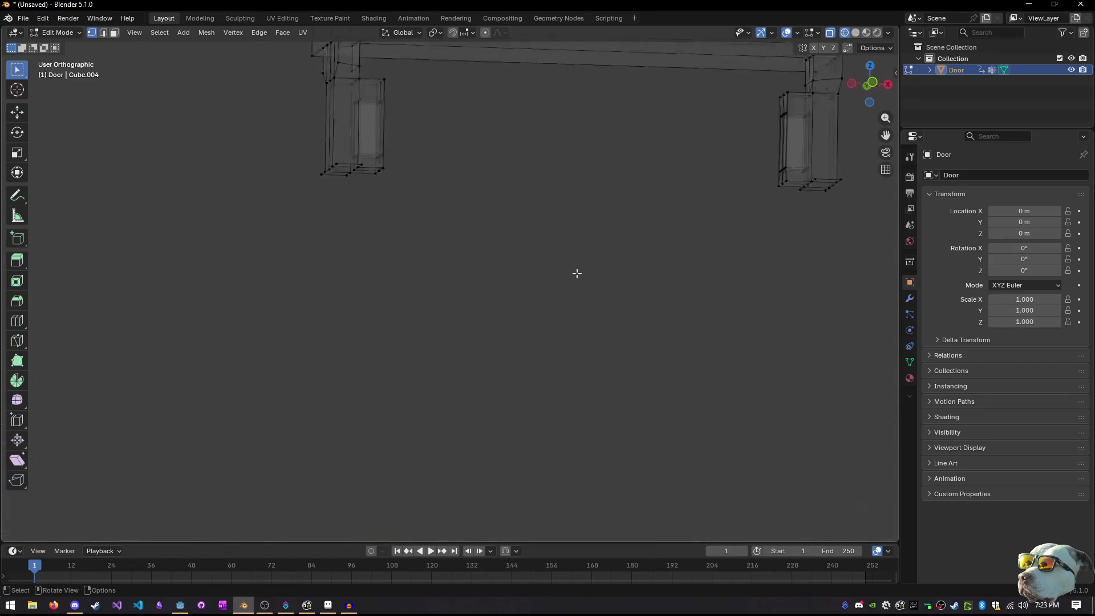
pyautogui.scroll(-4, 577, 273)
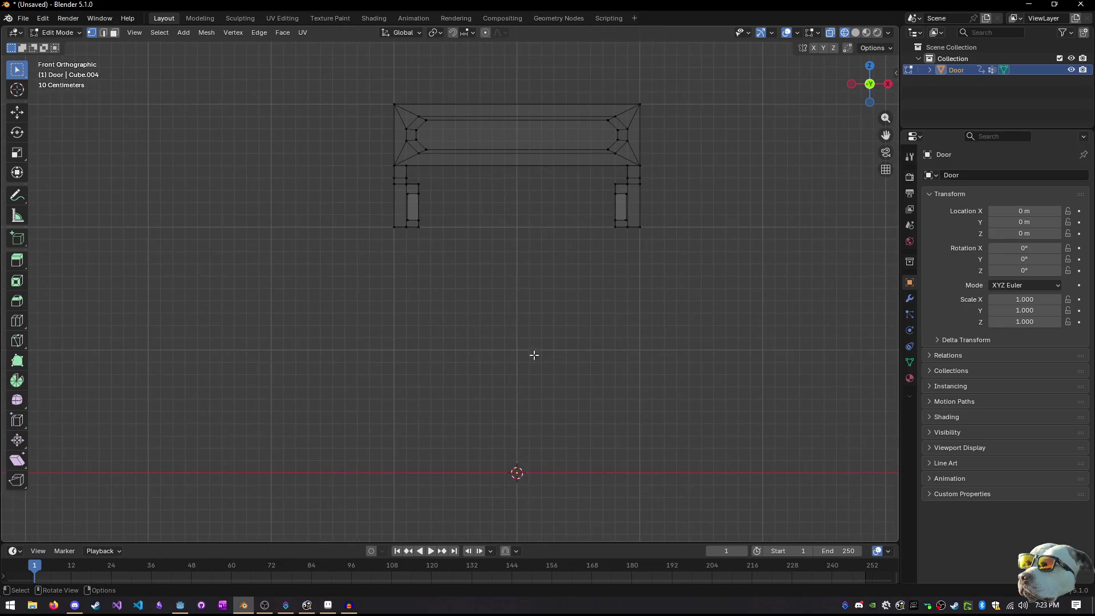
pyautogui.moveTo(701, 329); pyautogui.dragTo(360, 209)
pyautogui.press('g')
pyautogui.press('z')
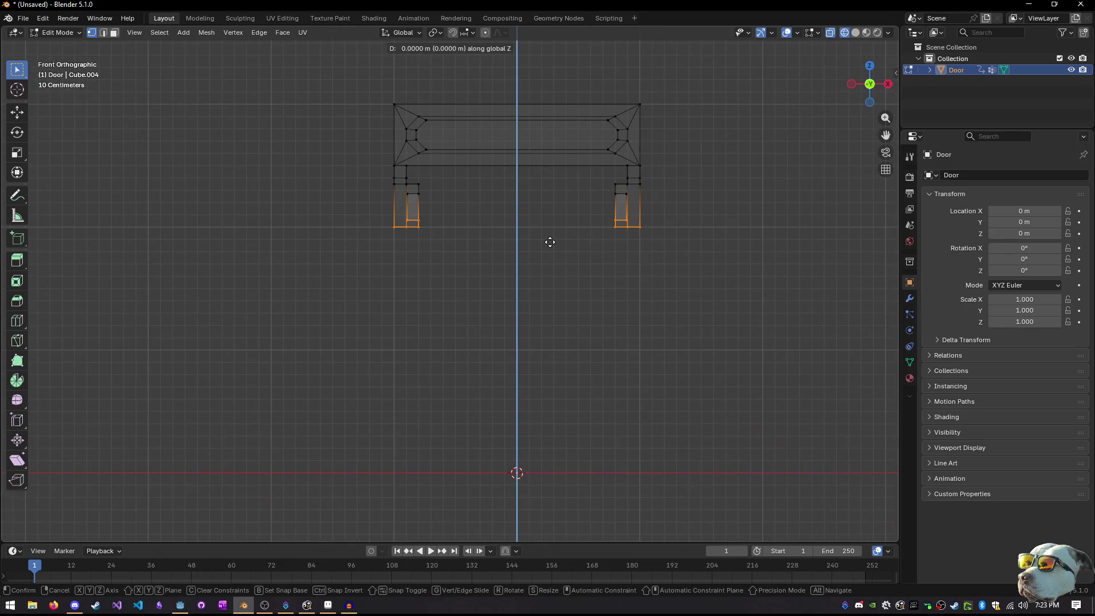
pyautogui.click(528, 486)
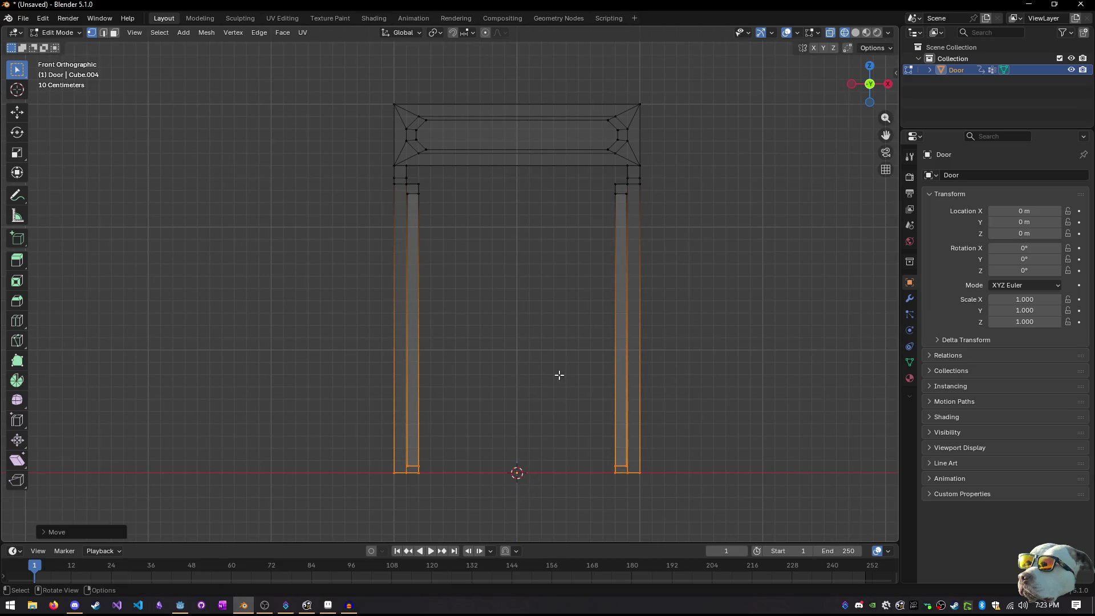
pyautogui.moveTo(559, 374)
pyautogui.mouseDown()
pyautogui.moveTo(540, 355)
pyautogui.moveTo(607, 369)
pyautogui.moveTo(608, 292)
pyautogui.moveTo(582, 306)
pyautogui.mouseUp()
pyautogui.hotkey('shift', 'z')
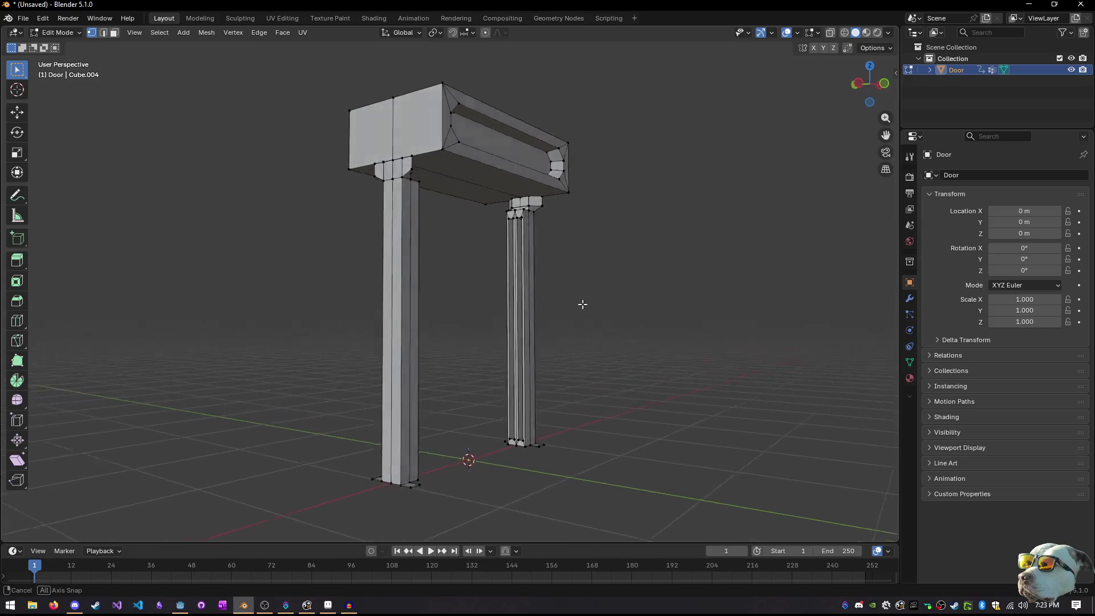
pyautogui.scroll(3, 357, 315)
pyautogui.moveTo(357, 315)
pyautogui.mouseDown()
pyautogui.moveTo(538, 310)
pyautogui.moveTo(481, 315)
pyautogui.moveTo(601, 330)
pyautogui.moveTo(460, 279)
pyautogui.moveTo(481, 332)
pyautogui.moveTo(582, 349)
pyautogui.moveTo(598, 322)
pyautogui.moveTo(587, 321)
pyautogui.mouseUp()
# Orbit around the door frame and clear the mesh selection
pyautogui.scroll(-5, 351, 320)
pyautogui.scroll(5, 577, 320)
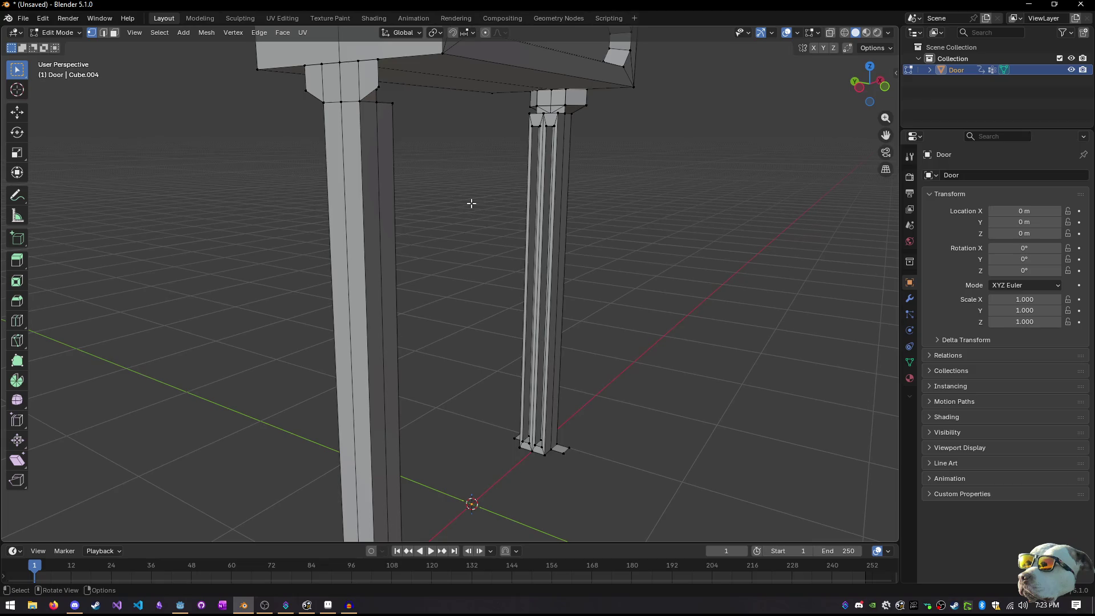
pyautogui.scroll(5, 556, 328)
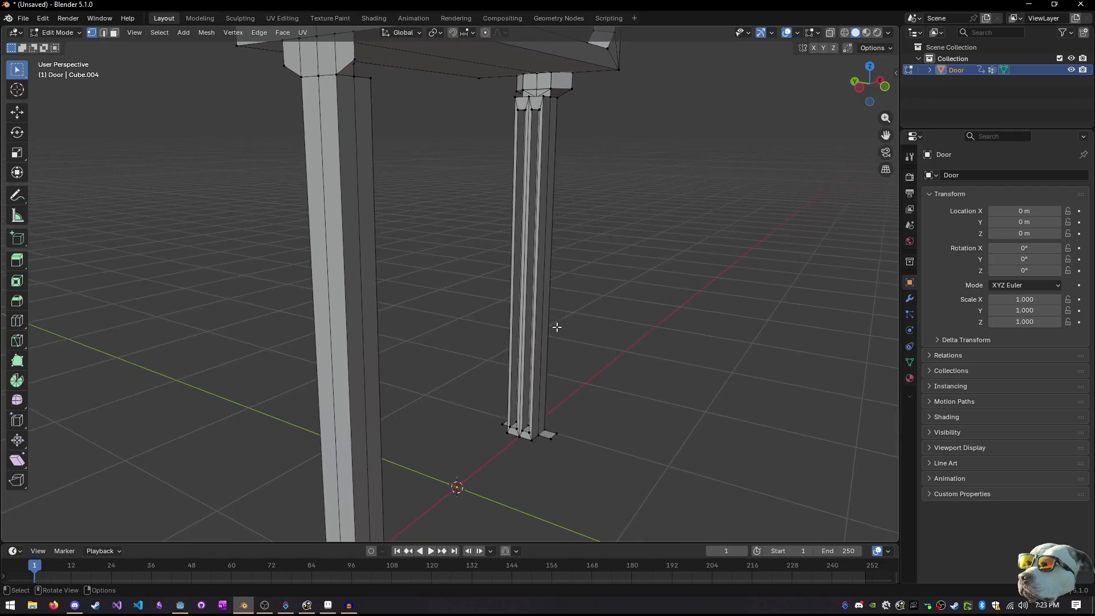
pyautogui.moveTo(581, 357)
pyautogui.mouseDown()
pyautogui.moveTo(513, 287)
pyautogui.moveTo(405, 440)
pyautogui.moveTo(463, 361)
pyautogui.moveTo(518, 330)
pyautogui.moveTo(433, 290)
pyautogui.moveTo(433, 255)
pyautogui.moveTo(454, 313)
pyautogui.moveTo(377, 317)
pyautogui.moveTo(388, 314)
pyautogui.moveTo(390, 335)
pyautogui.mouseUp()
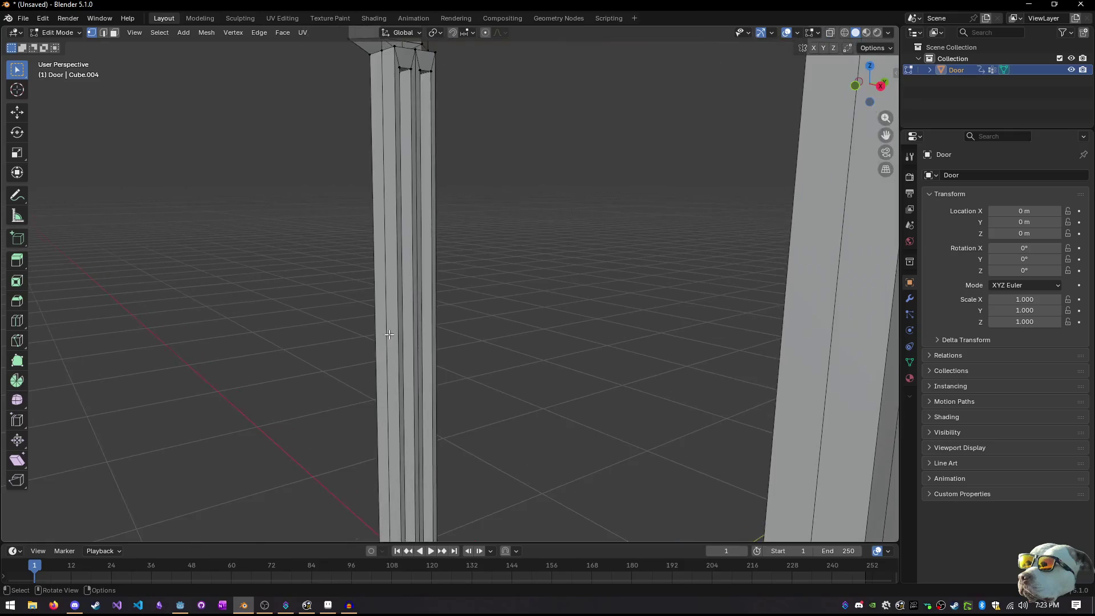
pyautogui.press('a')
pyautogui.hotkey('alt', 'a')
pyautogui.moveTo(391, 250); pyautogui.dragTo(361, 246)
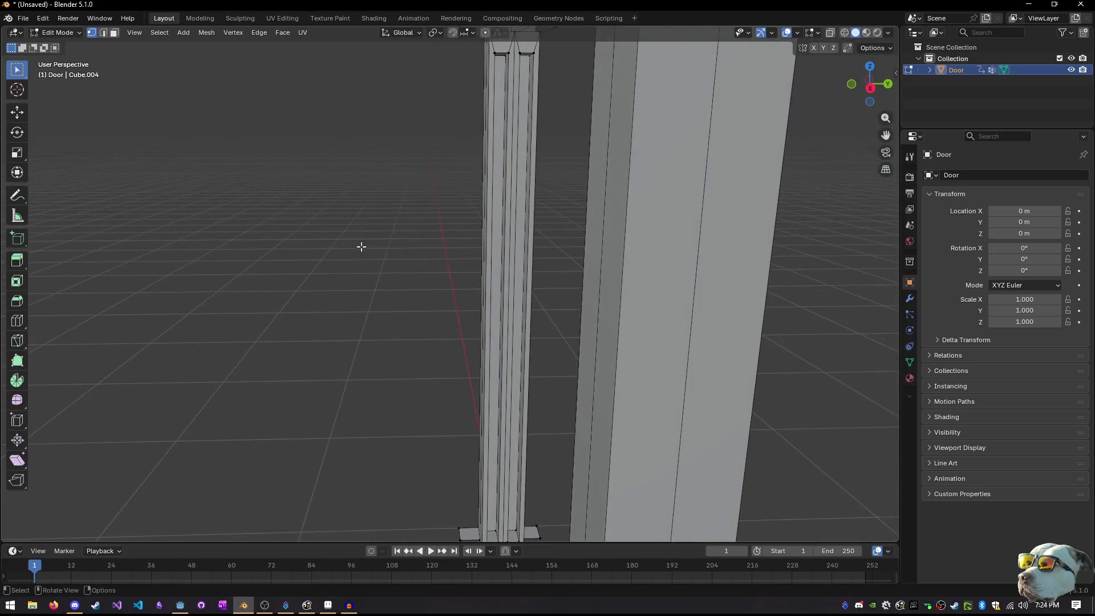
# Switch to face select and duplicate a door post face in place
pyautogui.press('3')
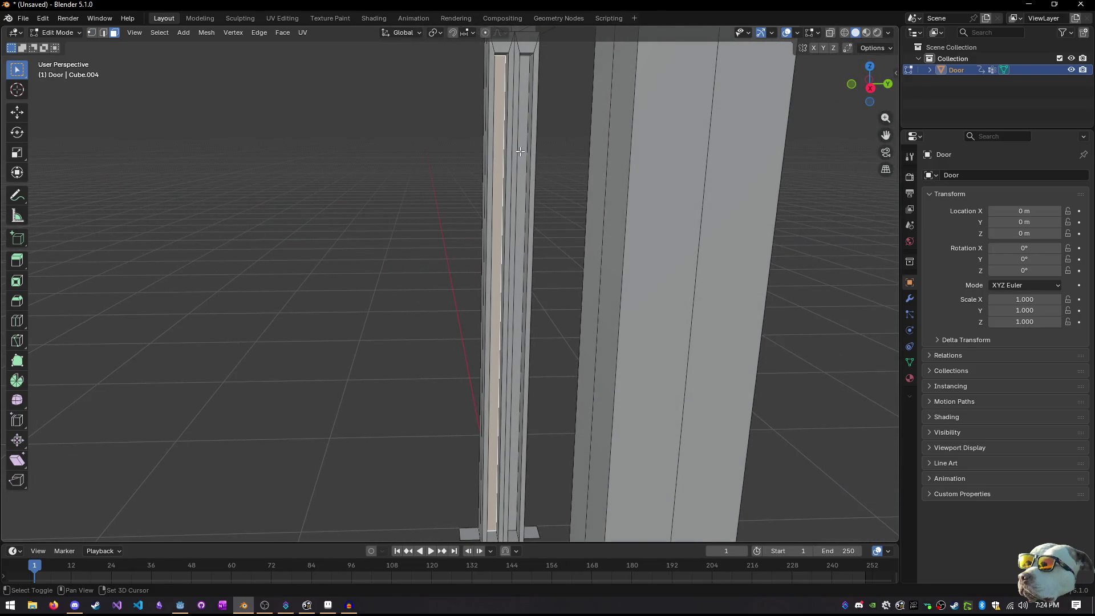
pyautogui.moveTo(480, 200)
pyautogui.mouseDown()
pyautogui.moveTo(601, 198)
pyautogui.moveTo(501, 227)
pyautogui.mouseUp()
pyautogui.scroll(-2, 532, 218)
pyautogui.press('g')
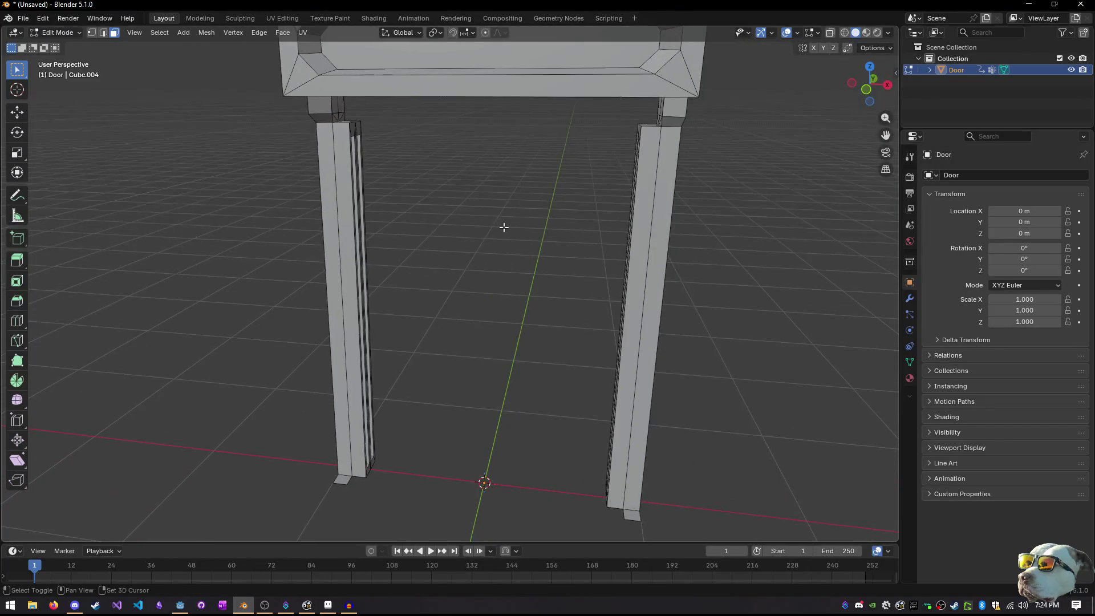
pyautogui.rightClick(573, 251)
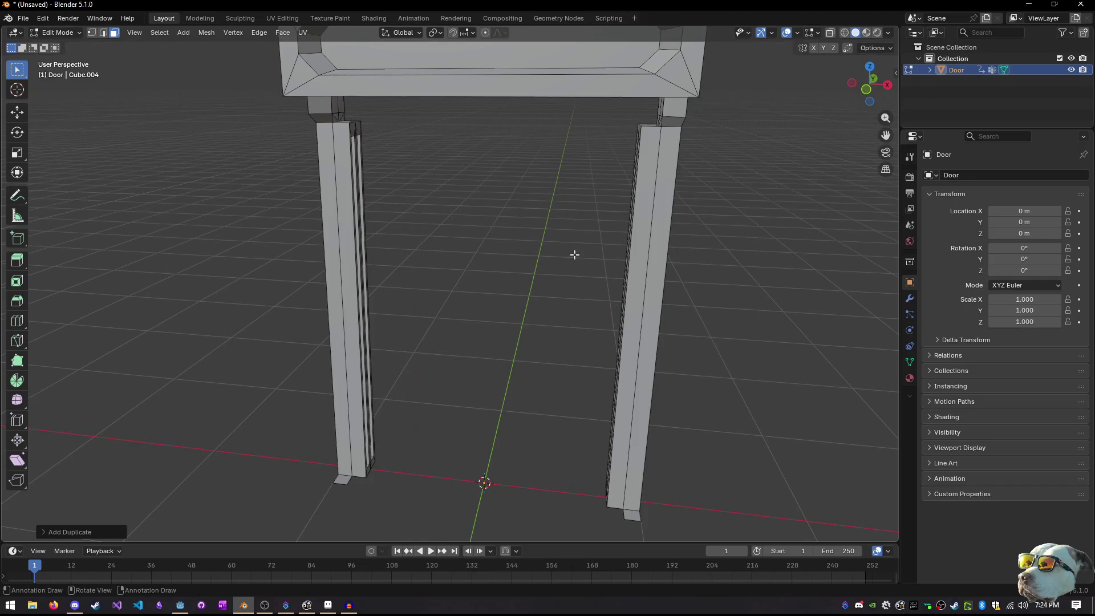
# Try extruding and duplicating the face into the doorway, then cancel both attempts
pyautogui.press('e')
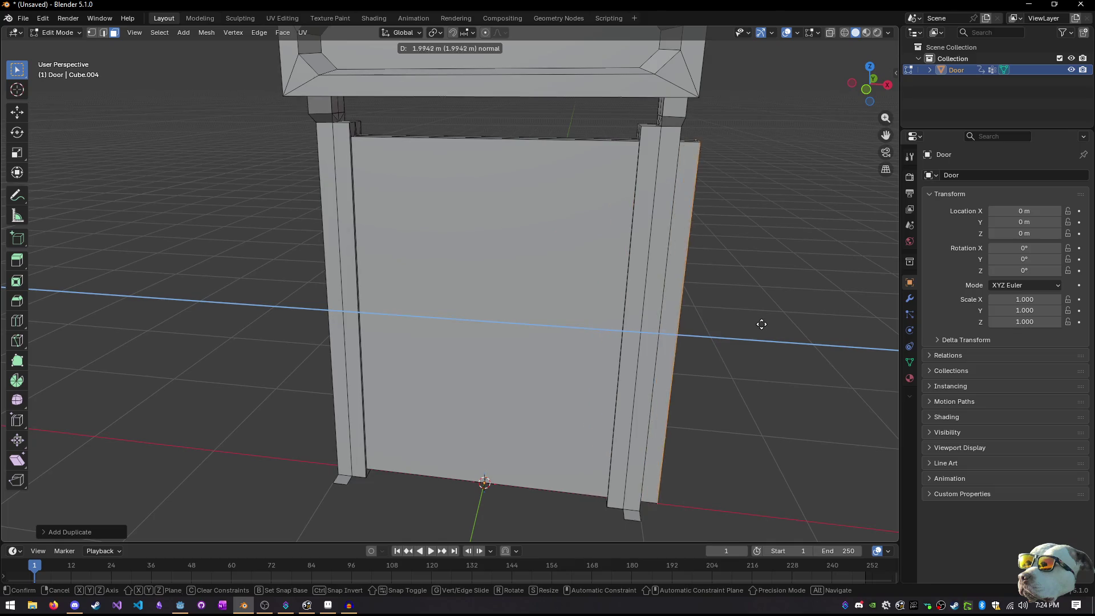
pyautogui.press('ctrl')
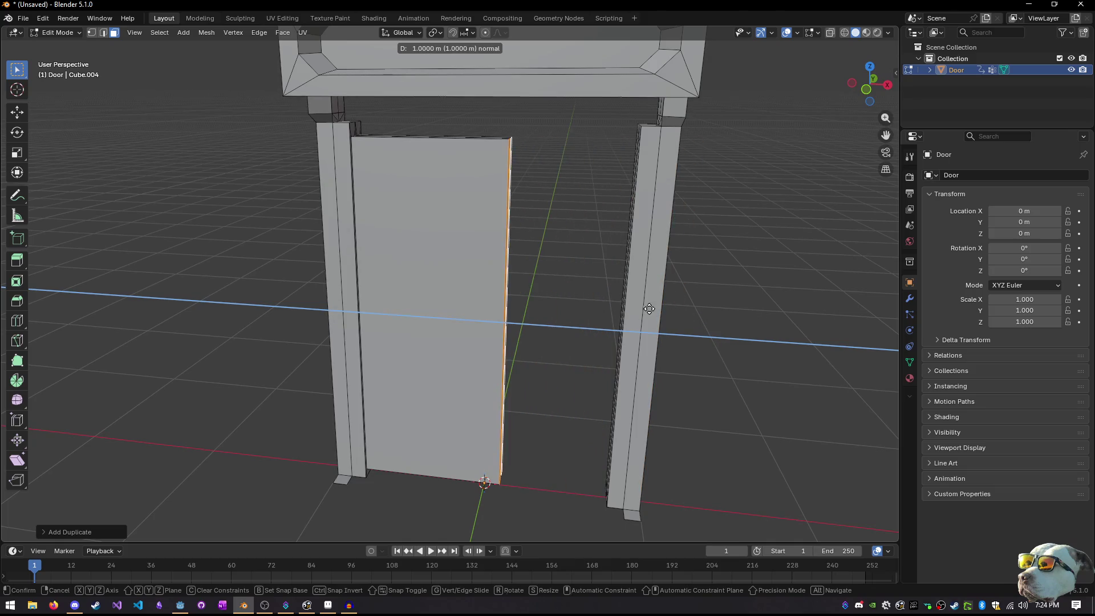
pyautogui.press('Escape')
pyautogui.hotkey('ctrl', 'z')
pyautogui.press('KP_1')
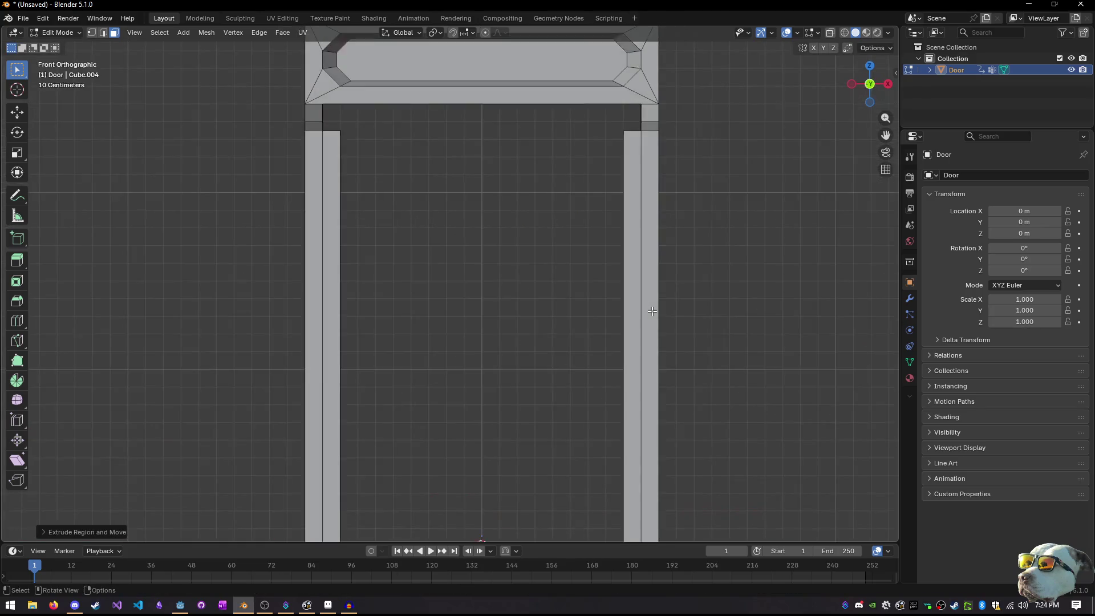
pyautogui.hotkey('shift', 'd')
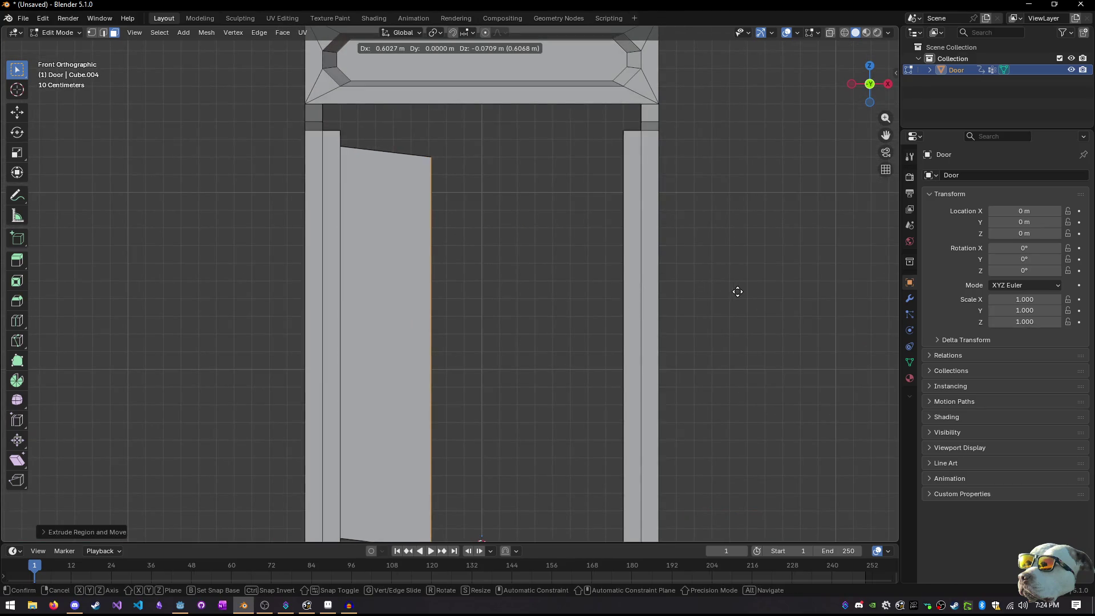
pyautogui.press('x')
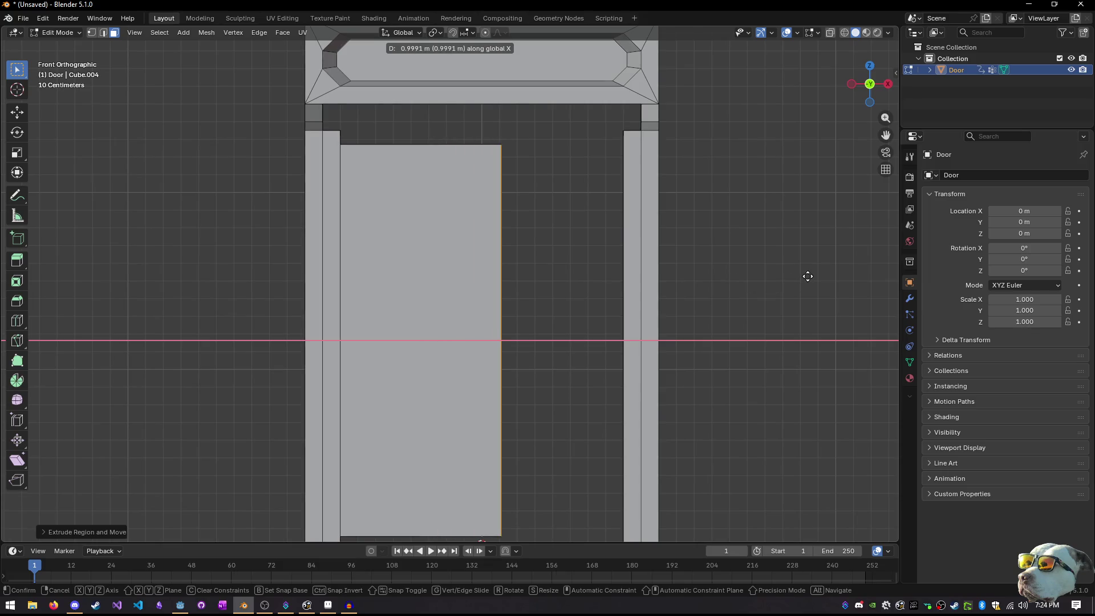
pyautogui.press('Escape')
# In X-ray, extrude the selected edge 1.77 m along X to span the doorway
pyautogui.hotkey('alt', 'z')
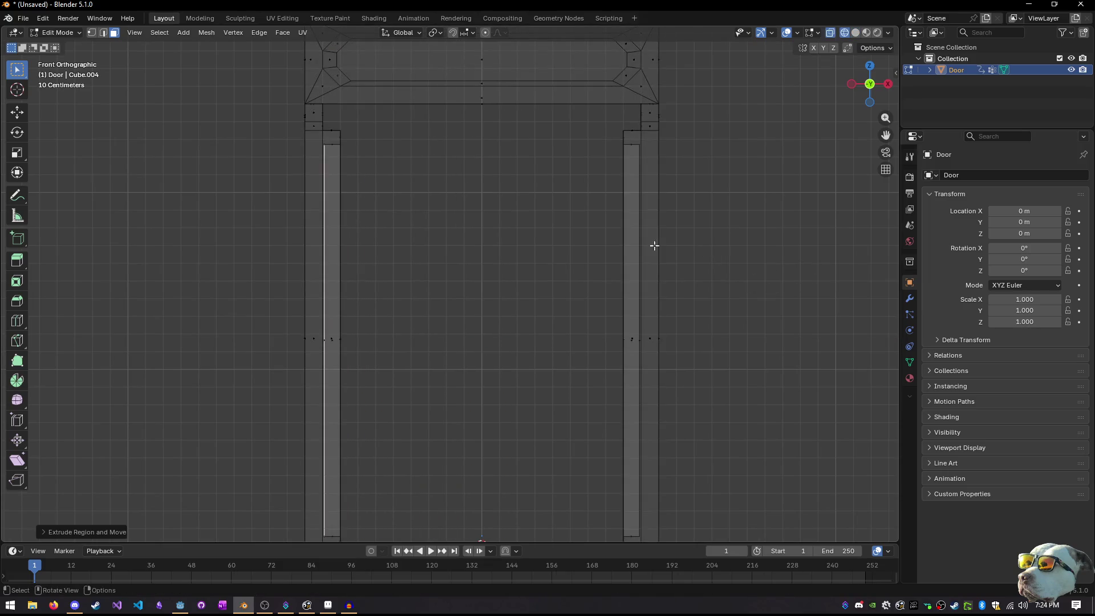
pyautogui.press('e')
pyautogui.press('x')
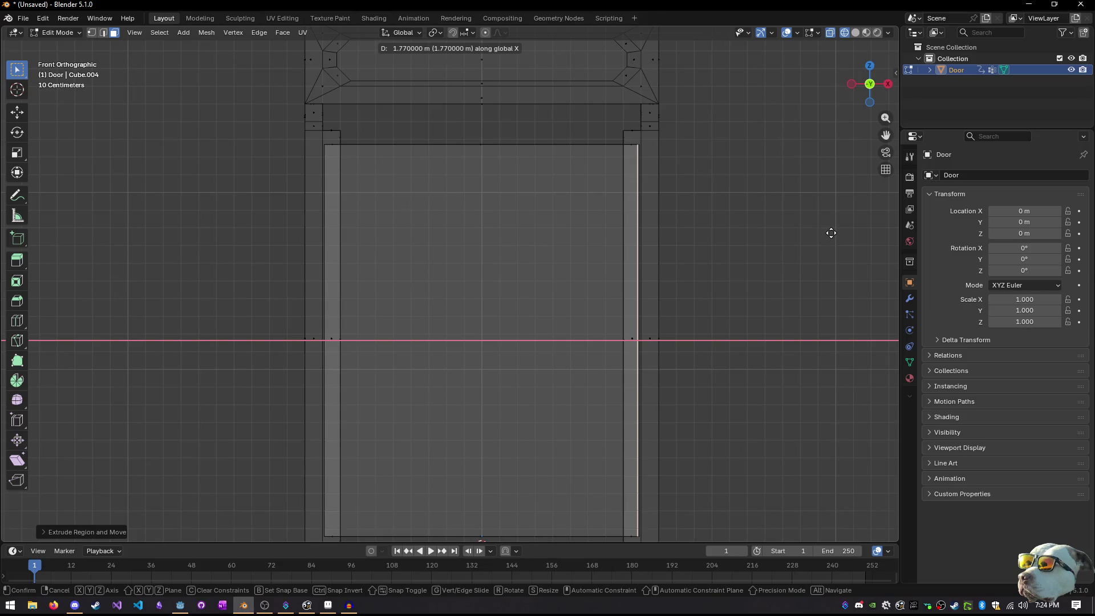
pyautogui.click(848, 234)
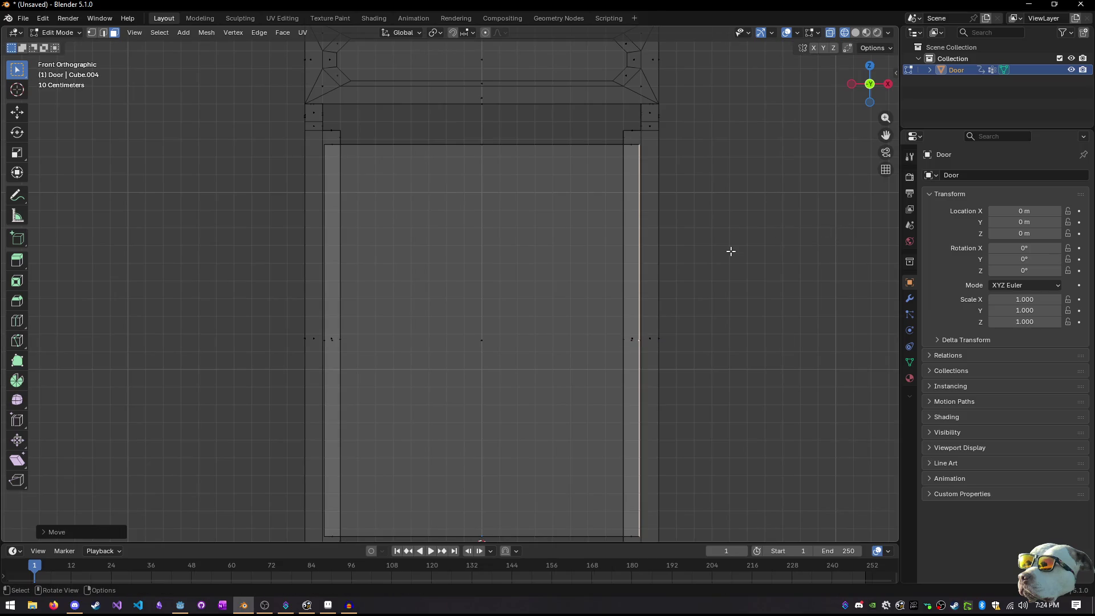
pyautogui.moveTo(730, 249)
pyautogui.mouseDown()
pyautogui.moveTo(716, 288)
pyautogui.moveTo(726, 282)
pyautogui.moveTo(660, 259)
pyautogui.moveTo(726, 222)
pyautogui.moveTo(672, 251)
pyautogui.mouseUp()
pyautogui.press('Tab')
pyautogui.press('Tab')
# Select the whole connected door panel mesh
pyautogui.moveTo(593, 296)
pyautogui.mouseDown()
pyautogui.moveTo(572, 318)
pyautogui.moveTo(541, 303)
pyautogui.mouseUp()
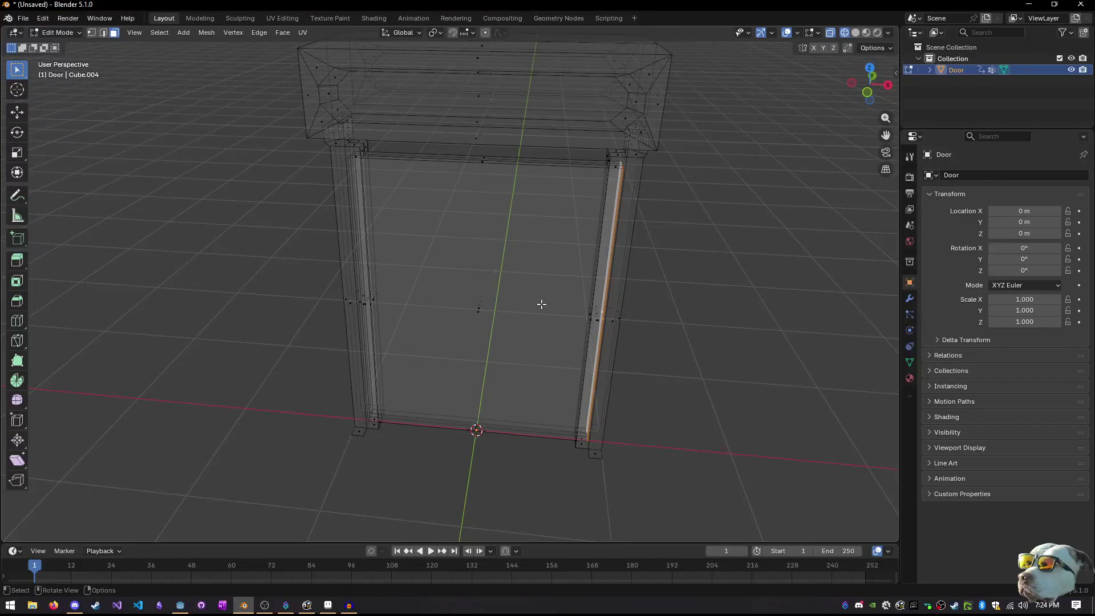
pyautogui.press('l')
pyautogui.press('h')
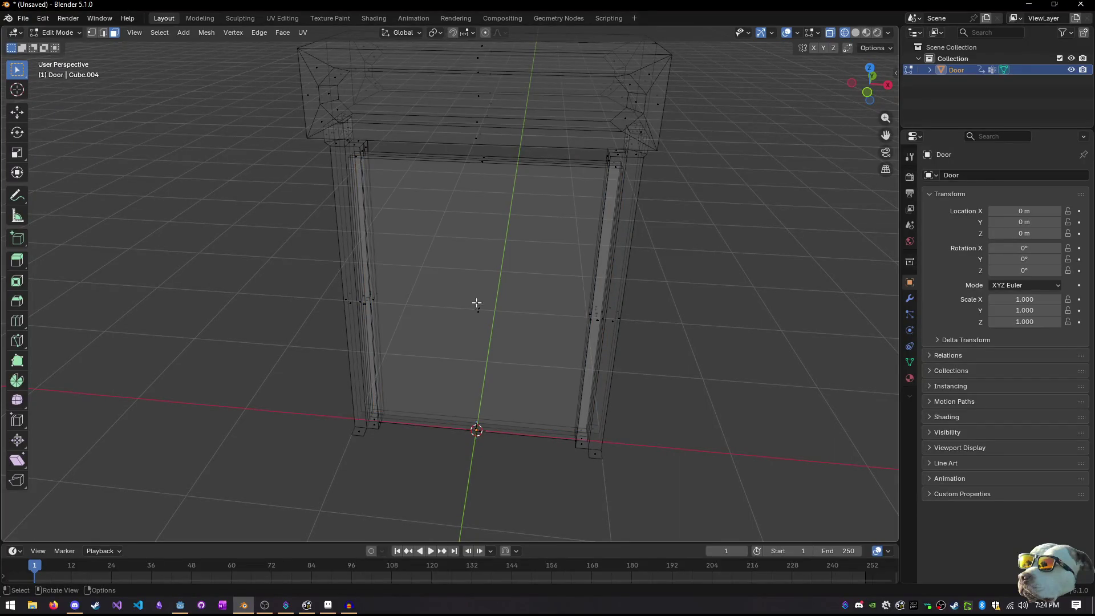
pyautogui.hotkey('ctrl', 'z')
pyautogui.moveTo(679, 223)
pyautogui.mouseDown()
pyautogui.moveTo(496, 375)
pyautogui.moveTo(772, 357)
pyautogui.moveTo(749, 326)
pyautogui.mouseUp()
# Assign Material.001 to the door panel and view it in Material Preview
pyautogui.click(909, 379)
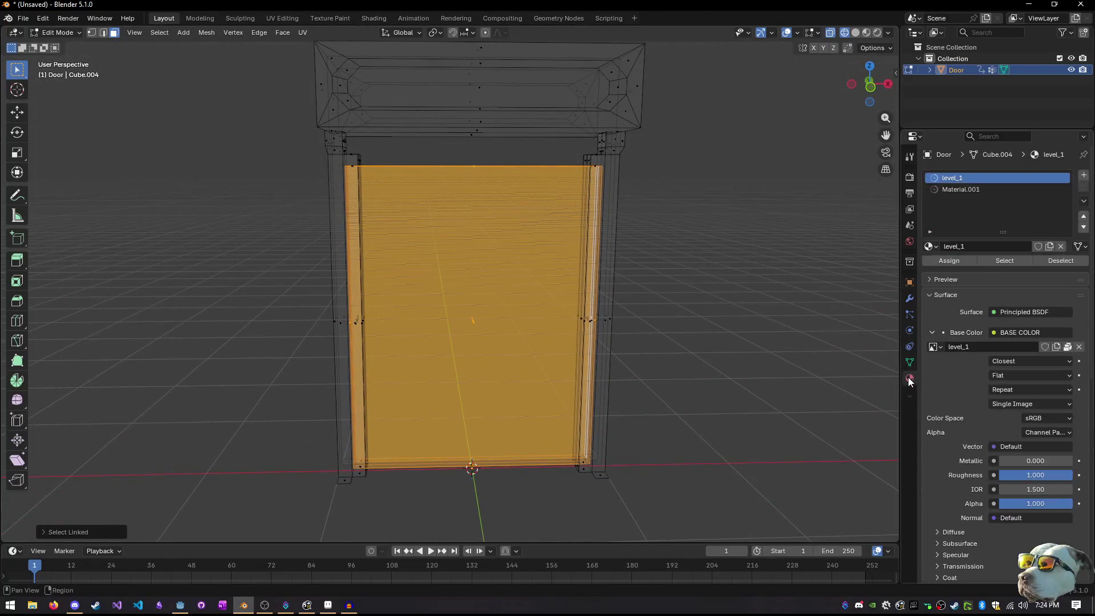
pyautogui.click(960, 191)
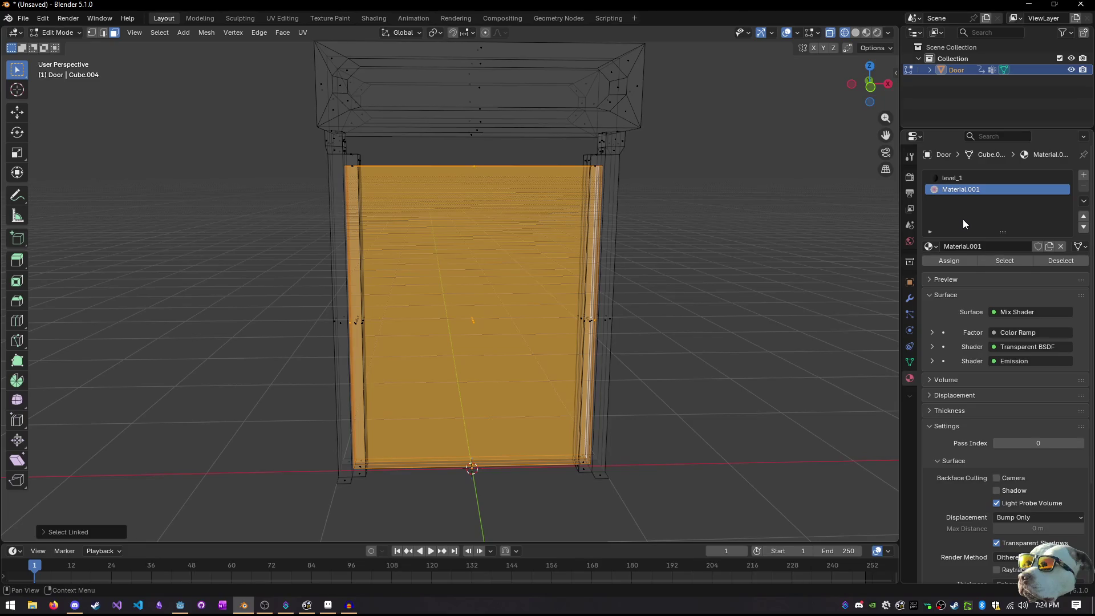
pyautogui.click(949, 261)
pyautogui.press('z')
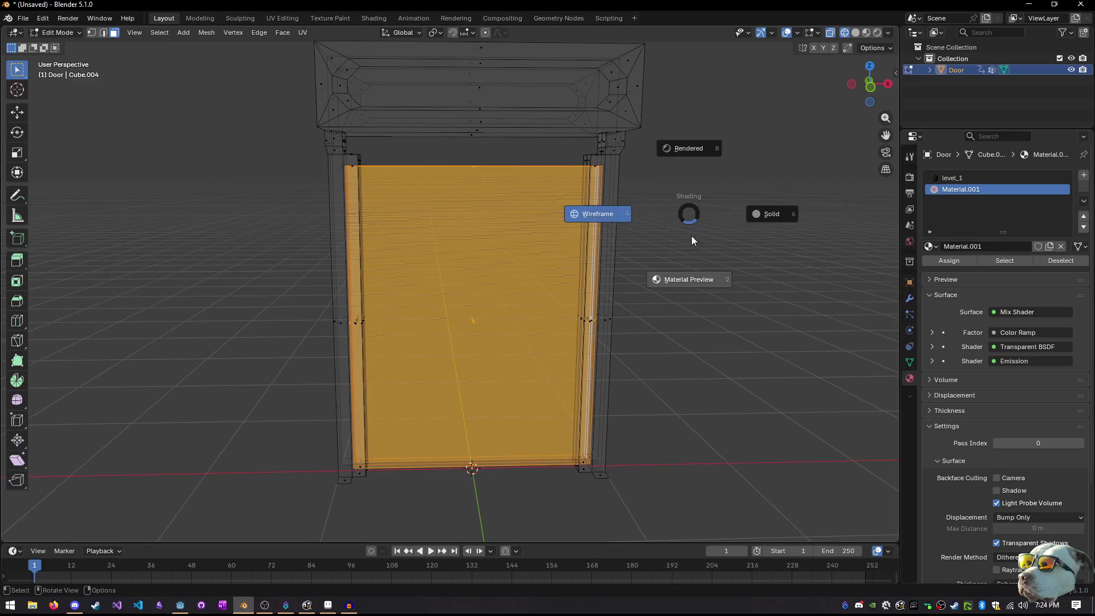
pyautogui.click(689, 279)
pyautogui.moveTo(665, 270)
pyautogui.mouseDown()
pyautogui.moveTo(685, 235)
pyautogui.moveTo(533, 286)
pyautogui.moveTo(379, 266)
pyautogui.moveTo(418, 305)
pyautogui.moveTo(447, 255)
pyautogui.moveTo(432, 279)
pyautogui.moveTo(705, 289)
pyautogui.moveTo(648, 173)
pyautogui.moveTo(652, 264)
pyautogui.moveTo(682, 276)
pyautogui.moveTo(655, 259)
pyautogui.moveTo(651, 278)
pyautogui.moveTo(685, 279)
pyautogui.mouseUp()
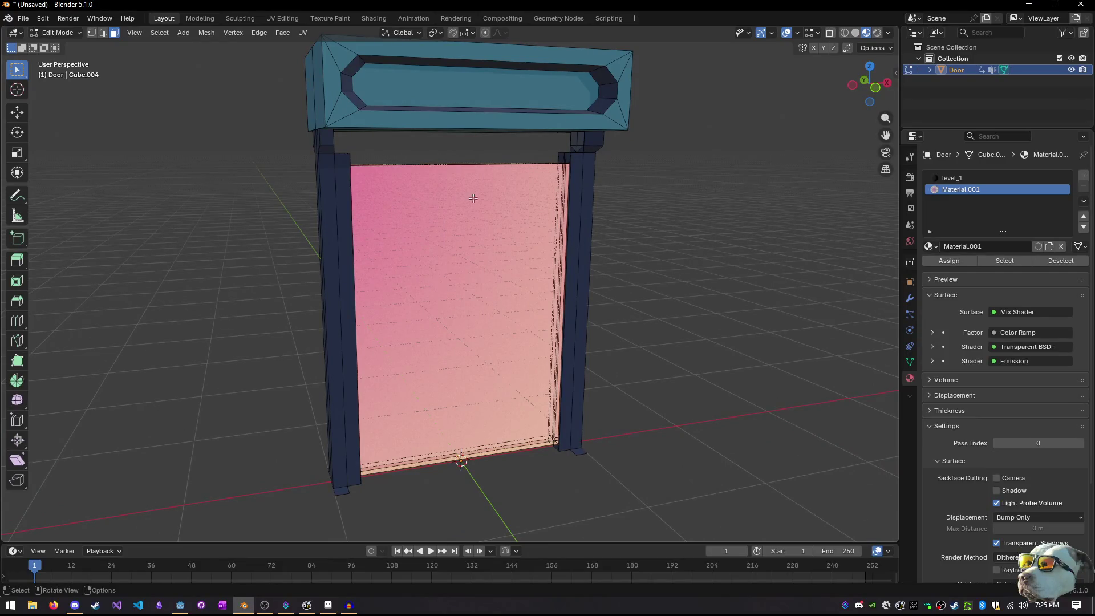
pyautogui.hotkey('ctrl', 's')
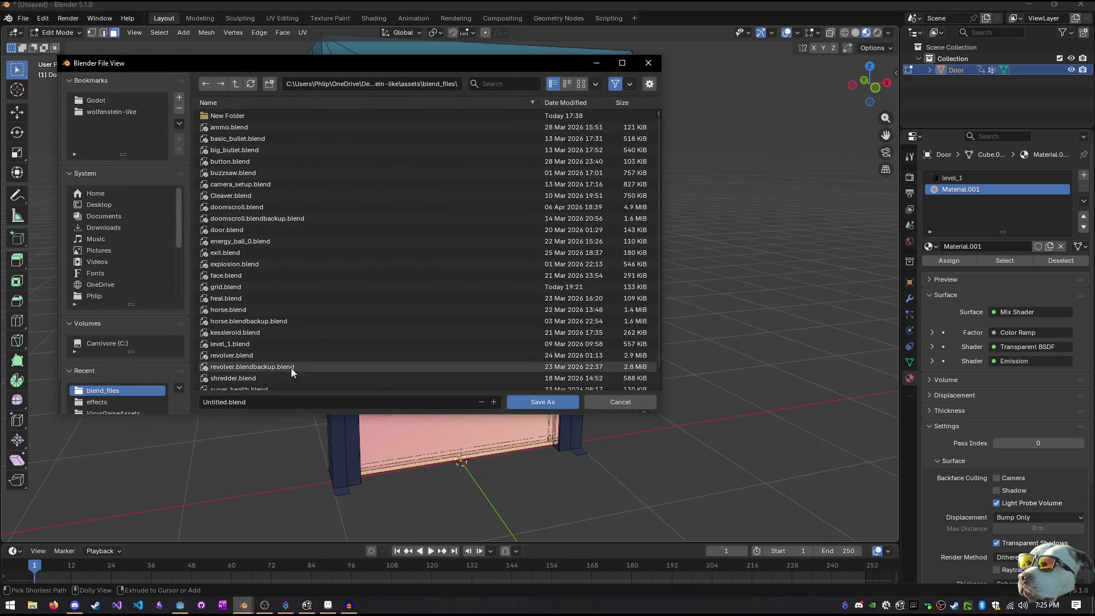
# Save the scene as energy_barrier.blend in the blend_files folder
pyautogui.click(289, 398)
pyautogui.press('Home')
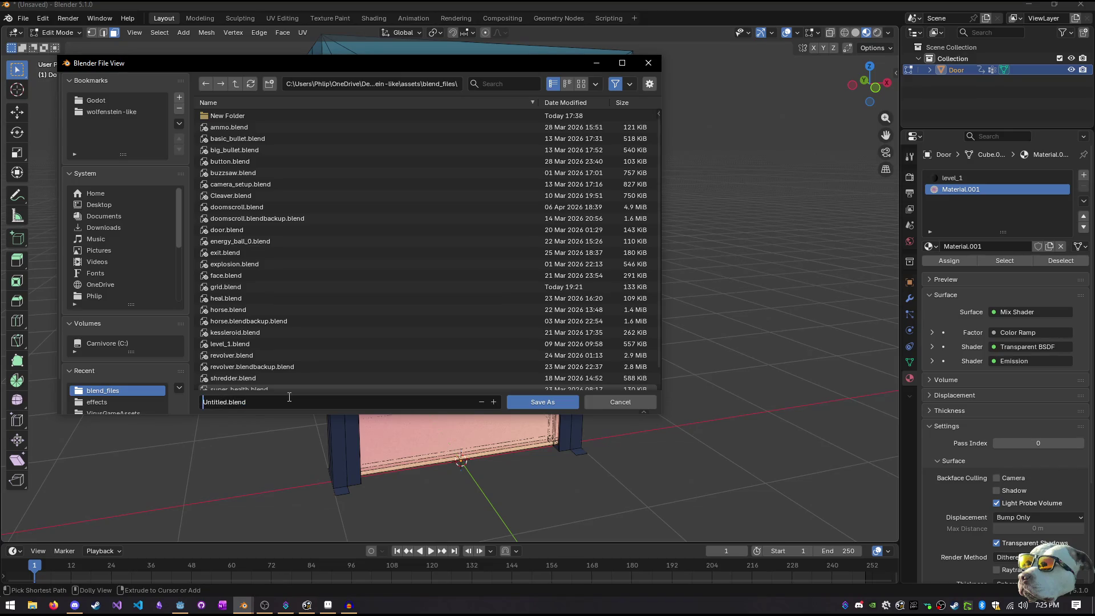
pyautogui.hotkey('ctrl', 'shift', 'Right')
pyautogui.write('energy_barrier')
pyautogui.press('Return')
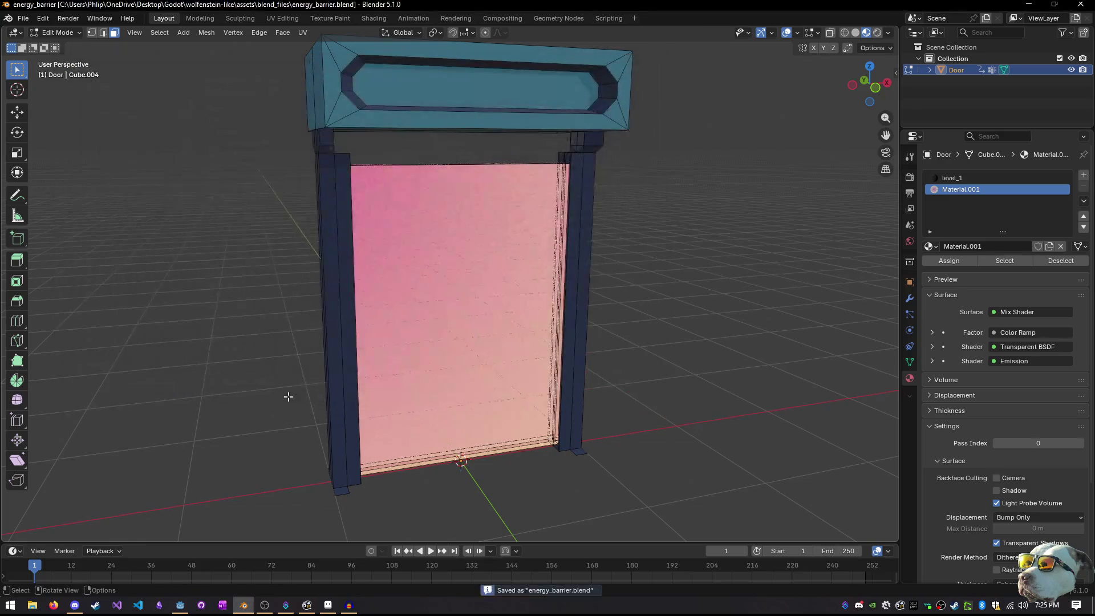
pyautogui.click(23, 18)
# Export the door as glTF 2.0 to assets/map as energy_barrier.glb
pyautogui.moveTo(84, 191)
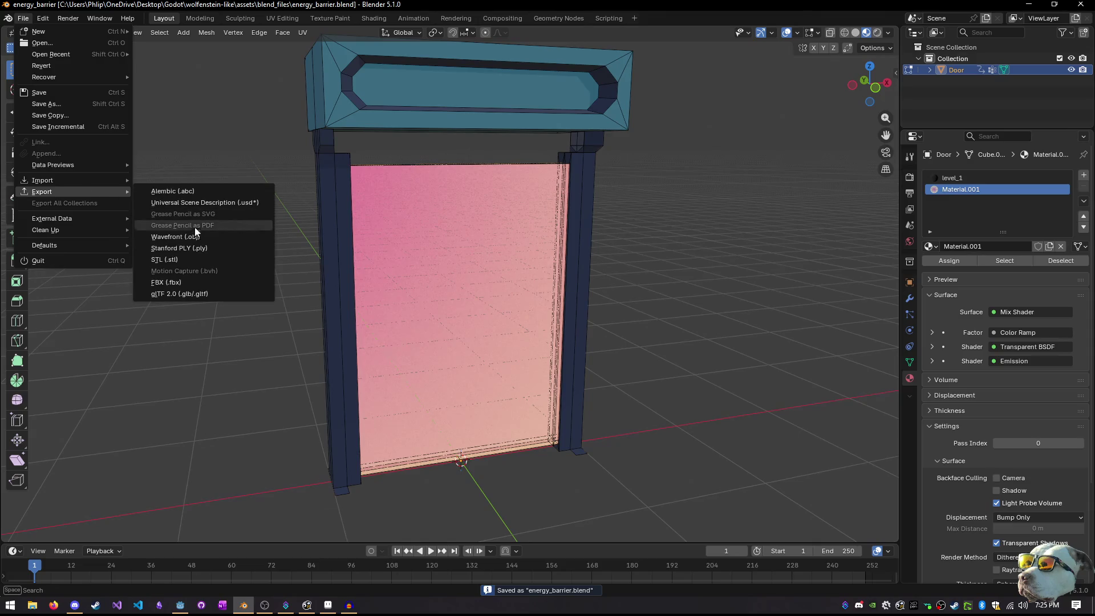
pyautogui.click(187, 294)
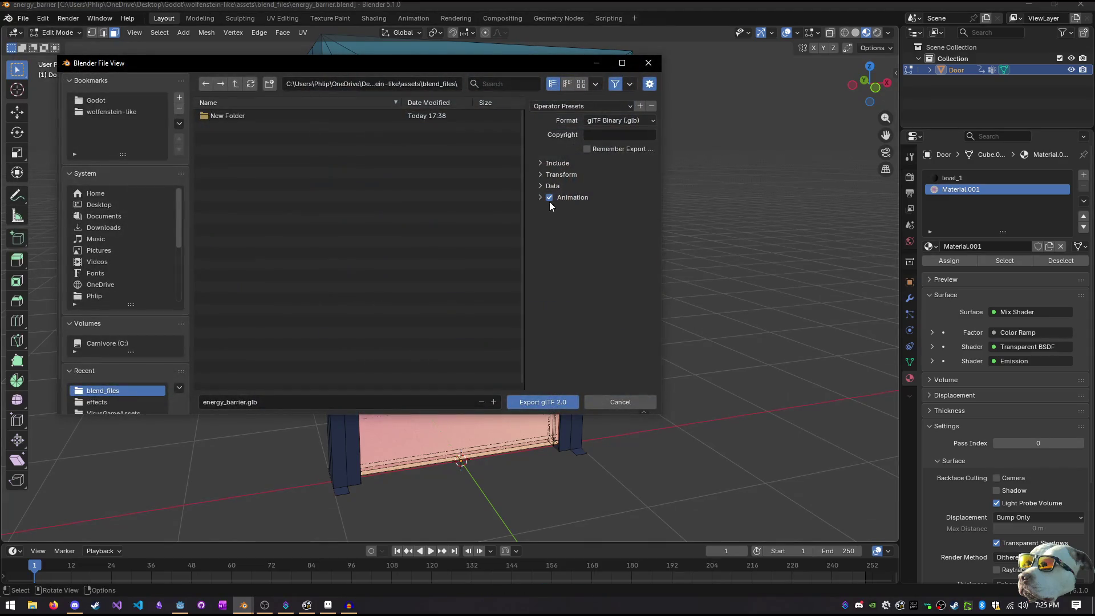
pyautogui.click(235, 85)
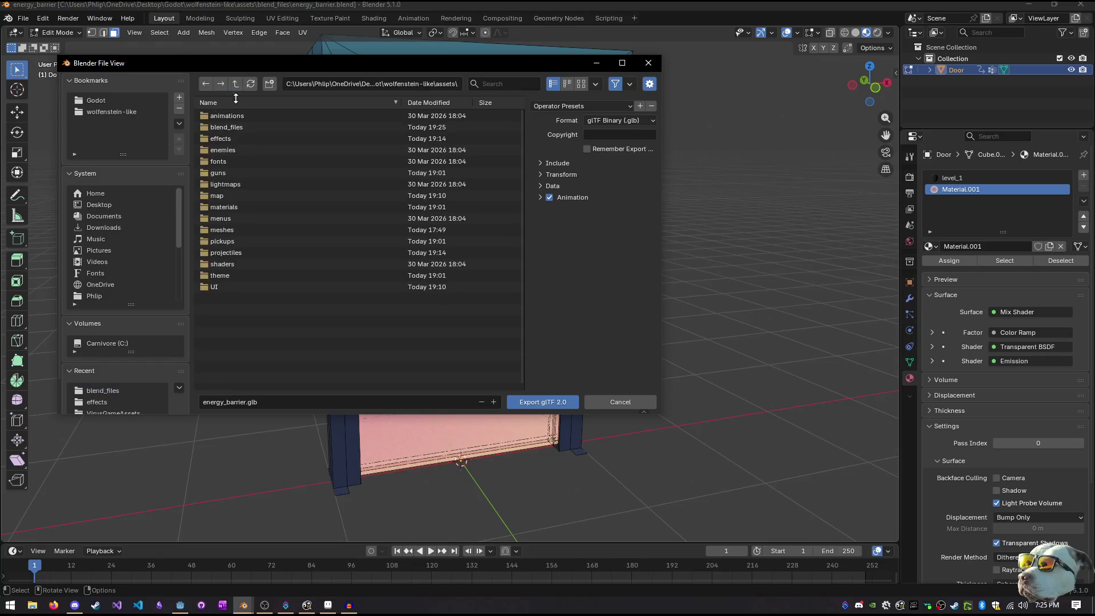
pyautogui.click(232, 233)
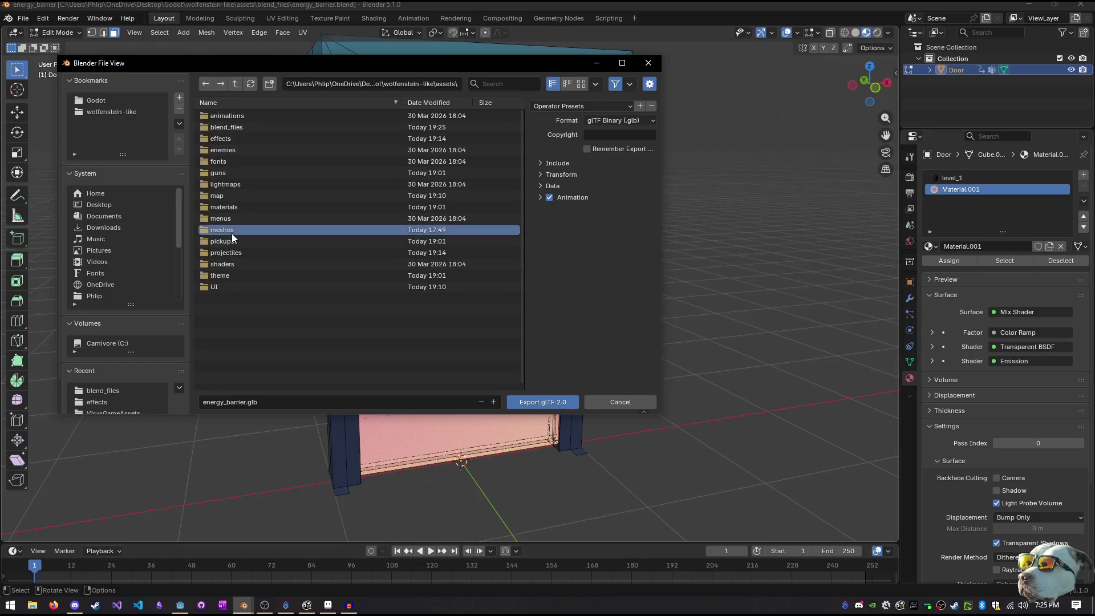
pyautogui.doubleClick(232, 234)
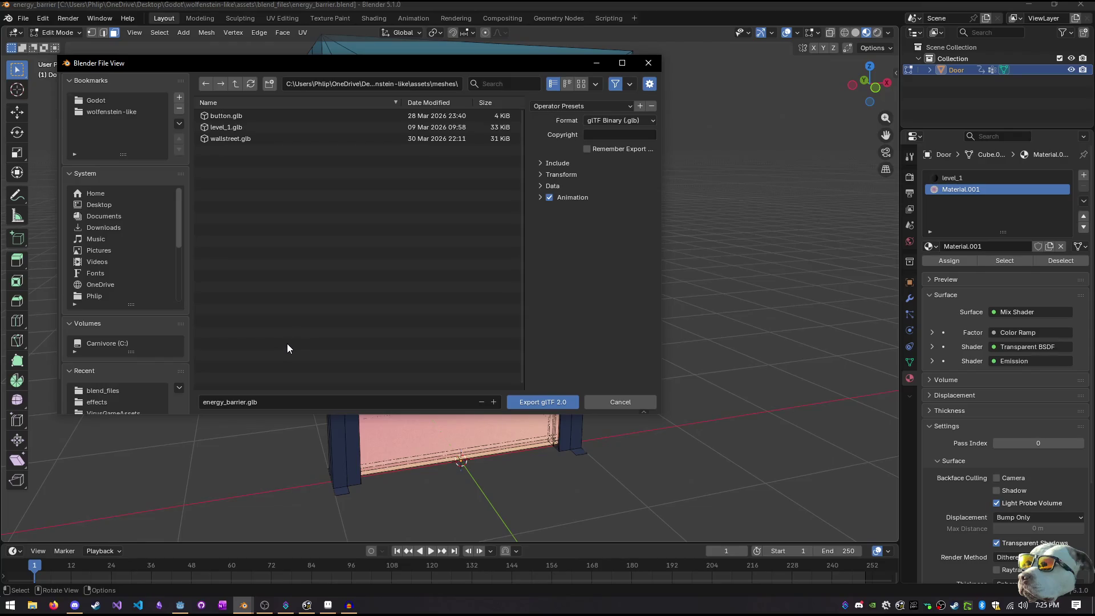
pyautogui.click(236, 85)
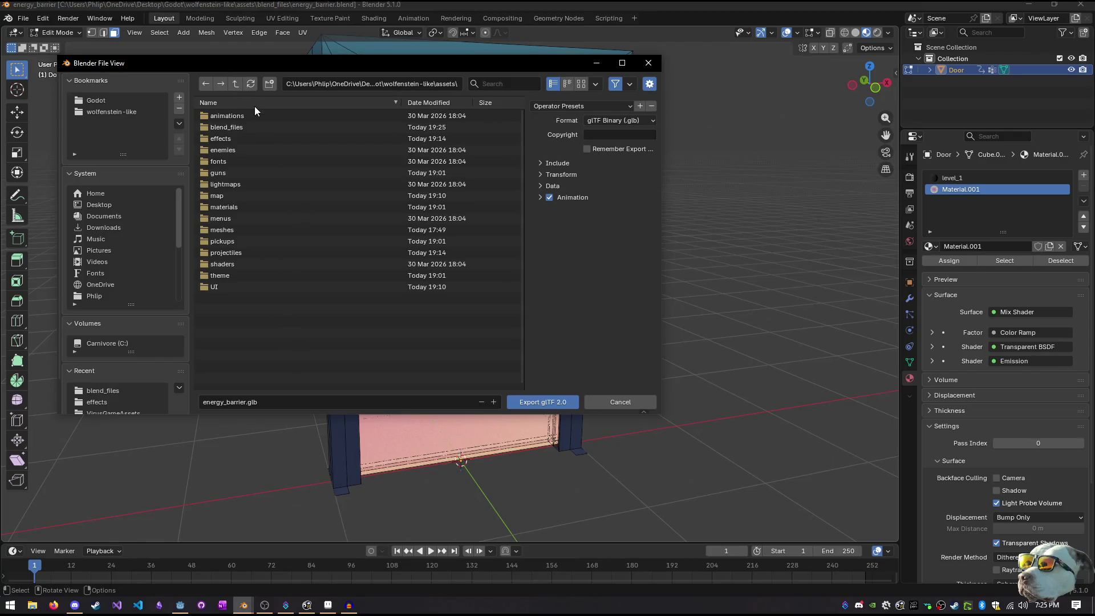
pyautogui.doubleClick(212, 196)
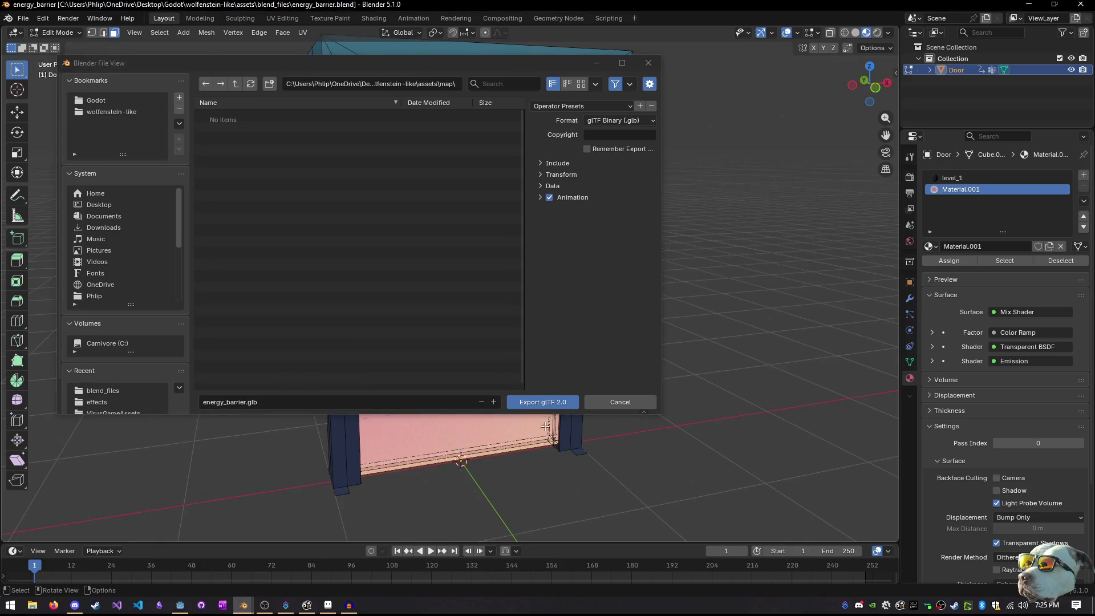
pyautogui.click(562, 404)
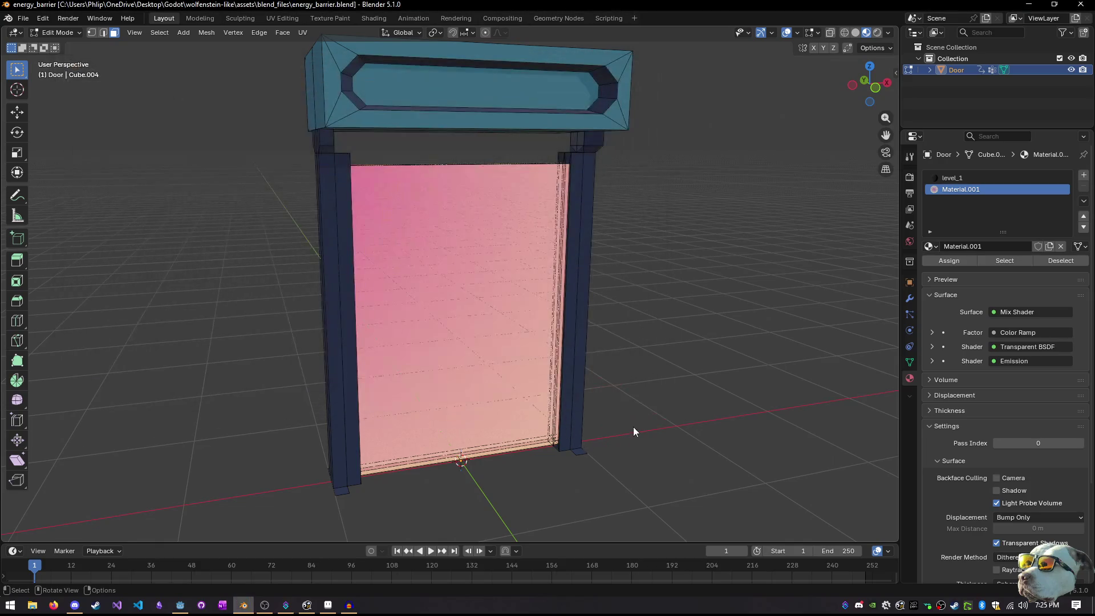
pyautogui.hotkey('alt', 'Tab')
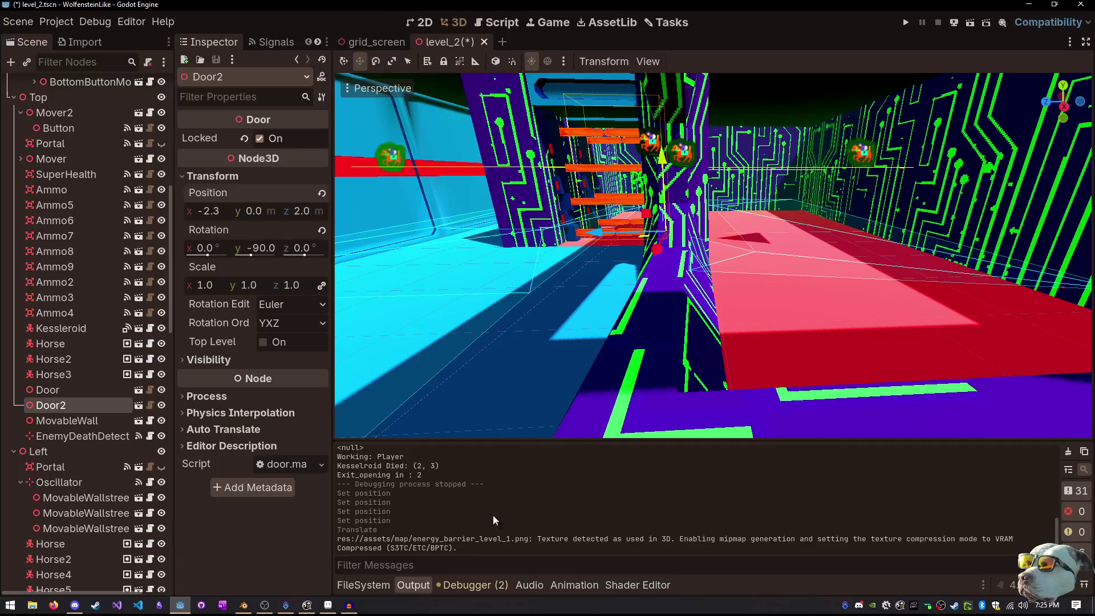
# Show the FileSystem dock and delete the Door node from level_2
pyautogui.click(368, 586)
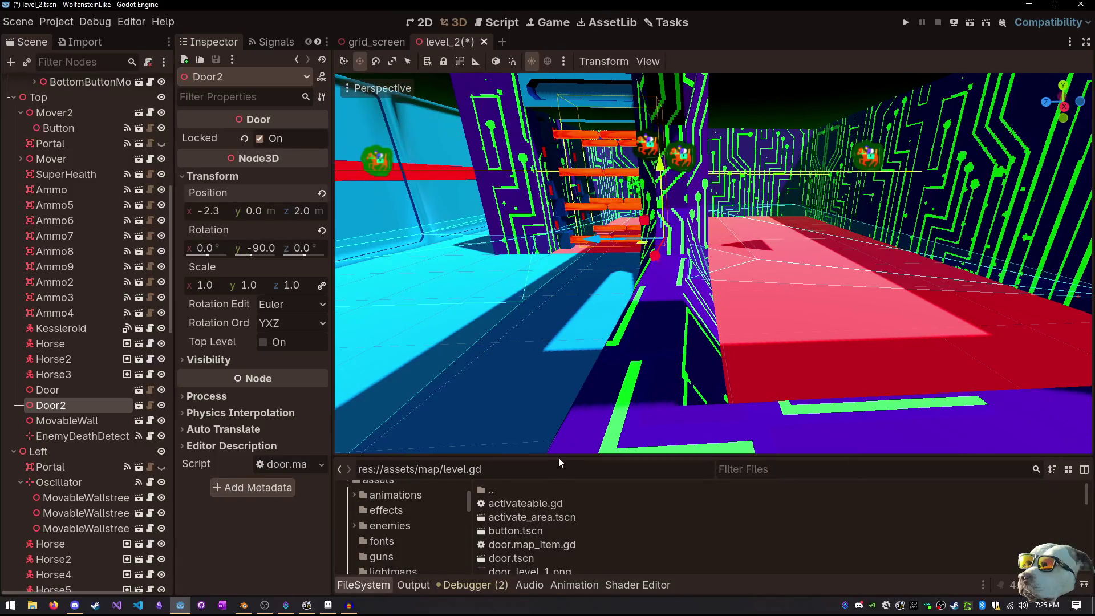
pyautogui.moveTo(558, 456)
pyautogui.mouseDown()
pyautogui.moveTo(573, 320)
pyautogui.moveTo(573, 456)
pyautogui.mouseUp()
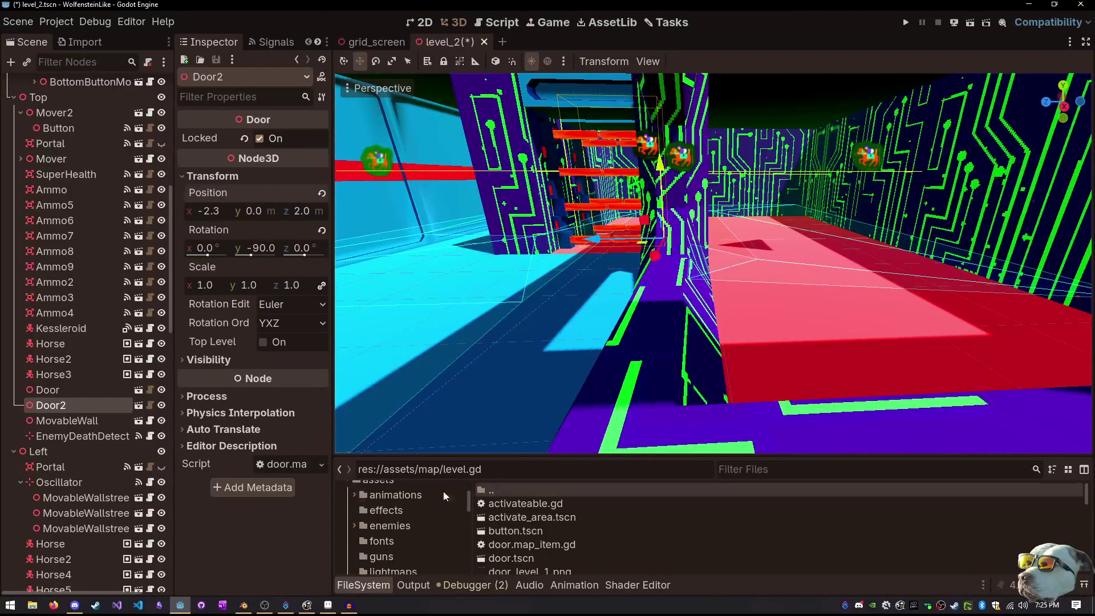
pyautogui.click(582, 98)
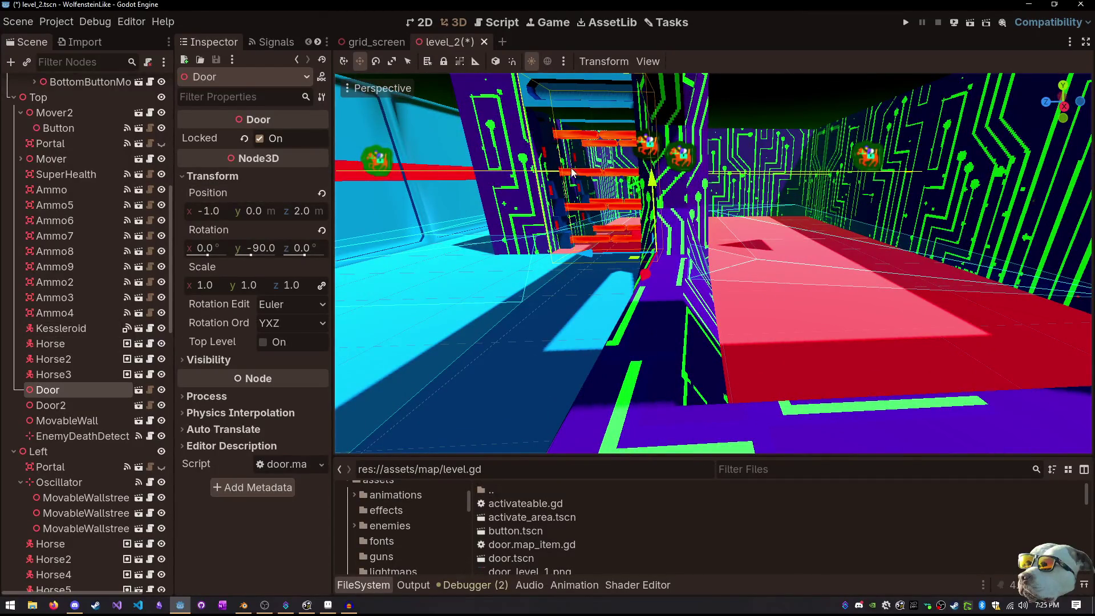
pyautogui.scroll(5, 682, 244)
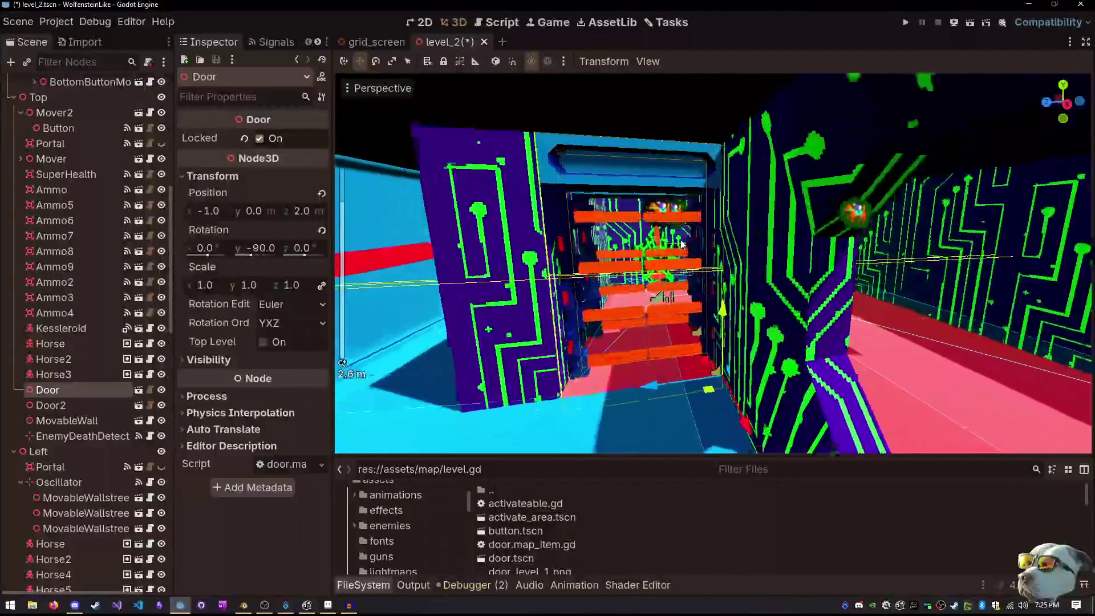
pyautogui.scroll(3, 683, 244)
pyautogui.press('Delete')
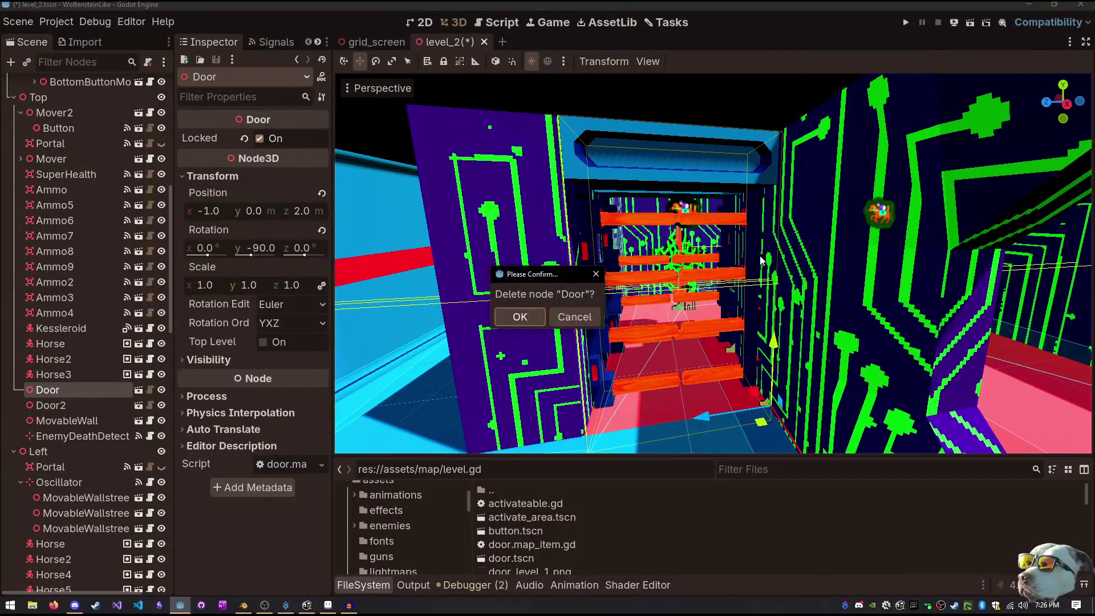
pyautogui.click(520, 317)
# Delete the Door2 node as well, confirming the prompt
pyautogui.click(699, 173)
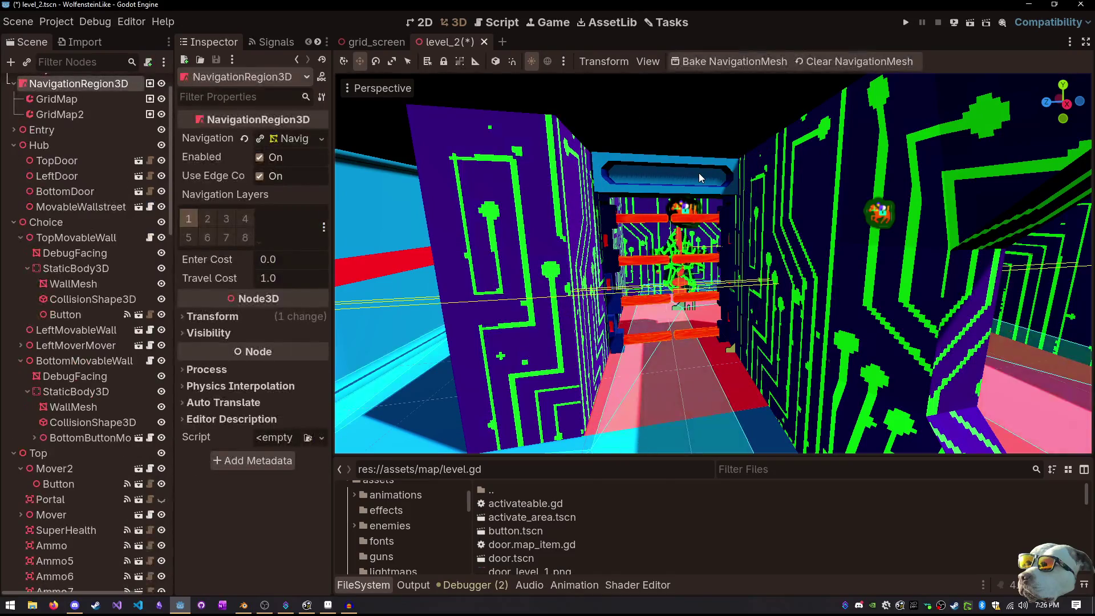
pyautogui.click(689, 176)
pyautogui.press('Delete')
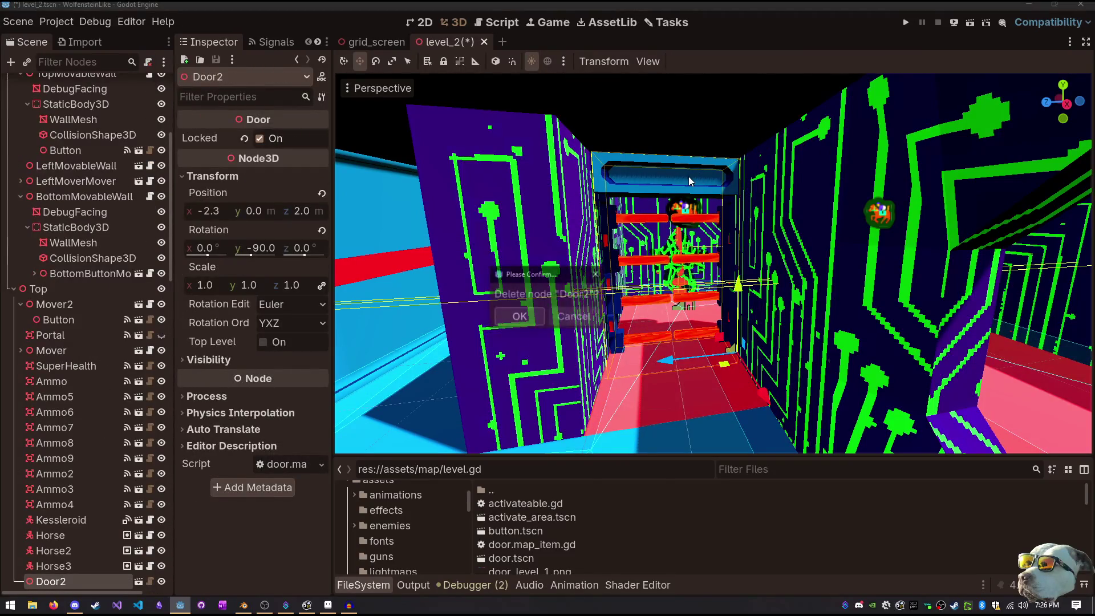
pyautogui.press('Return')
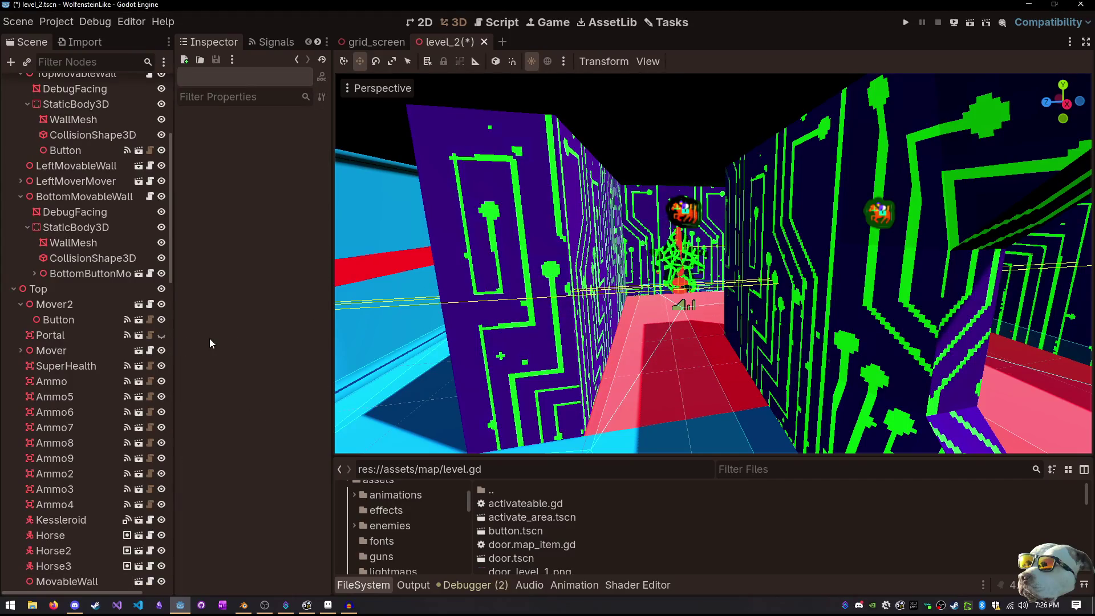
# Select the Top node and dismiss the Add Child Node dialog without adding anything
pyautogui.click(687, 280)
pyautogui.scroll(-4, 74, 381)
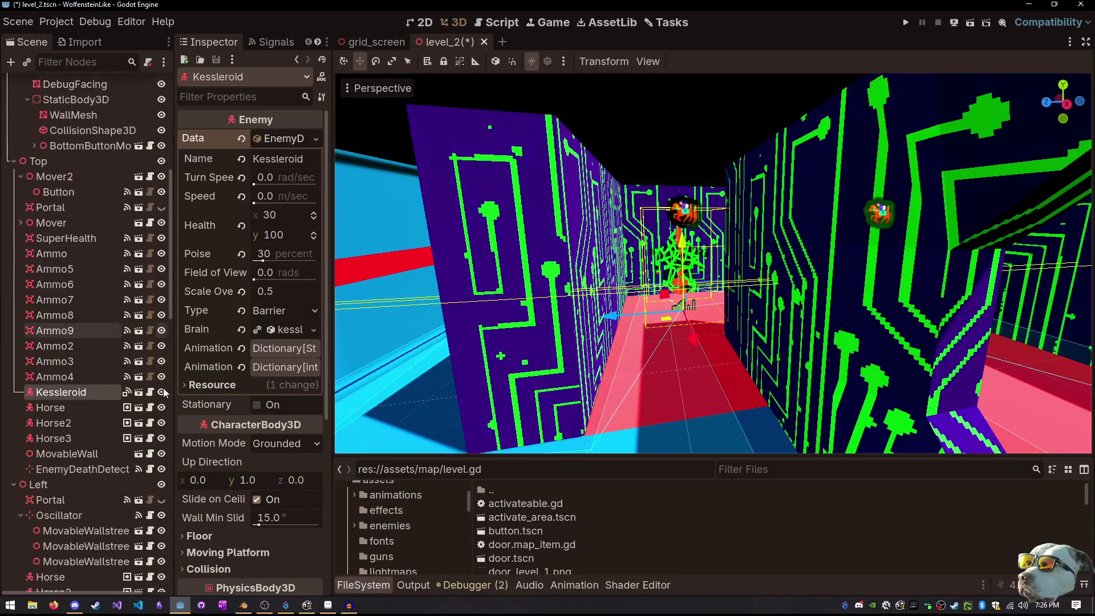
pyautogui.click(76, 167)
pyautogui.hotkey('ctrl', 'a')
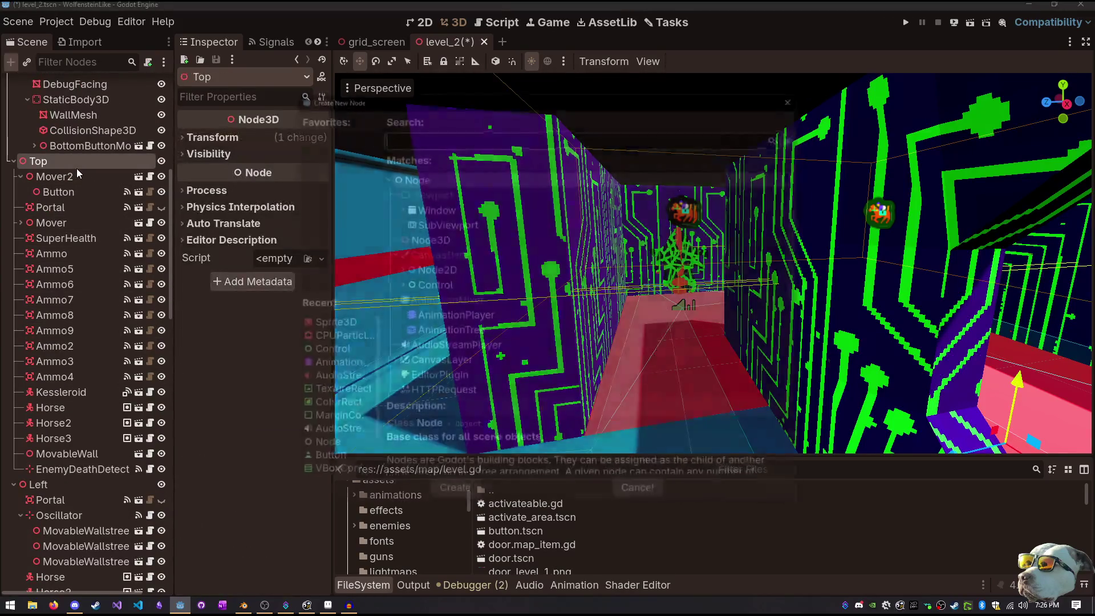
pyautogui.press('Escape')
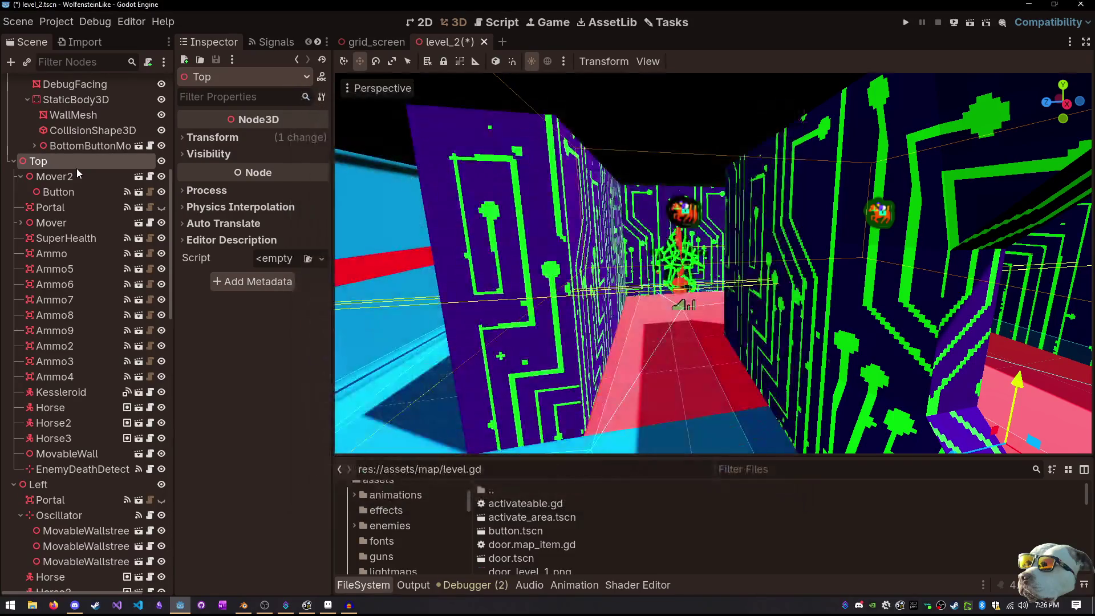
# Create a new 3D scene and drag energy_barrier.glb into it
pyautogui.click(502, 42)
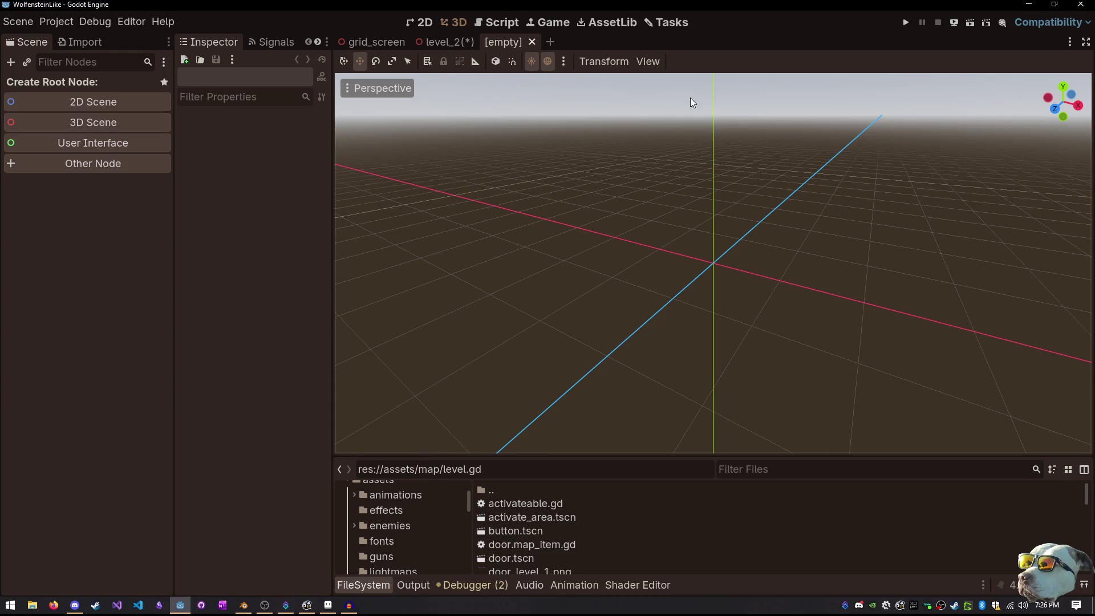
pyautogui.click(158, 121)
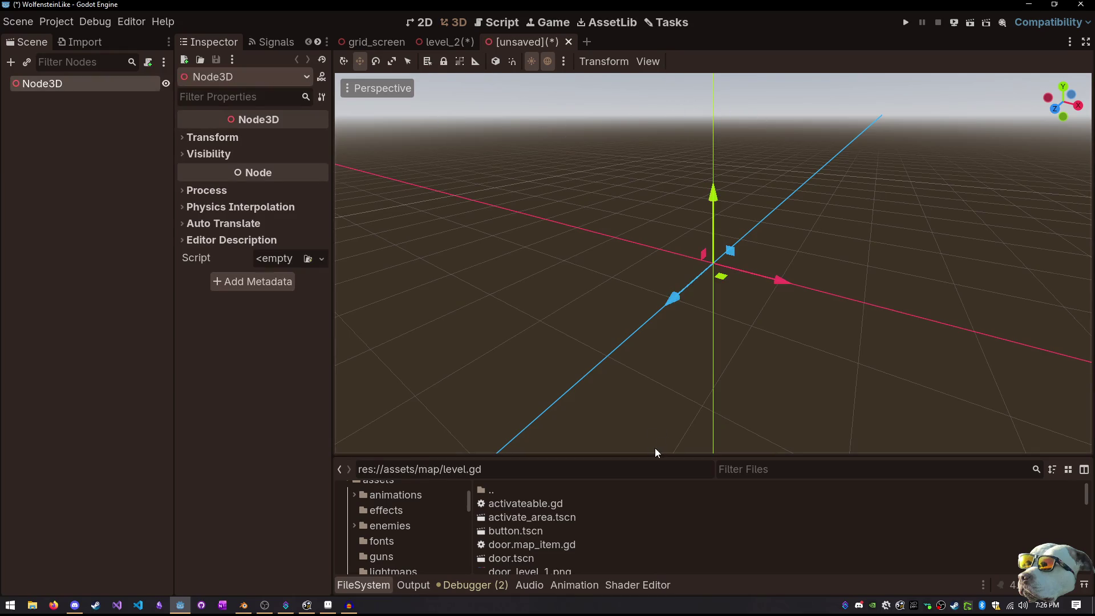
pyautogui.moveTo(652, 457); pyautogui.dragTo(653, 322)
pyautogui.click(754, 344)
pyautogui.write('energ')
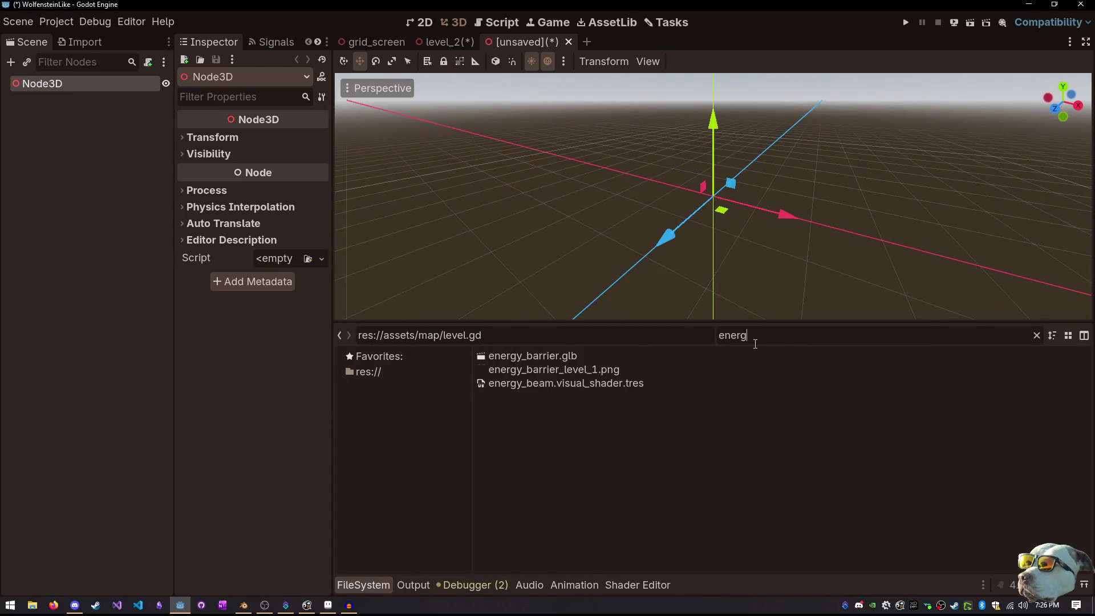
pyautogui.moveTo(534, 356)
pyautogui.mouseDown()
pyautogui.moveTo(723, 245)
pyautogui.moveTo(716, 216)
pyautogui.mouseUp()
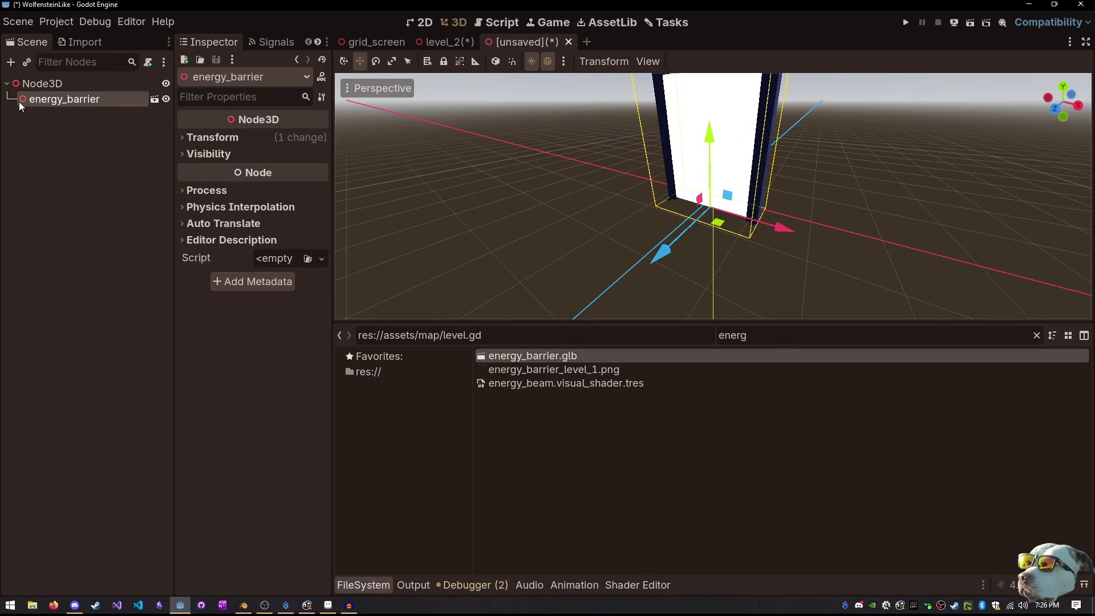
# Reset the energy_barrier instance's Position to the origin (0, 0, 0)
pyautogui.click(199, 136)
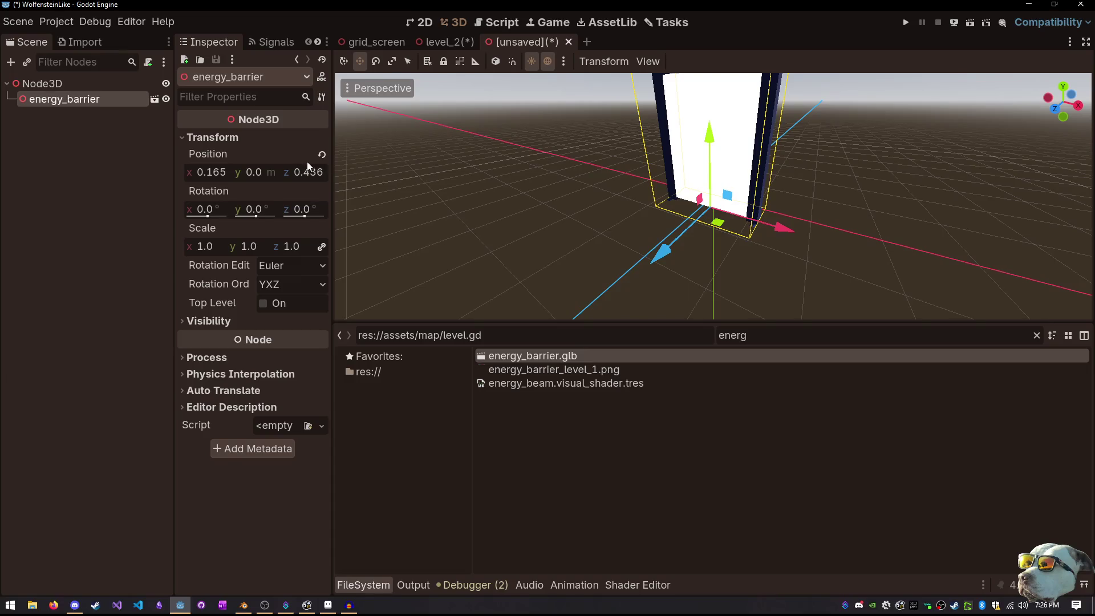
pyautogui.click(321, 155)
pyautogui.scroll(5, 653, 188)
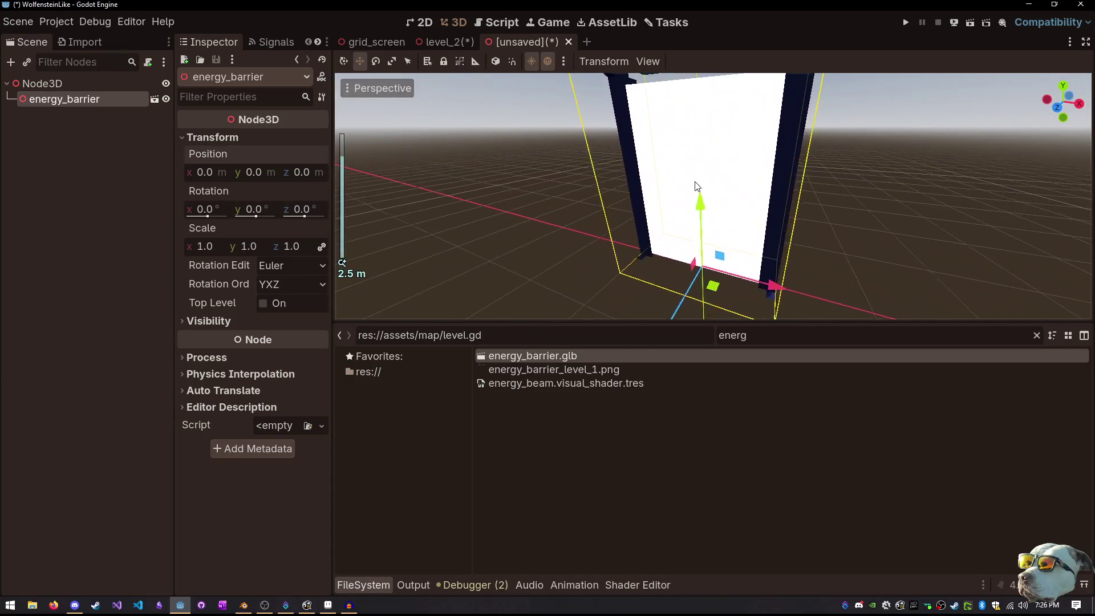
pyautogui.moveTo(695, 186); pyautogui.dragTo(625, 149)
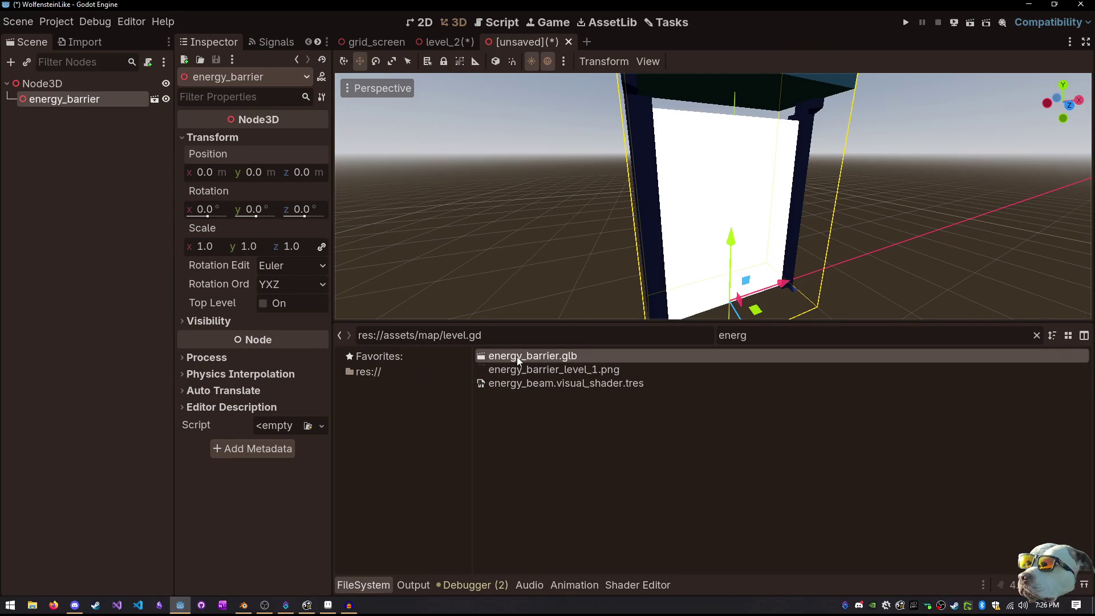
pyautogui.click(85, 41)
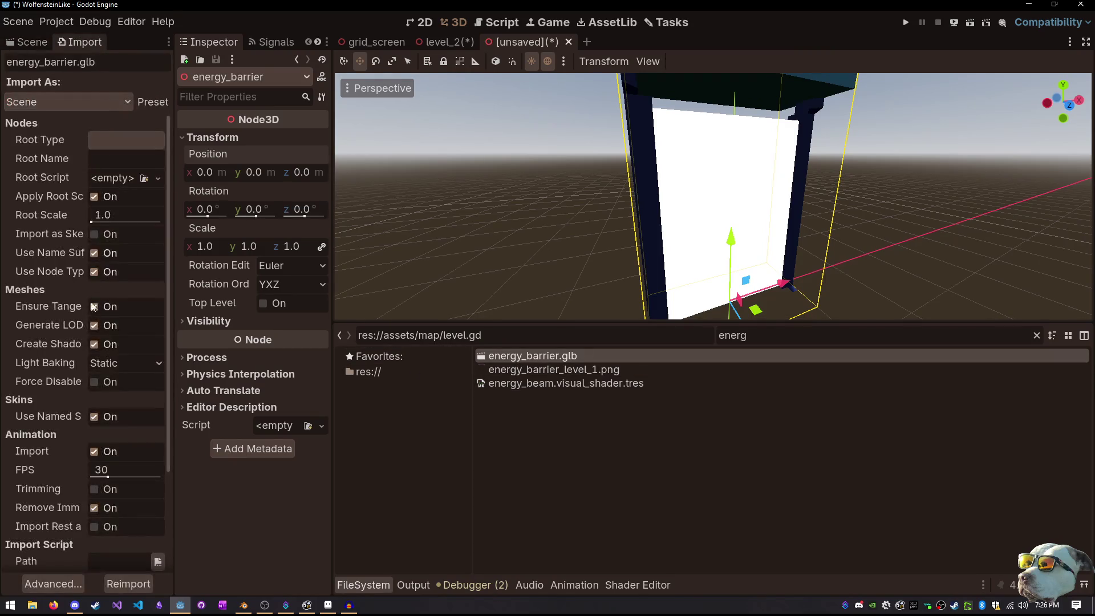
# Open energy_barrier.glb's advanced import settings and select Material.001
pyautogui.click(123, 585)
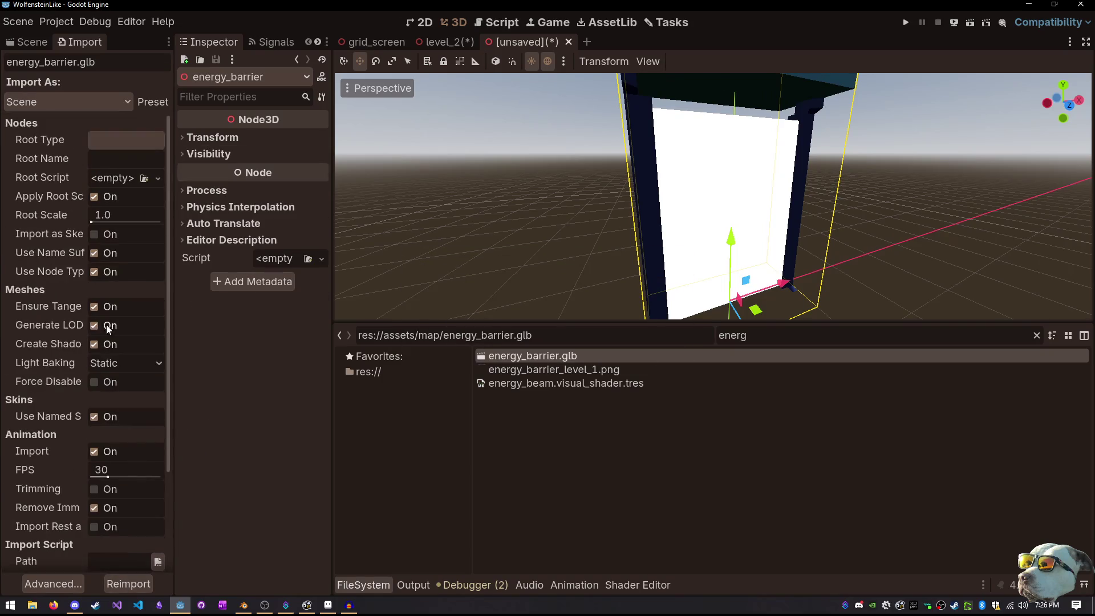
pyautogui.click(53, 584)
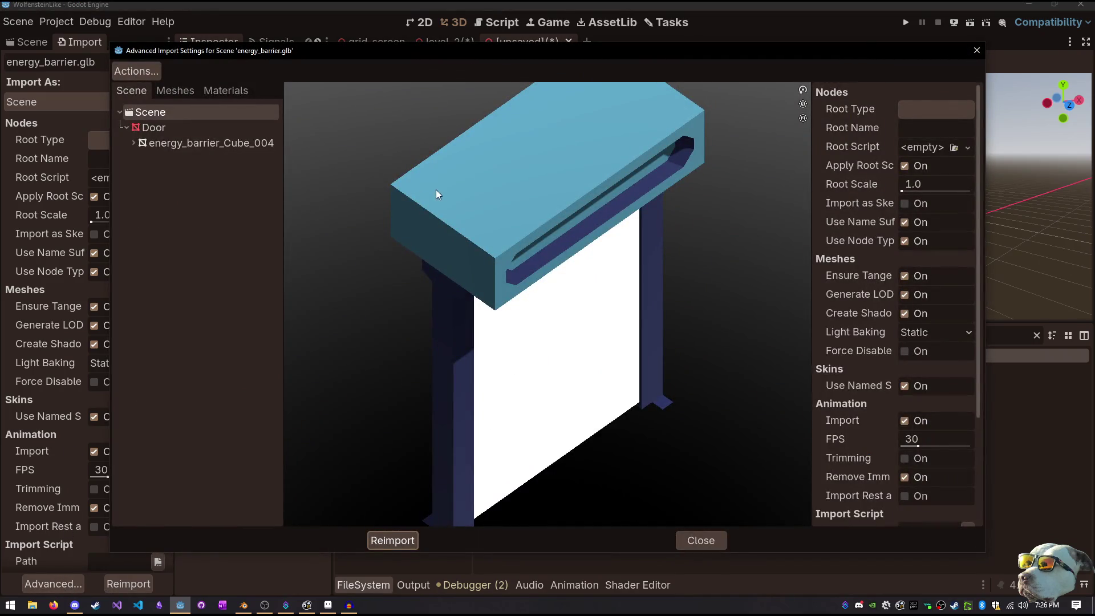
pyautogui.click(240, 95)
pyautogui.click(200, 128)
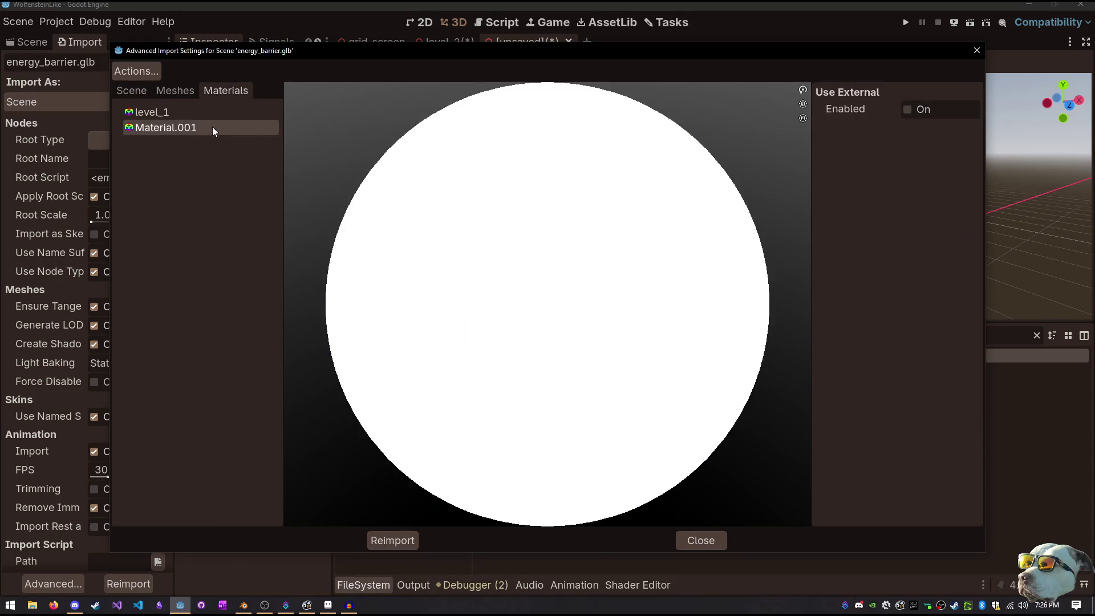
# Make Material.001 use external assets/materials/portal_red.material and reimport the model
pyautogui.click(907, 110)
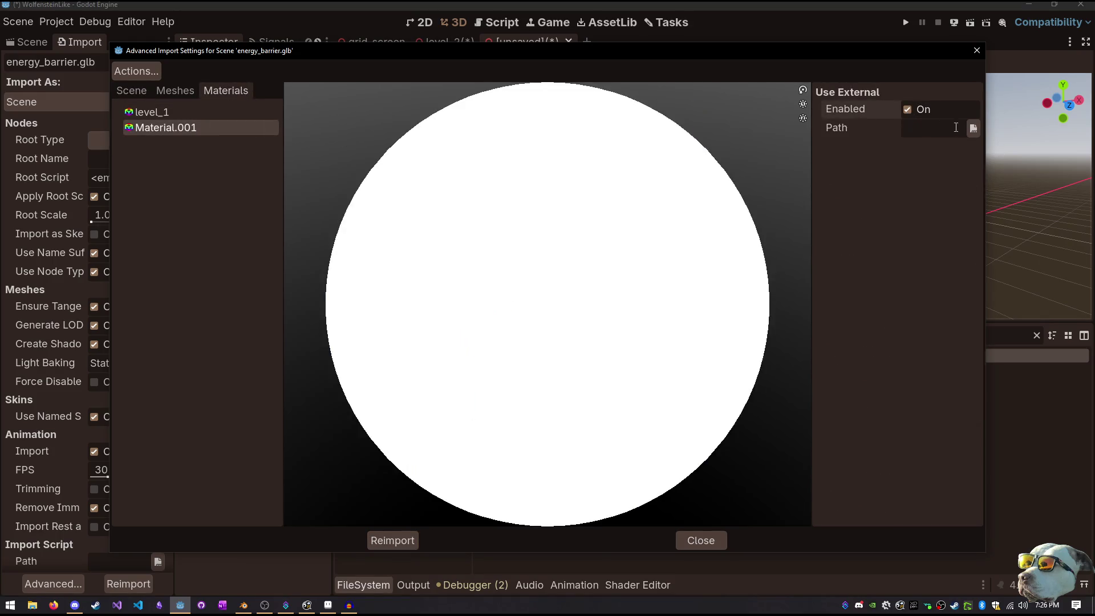
pyautogui.click(973, 128)
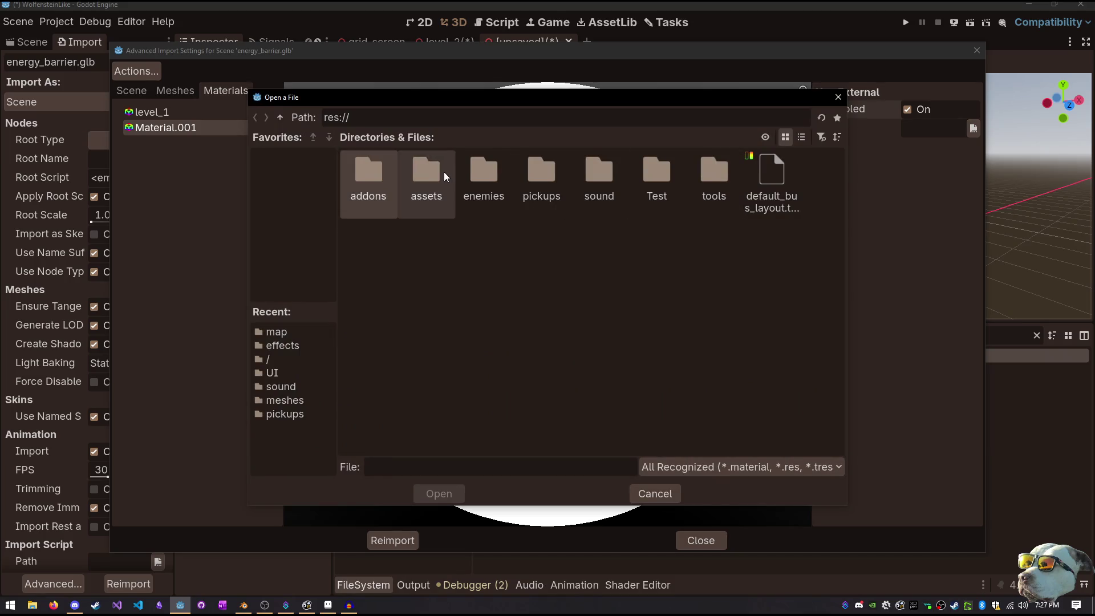
pyautogui.doubleClick(427, 174)
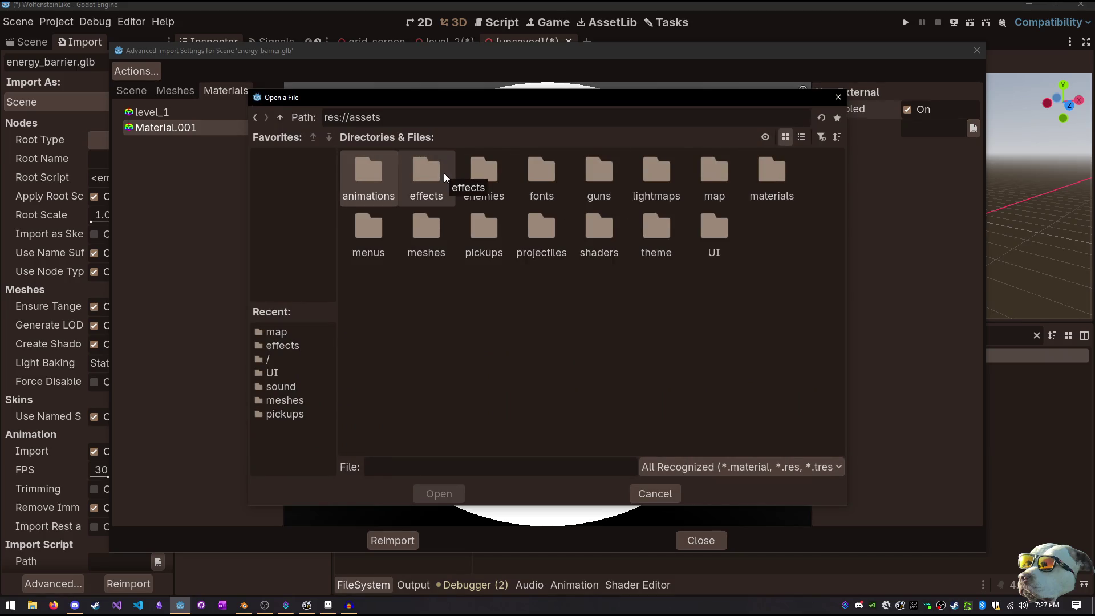
pyautogui.doubleClick(758, 187)
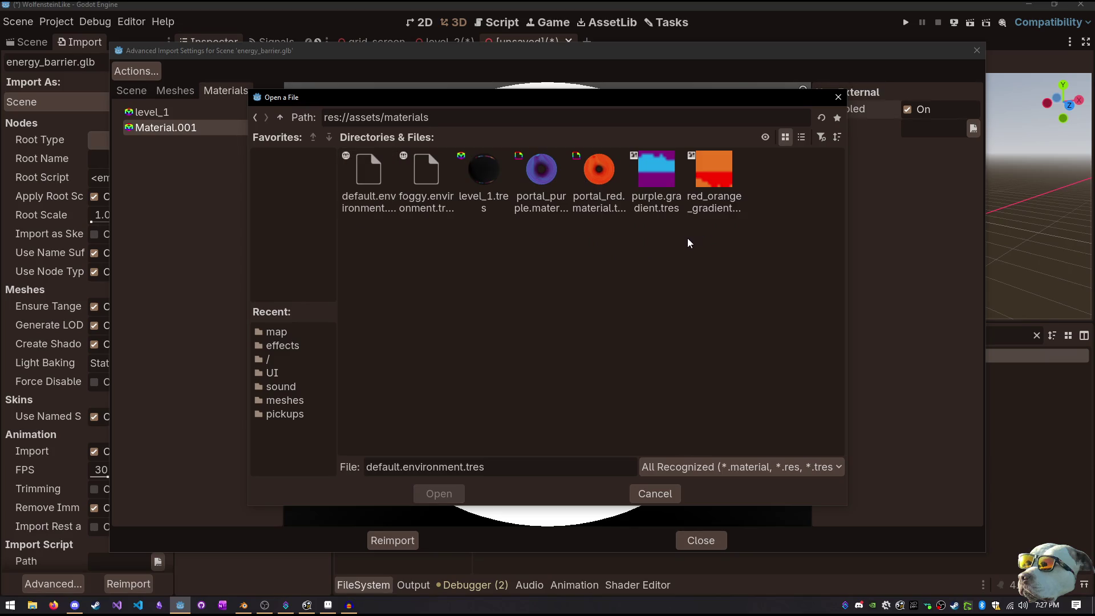
pyautogui.doubleClick(598, 183)
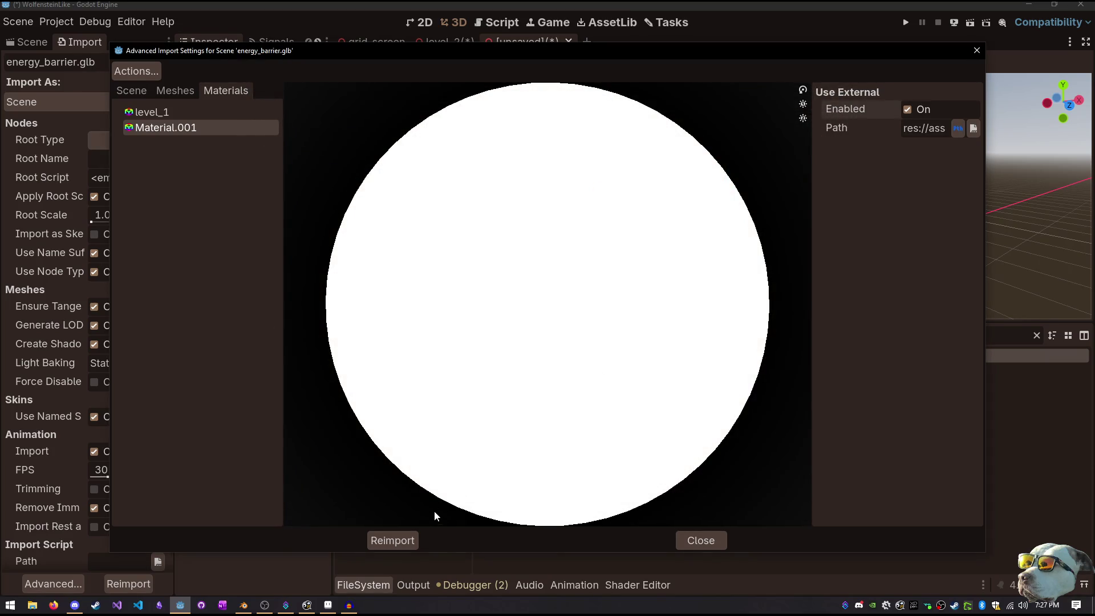
pyautogui.click(387, 539)
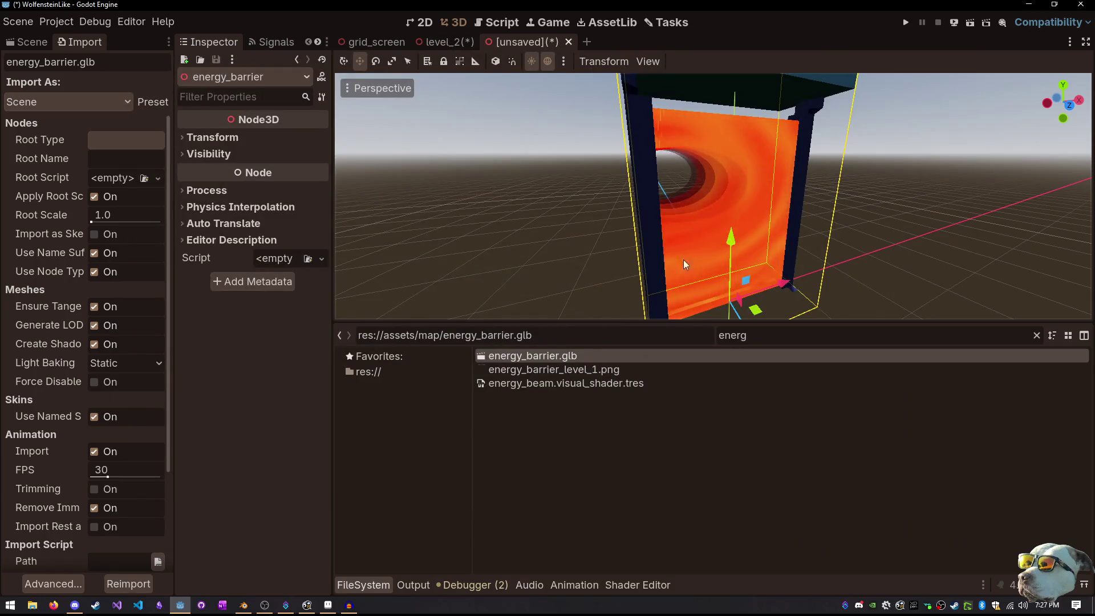
pyautogui.moveTo(616, 222)
pyautogui.mouseDown()
pyautogui.moveTo(638, 178)
pyautogui.moveTo(778, 237)
pyautogui.moveTo(905, 203)
pyautogui.moveTo(950, 211)
pyautogui.moveTo(856, 207)
pyautogui.moveTo(912, 206)
pyautogui.moveTo(655, 283)
pyautogui.moveTo(685, 225)
pyautogui.moveTo(662, 251)
pyautogui.moveTo(749, 256)
pyautogui.moveTo(500, 222)
pyautogui.mouseUp()
pyautogui.hotkey('alt', 'Tab')
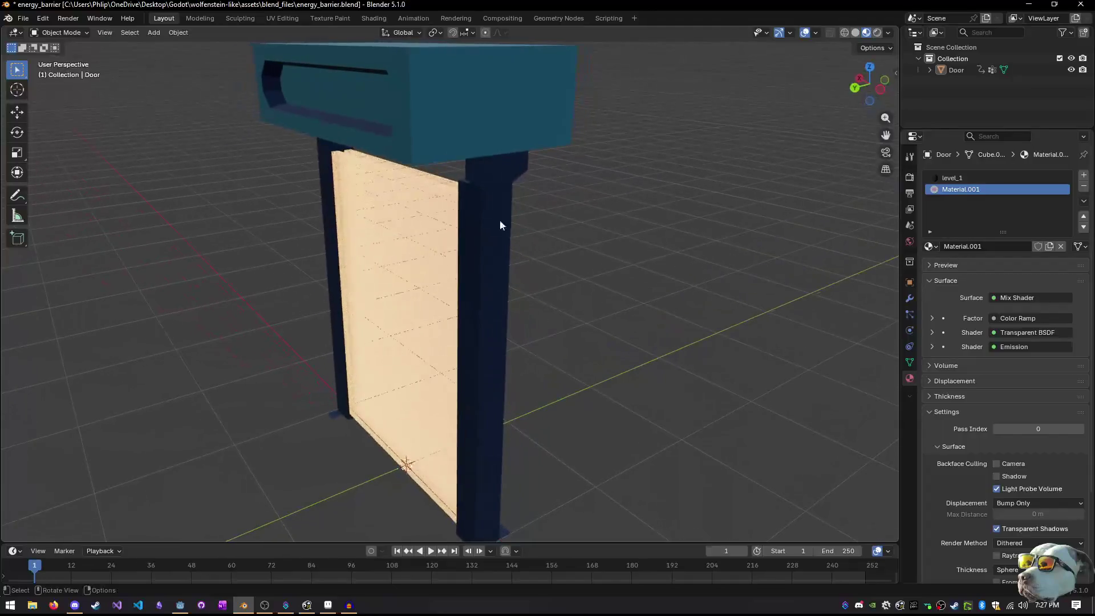
# Rotate the whole door mesh 180° about Z and save the blend file
pyautogui.click(440, 222)
pyautogui.press('Tab')
pyautogui.moveTo(418, 210)
pyautogui.mouseDown()
pyautogui.moveTo(385, 254)
pyautogui.moveTo(375, 250)
pyautogui.mouseUp()
pyautogui.hotkey('ctrl', 'l')
pyautogui.press('r')
pyautogui.press('z')
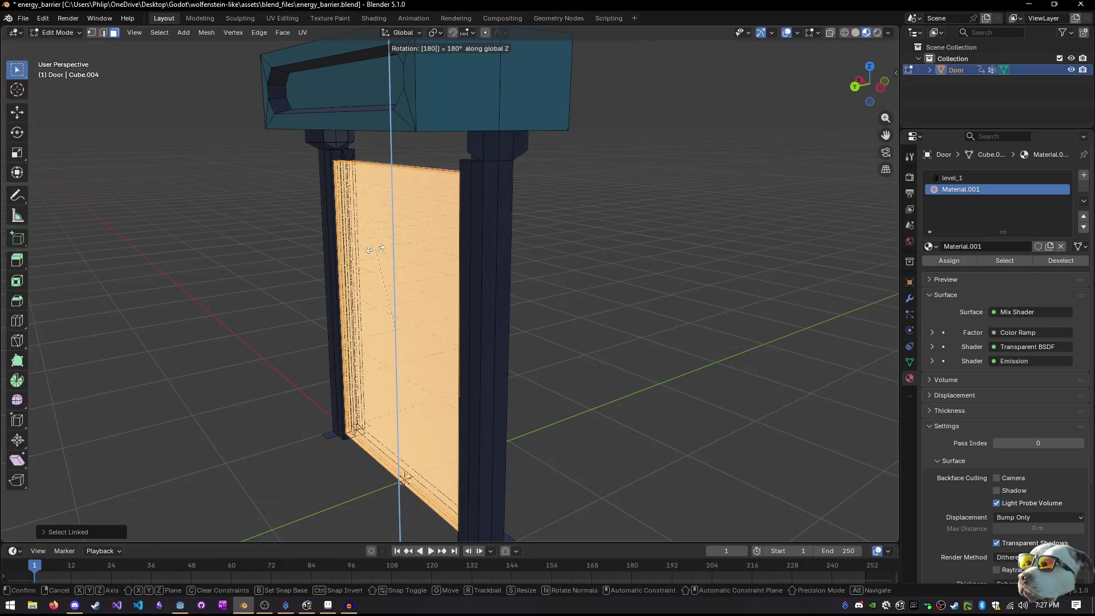
pyautogui.click(376, 250)
pyautogui.hotkey('ctrl', 's')
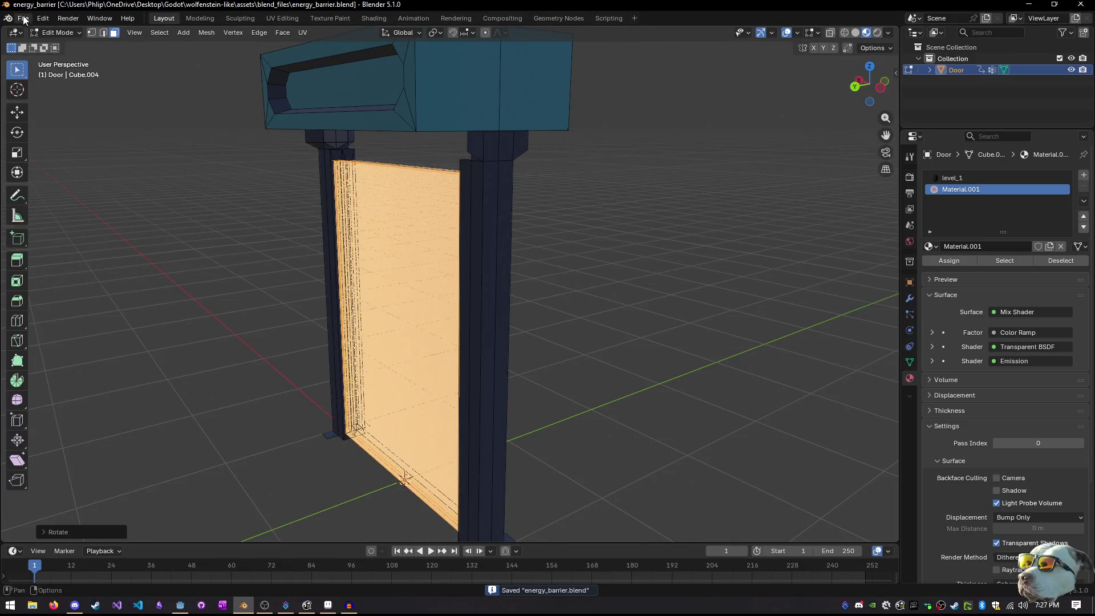
# Re-export as glTF 2.0, overwriting the existing energy_barrier.glb
pyautogui.click(34, 19)
pyautogui.moveTo(22, 18)
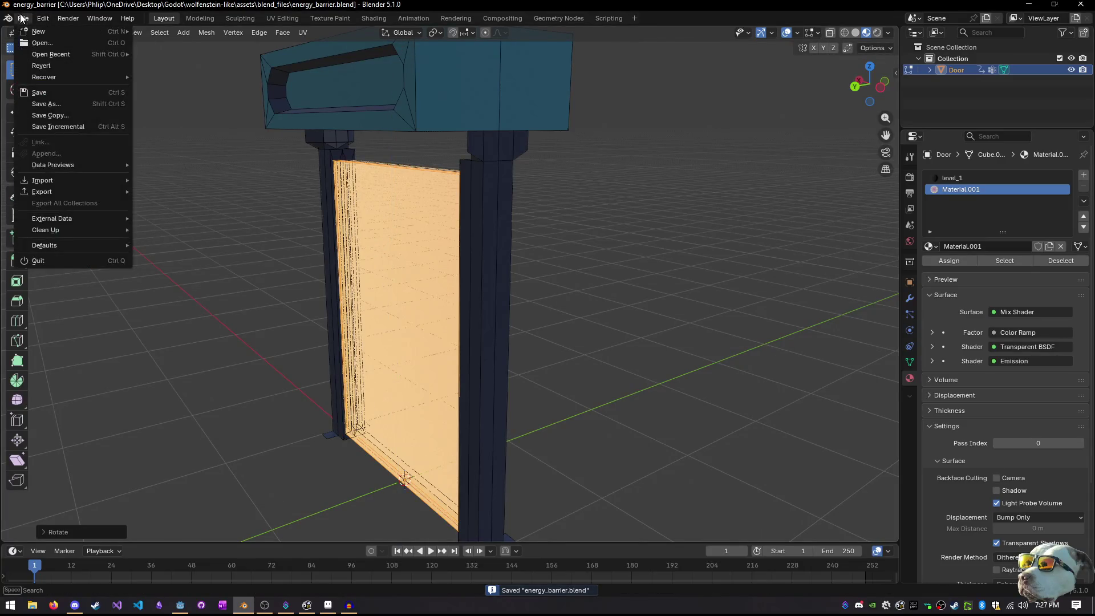
pyautogui.moveTo(83, 191)
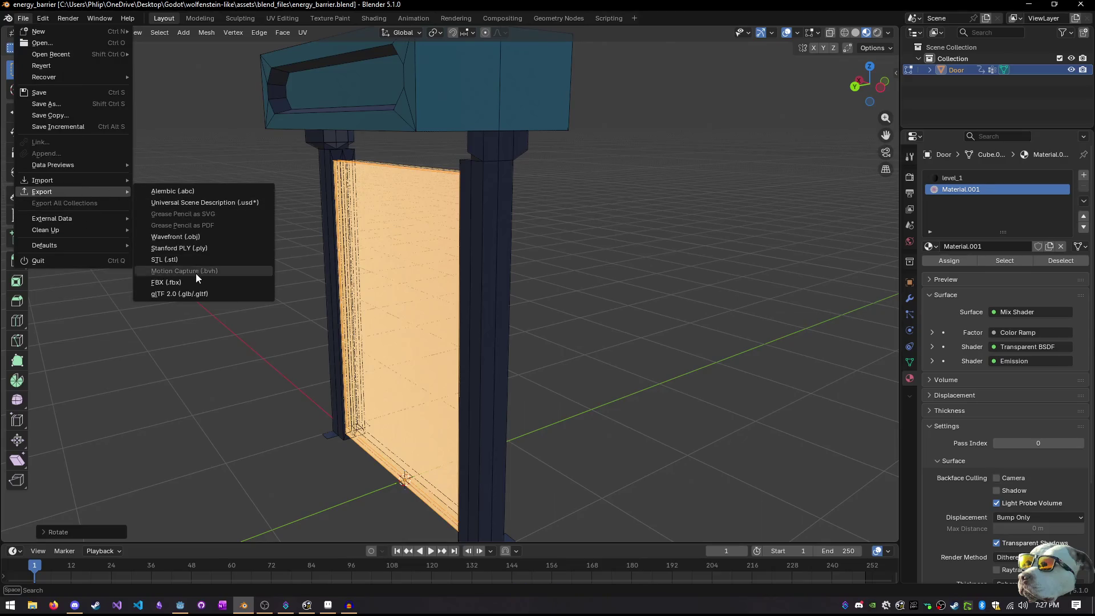
pyautogui.click(195, 294)
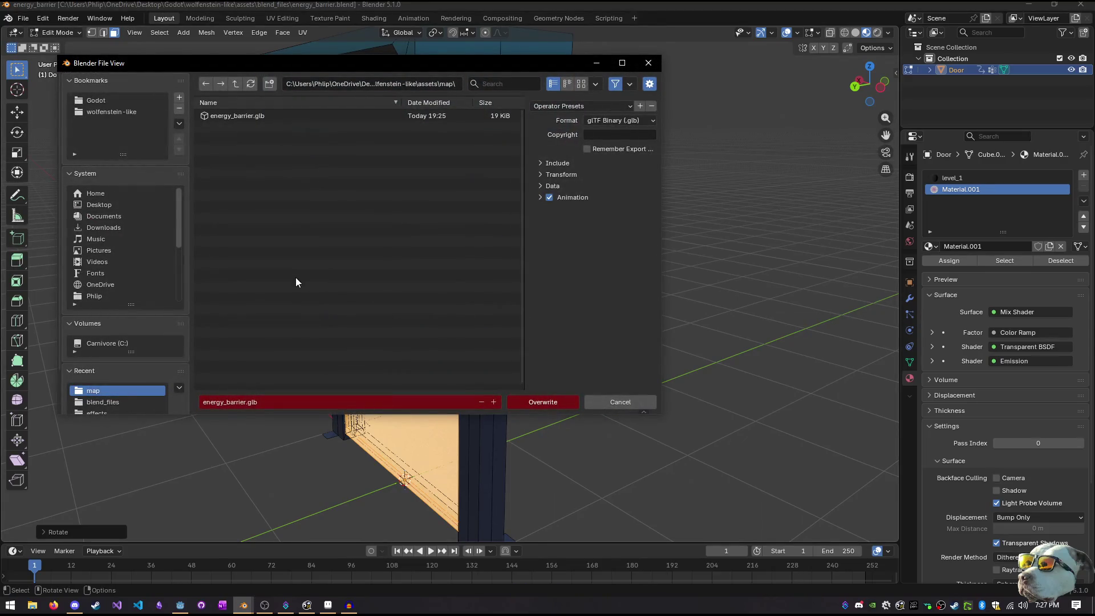
pyautogui.click(530, 402)
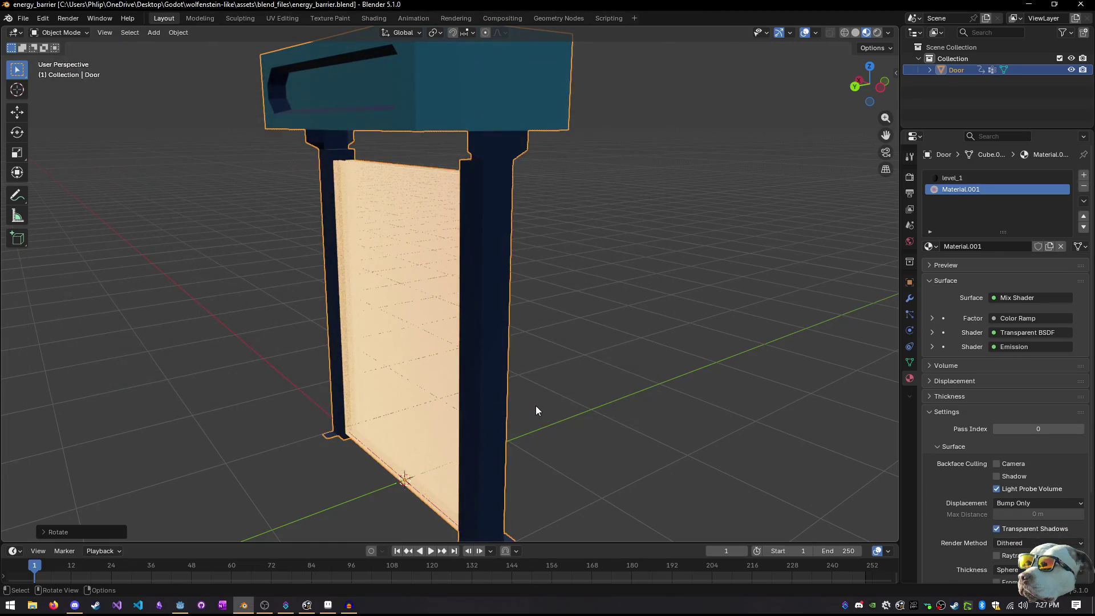
pyautogui.hotkey('alt', 'Tab')
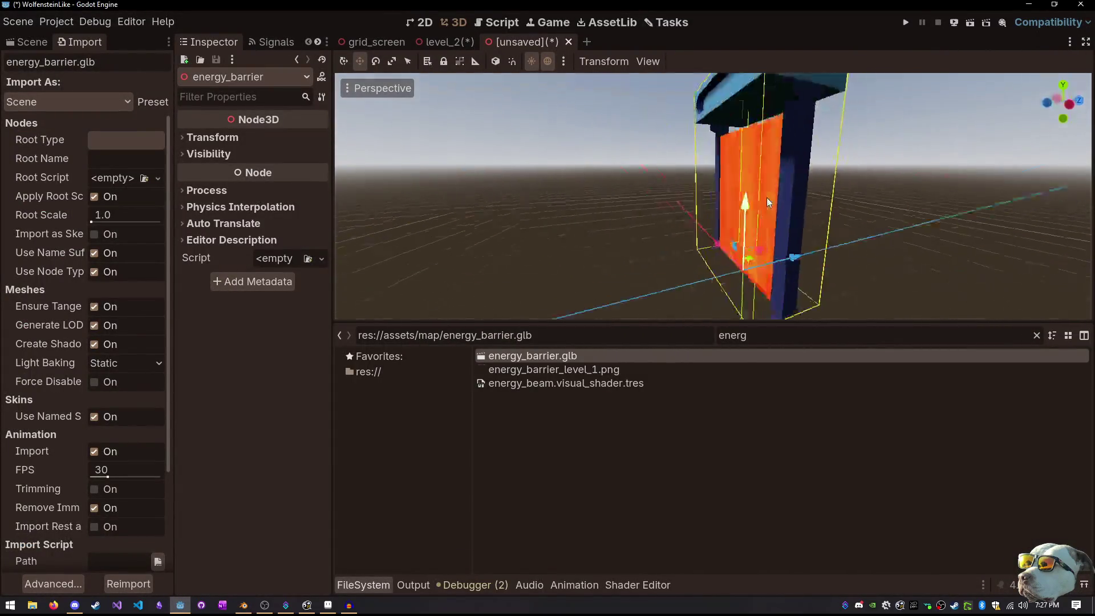
# Orbit to the barrier's front and try making energy_barrier the scene root, dismissing the alert
pyautogui.moveTo(768, 202)
pyautogui.mouseDown()
pyautogui.moveTo(929, 213)
pyautogui.moveTo(925, 182)
pyautogui.moveTo(354, 181)
pyautogui.moveTo(399, 143)
pyautogui.moveTo(371, 253)
pyautogui.moveTo(358, 222)
pyautogui.moveTo(513, 228)
pyautogui.moveTo(601, 206)
pyautogui.moveTo(629, 226)
pyautogui.moveTo(638, 171)
pyautogui.moveTo(655, 212)
pyautogui.moveTo(640, 139)
pyautogui.moveTo(716, 205)
pyautogui.moveTo(640, 200)
pyautogui.moveTo(650, 256)
pyautogui.moveTo(693, 193)
pyautogui.moveTo(695, 205)
pyautogui.mouseUp()
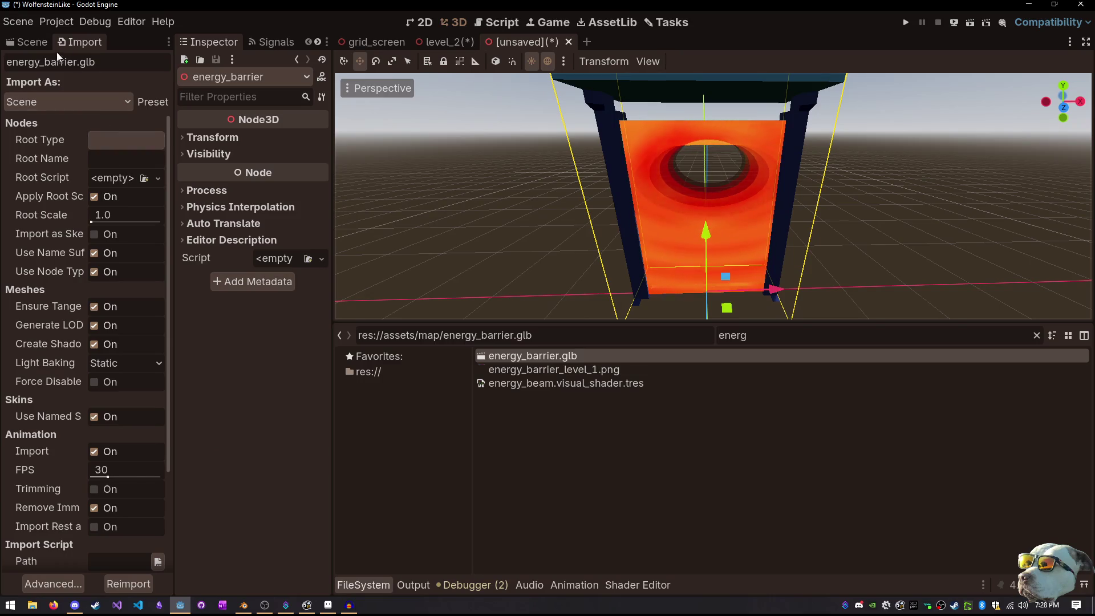
pyautogui.click(32, 43)
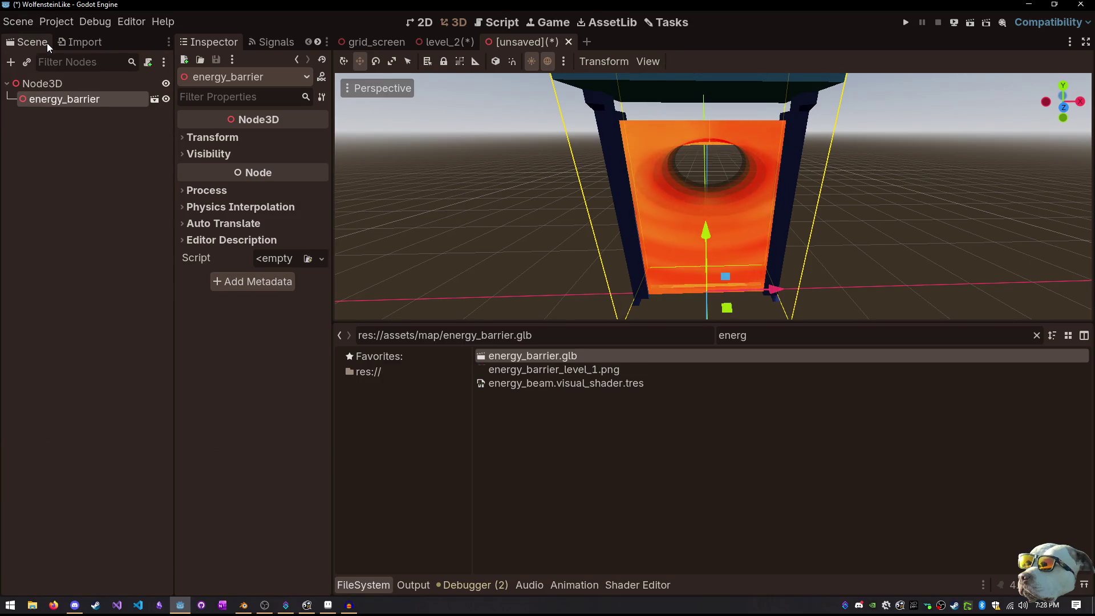
pyautogui.rightClick(61, 102)
pyautogui.click(114, 269)
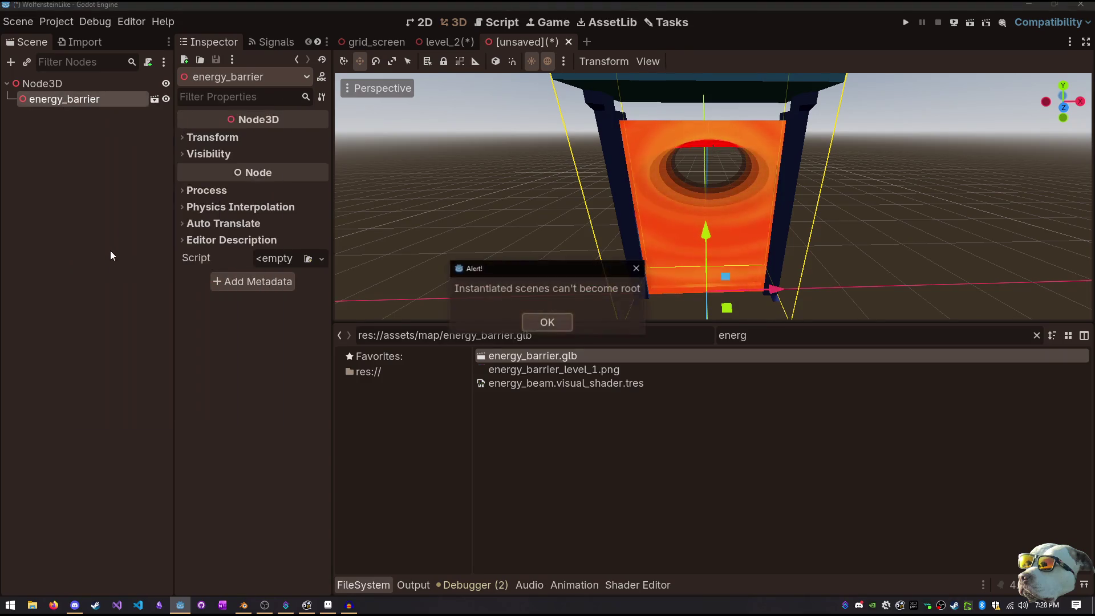
pyautogui.press('Return')
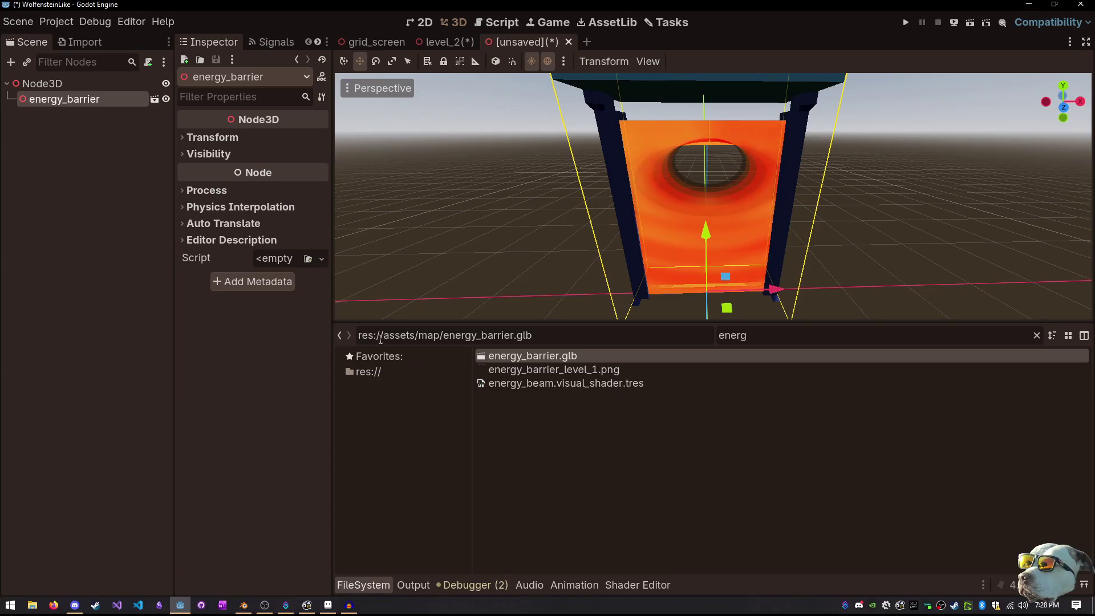
# Create a new inherited scene from energy_barrier.glb
pyautogui.rightClick(122, 102)
pyautogui.click(392, 245)
pyautogui.rightClick(499, 364)
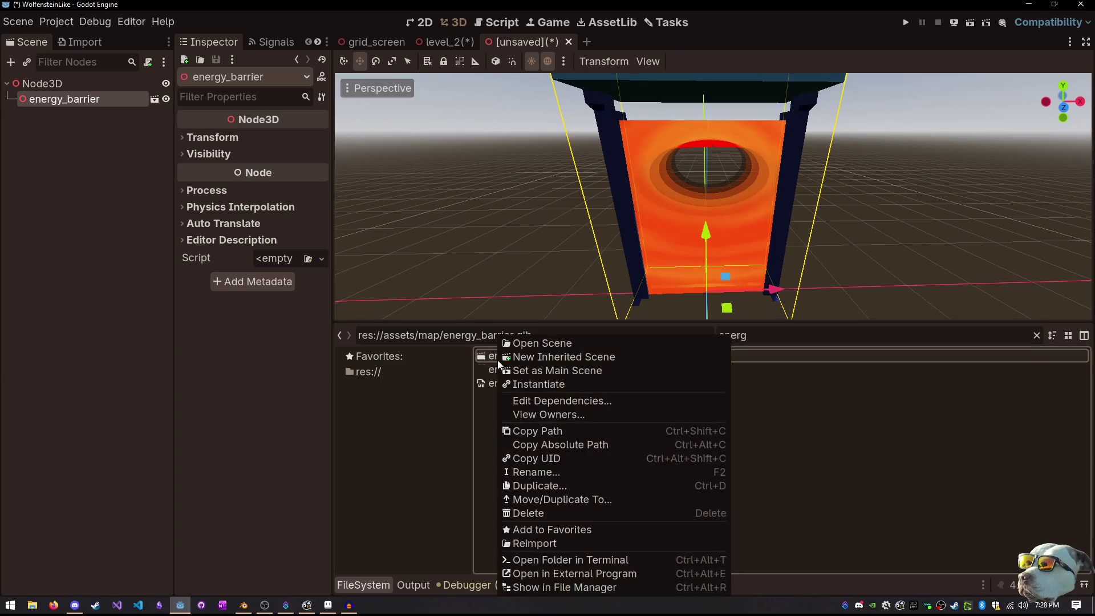
pyautogui.click(530, 357)
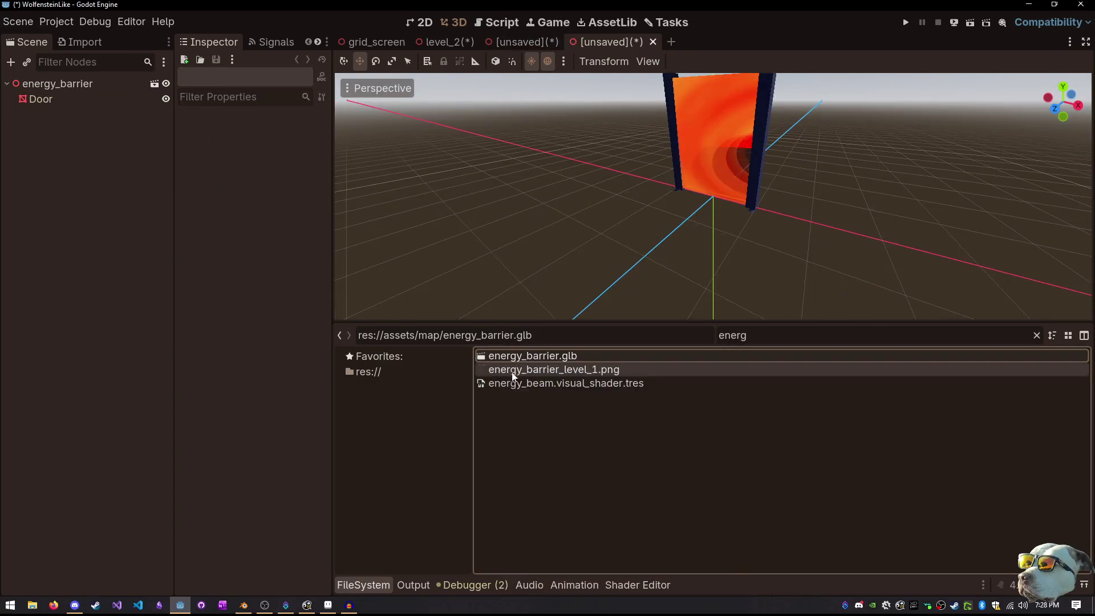
# Close the unsaved Node3D scene without saving and save the level_2 scene
pyautogui.click(550, 43)
pyautogui.click(569, 42)
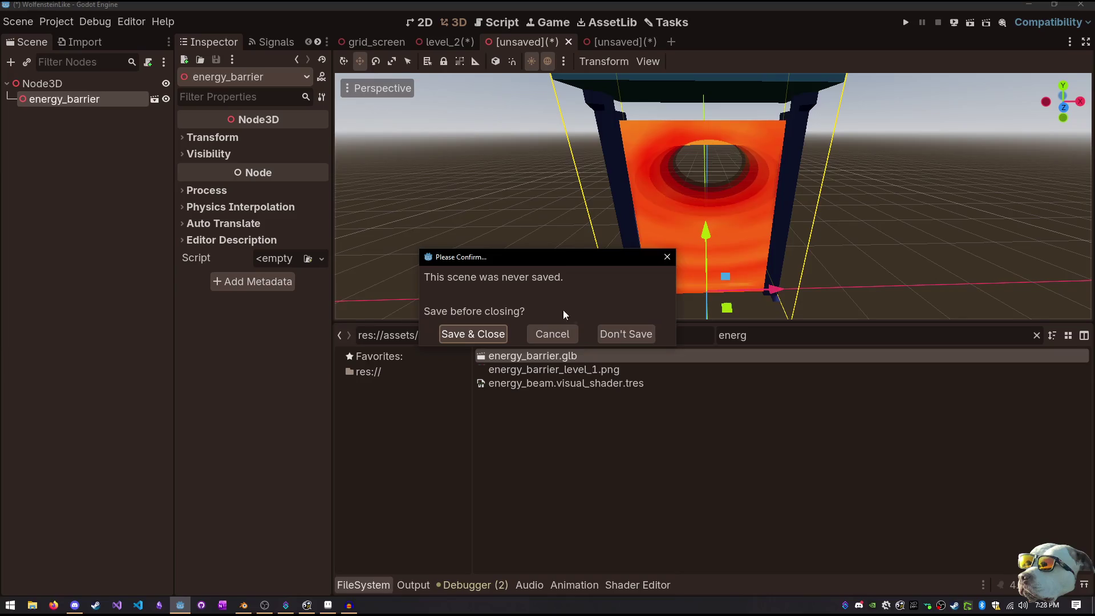
pyautogui.click(626, 334)
pyautogui.hotkey('ctrl', 's')
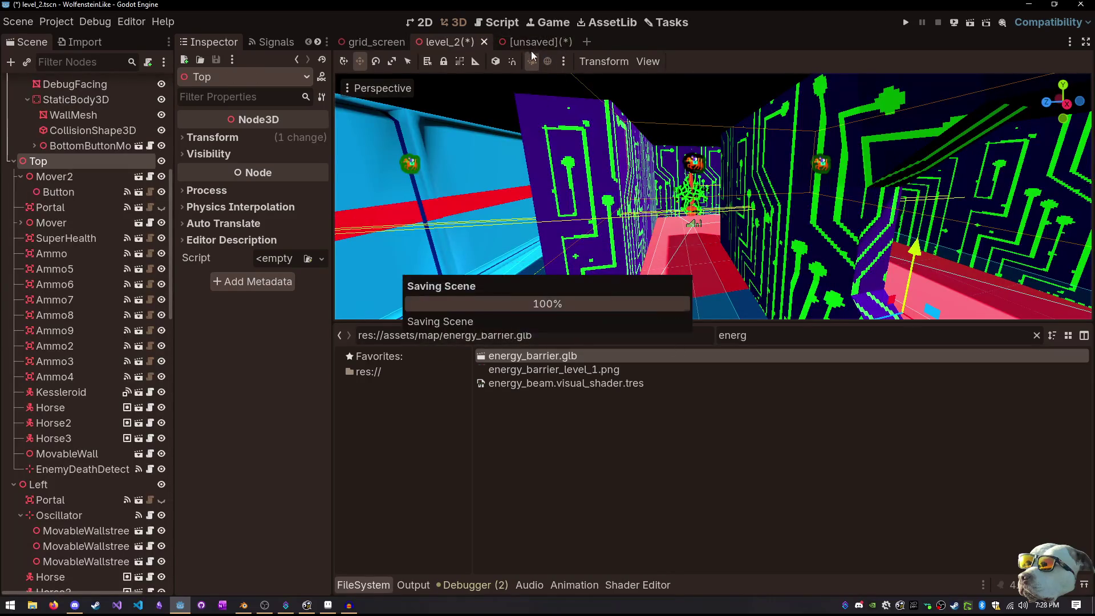
# In the inherited barrier scene, look down on the door and review its advanced import settings
pyautogui.click(533, 43)
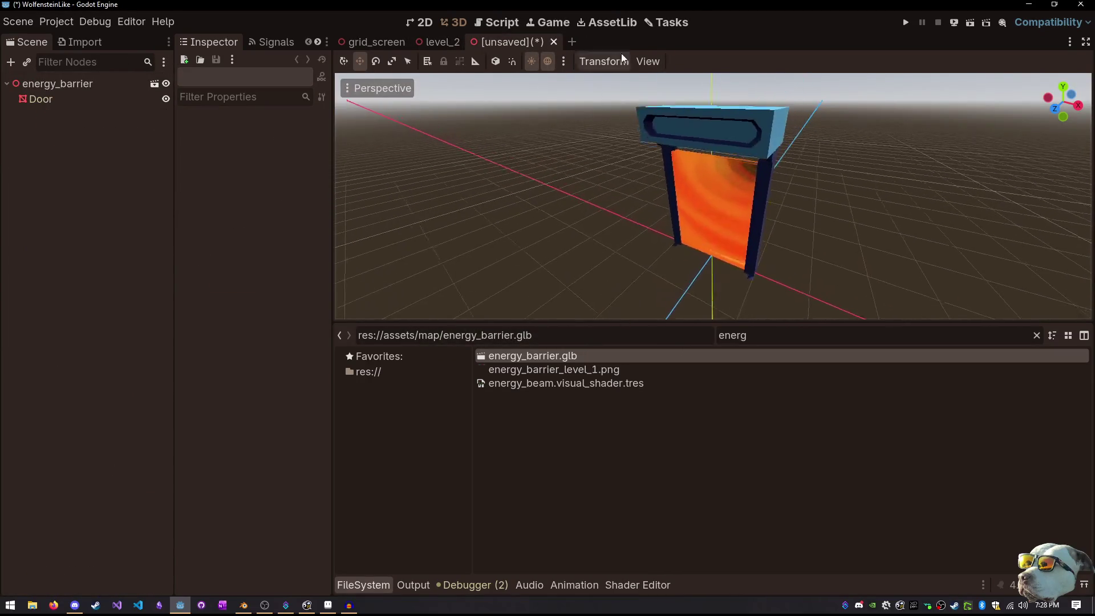
pyautogui.scroll(5, 758, 151)
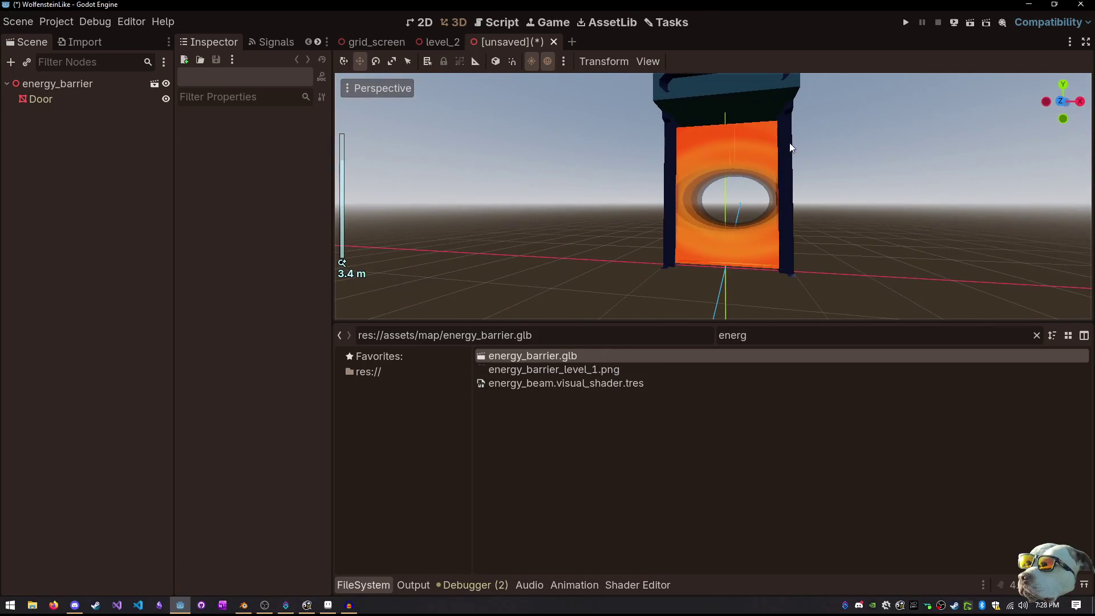
pyautogui.moveTo(790, 148); pyautogui.dragTo(732, 281)
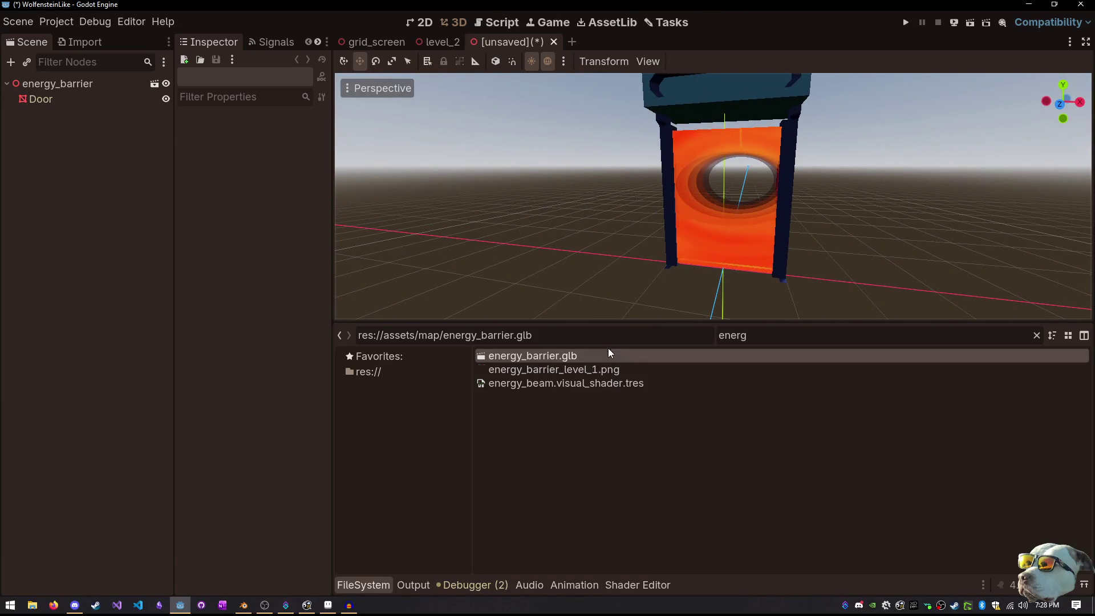
pyautogui.doubleClick(609, 354)
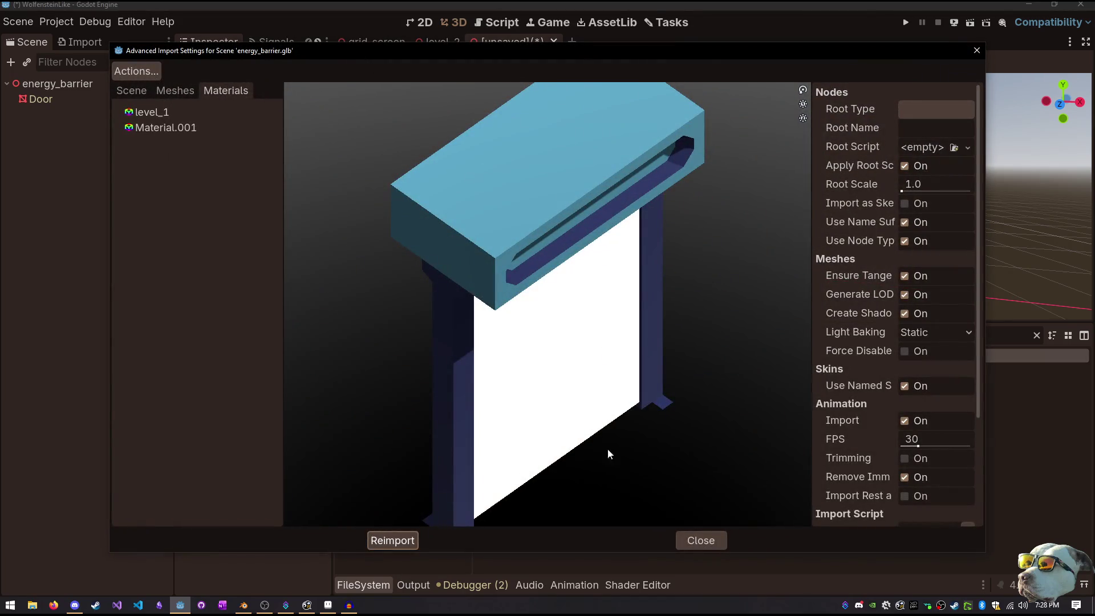
pyautogui.click(701, 540)
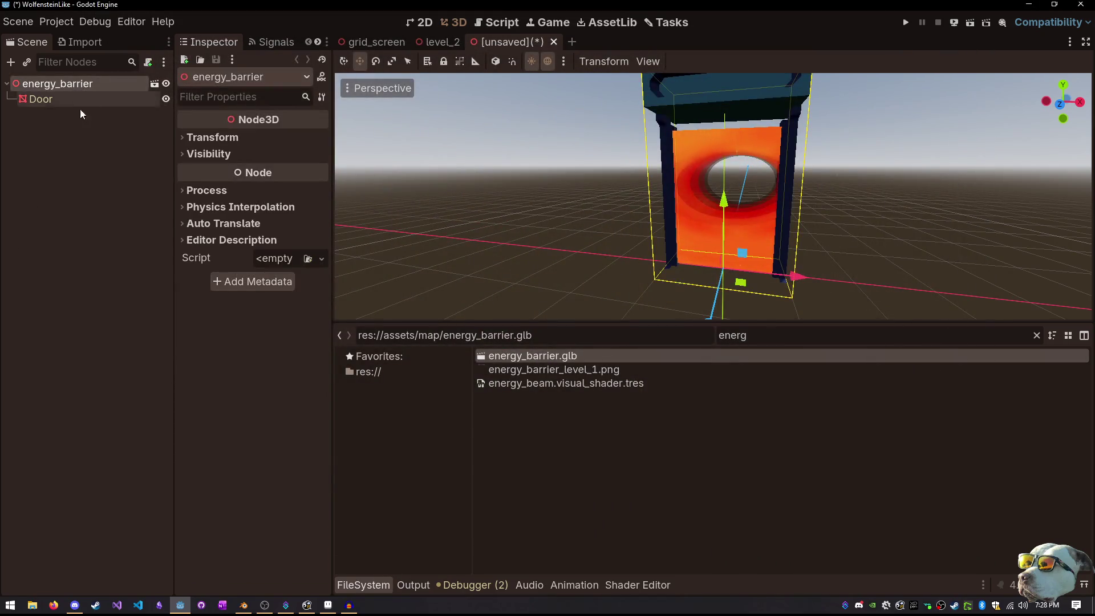
# Inspect the Door mesh's Surface 1 material and portal_purple shader, clearing the shader then undoing it
pyautogui.click(46, 99)
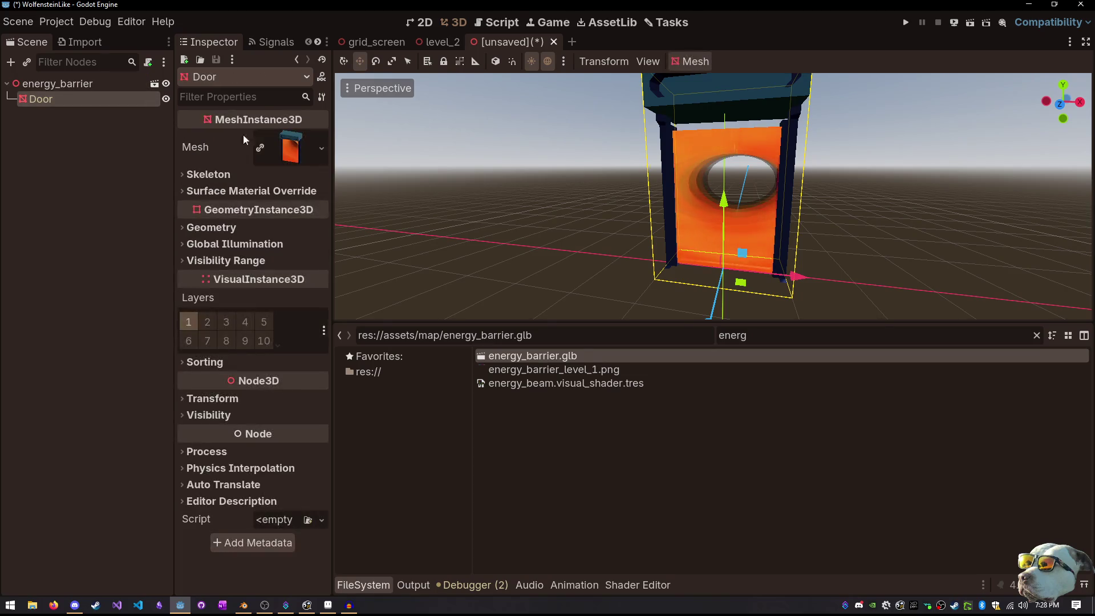
pyautogui.click(270, 162)
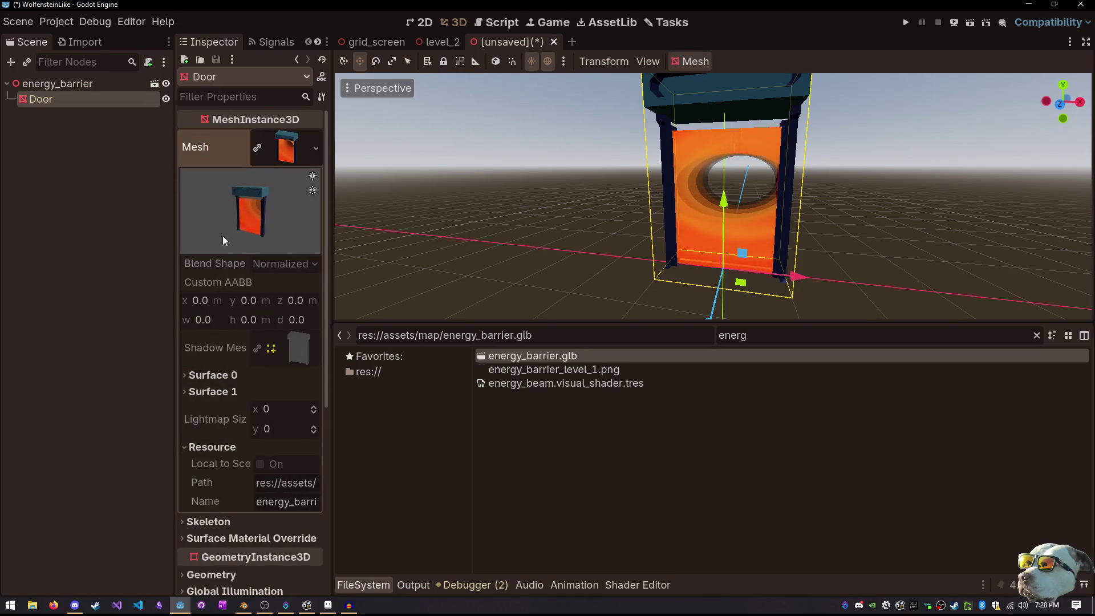
pyautogui.click(211, 393)
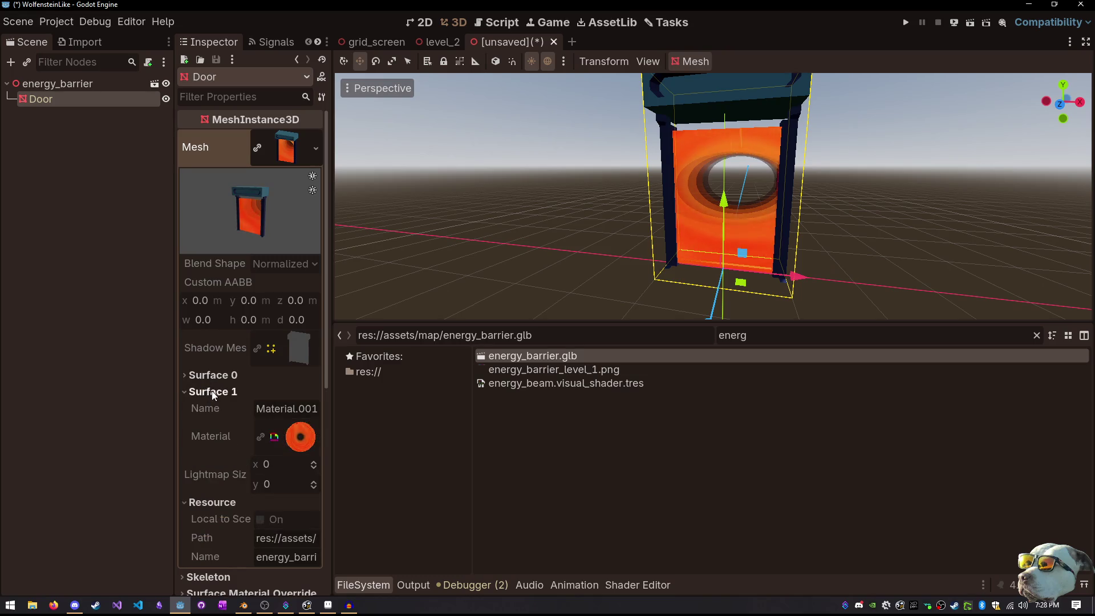
pyautogui.click(299, 440)
pyautogui.scroll(-4, 281, 444)
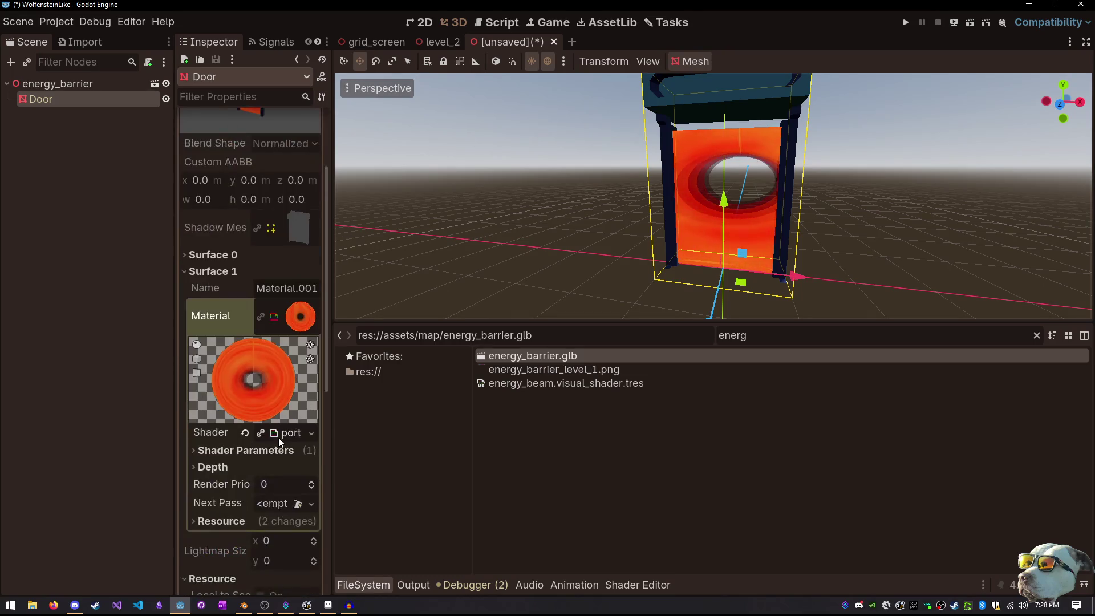
pyautogui.click(285, 434)
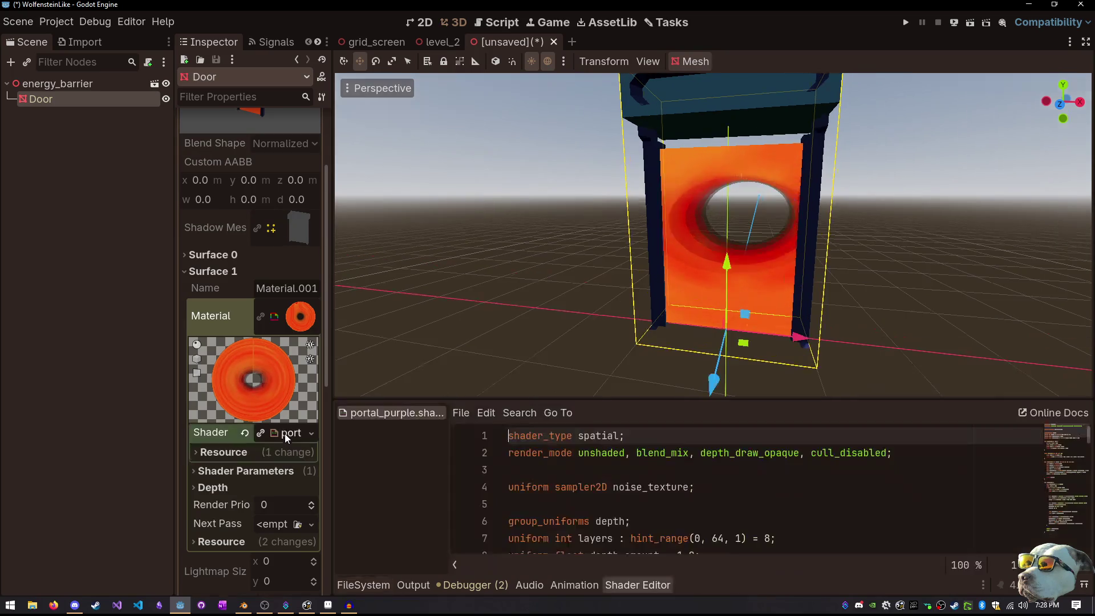
pyautogui.scroll(-2, 278, 436)
pyautogui.click(244, 372)
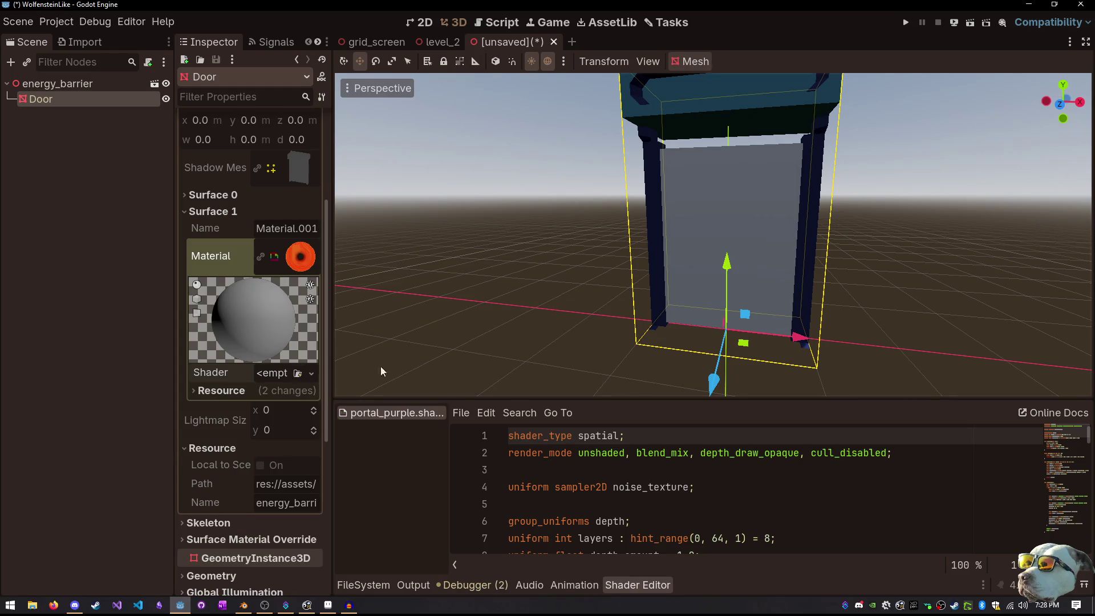
pyautogui.hotkey('ctrl', 'z')
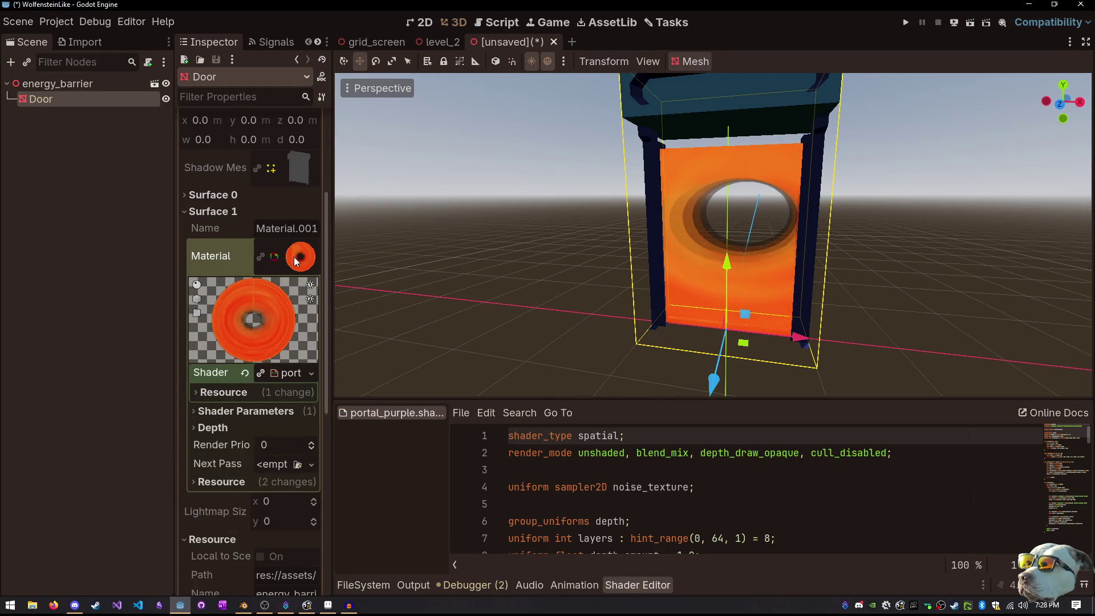
# Collapse the surface details and show the Material Override choices under the door's Geometry settings
pyautogui.click(293, 256)
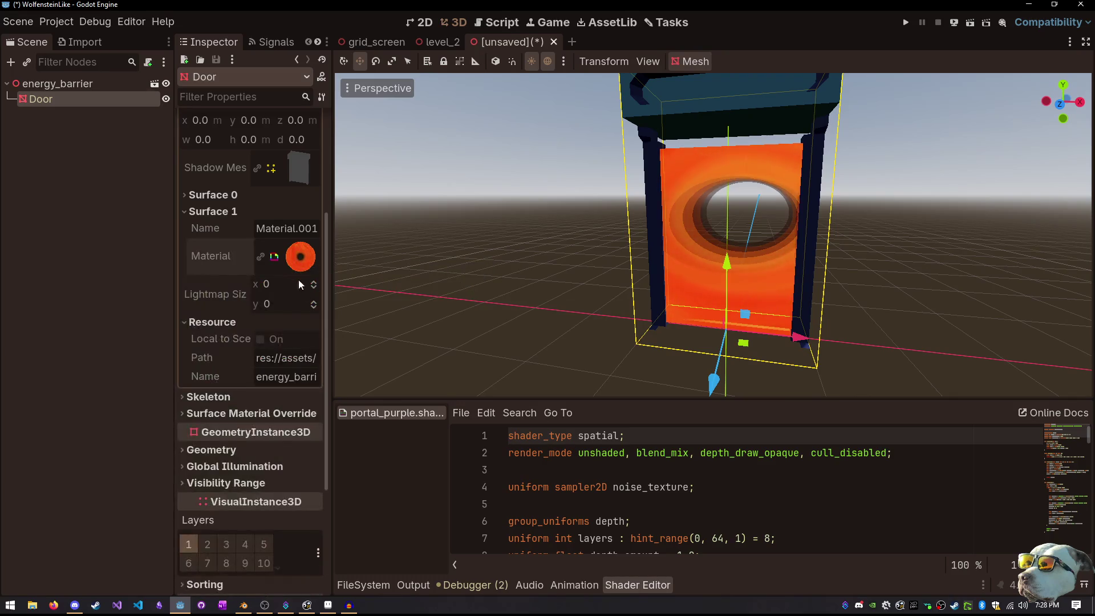
pyautogui.scroll(3, 298, 280)
pyautogui.click(207, 391)
pyautogui.click(203, 395)
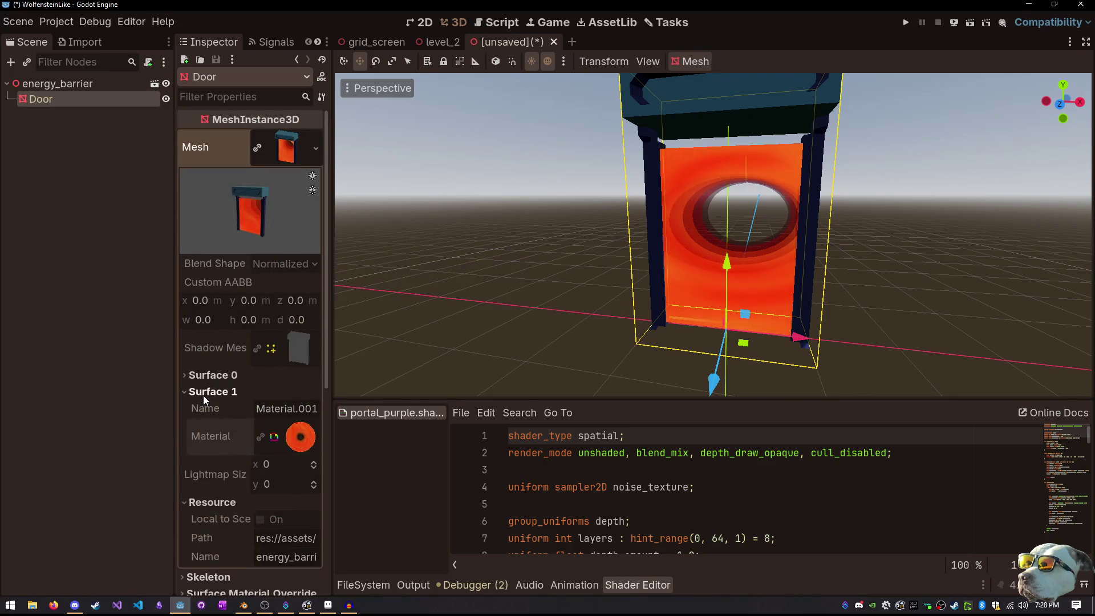
pyautogui.click(203, 395)
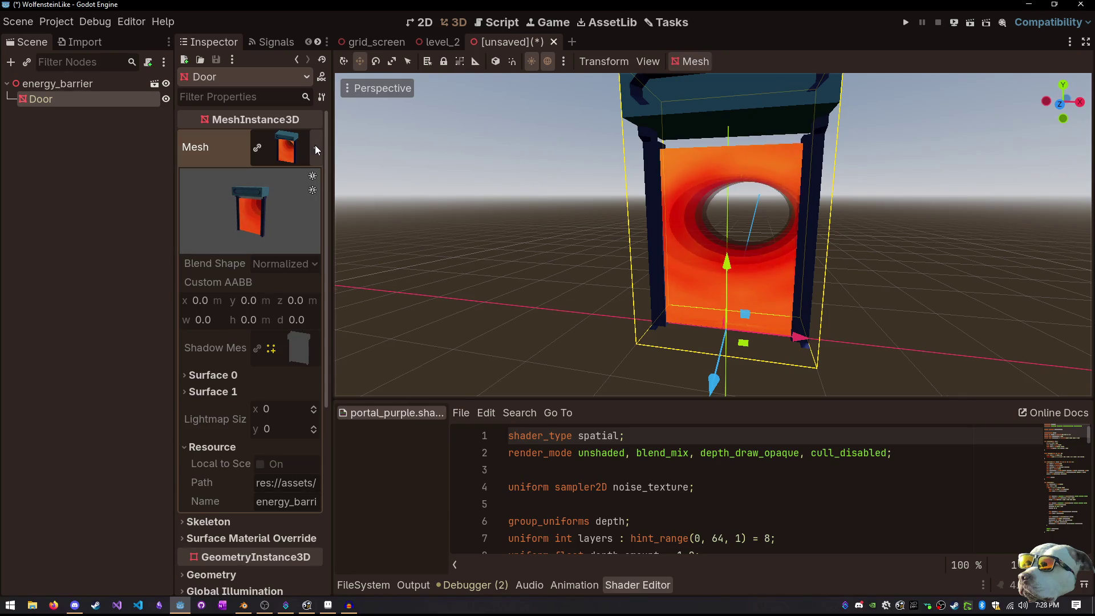
pyautogui.scroll(-5, 268, 281)
pyautogui.click(228, 275)
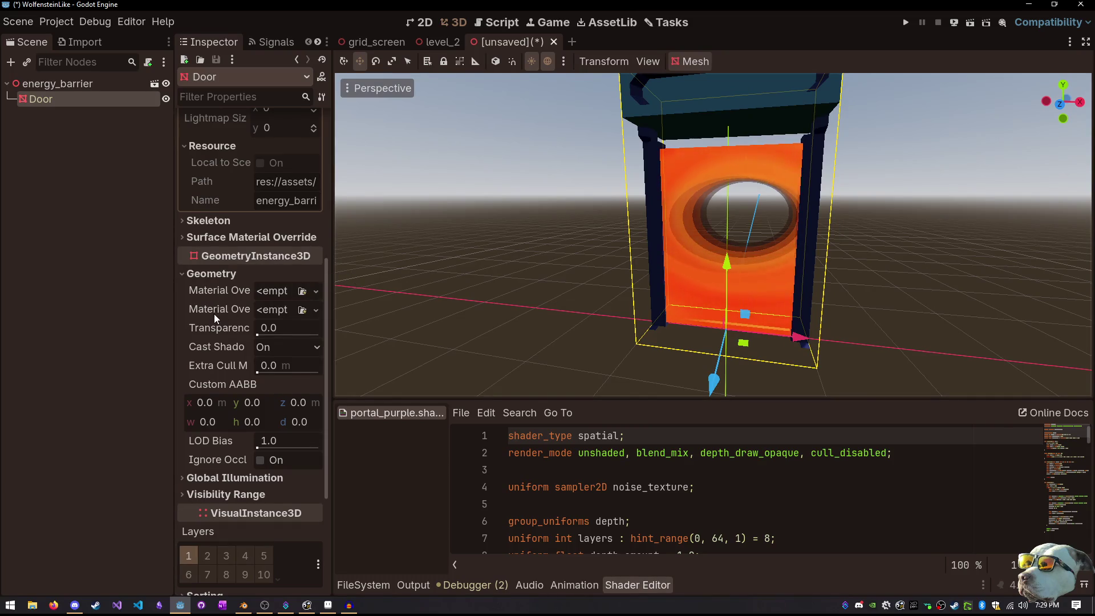
pyautogui.click(315, 290)
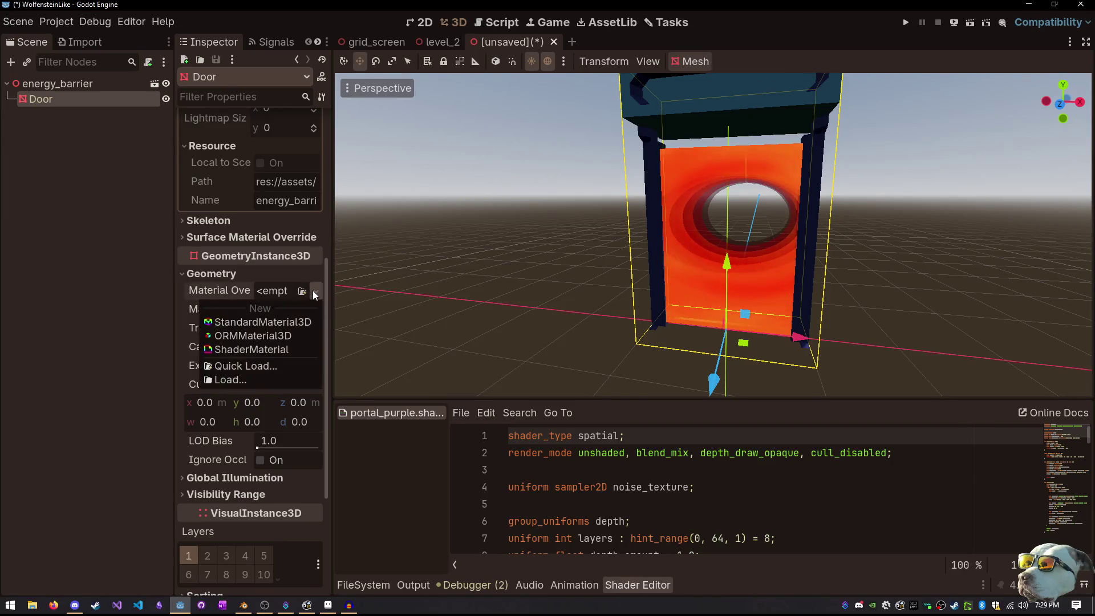
# Override the Door material with a new ShaderMaterial using a new VisualShader, new_shader.tres
pyautogui.click(267, 350)
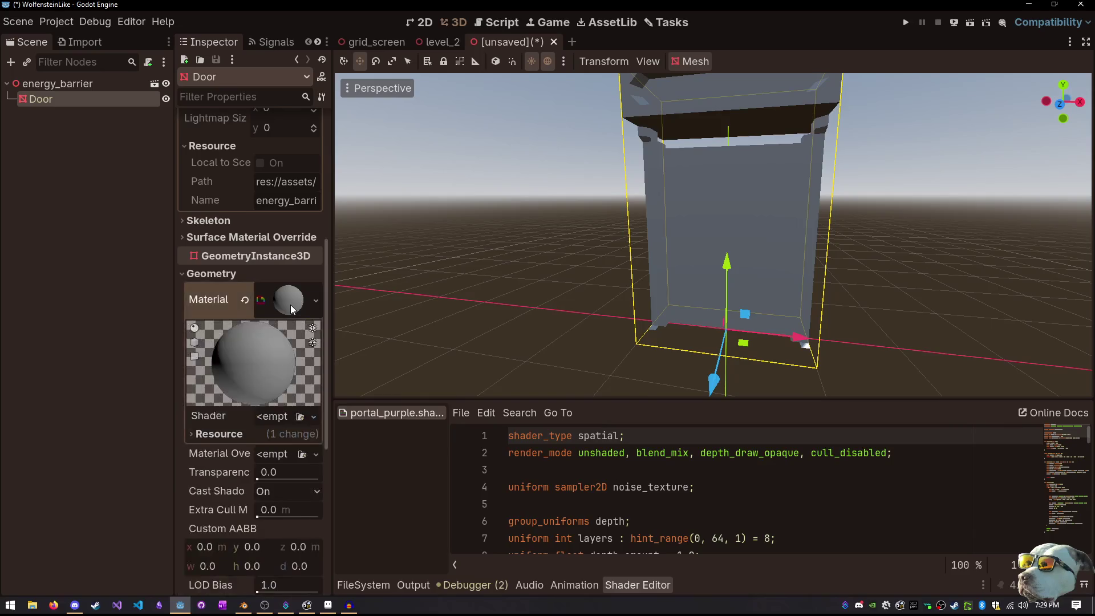
pyautogui.click(313, 417)
pyautogui.click(292, 434)
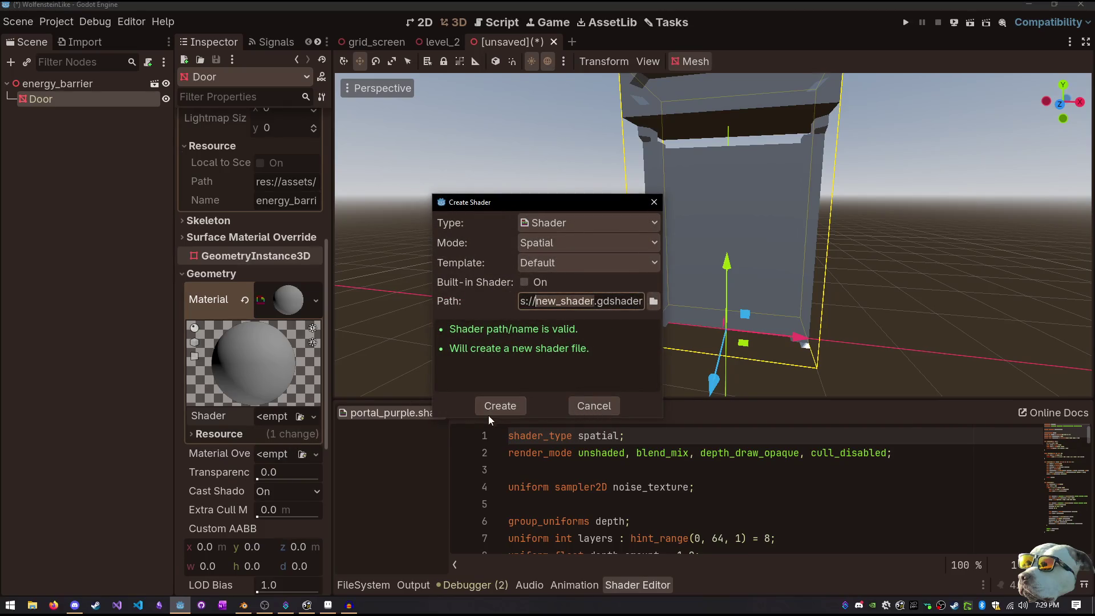
pyautogui.click(606, 223)
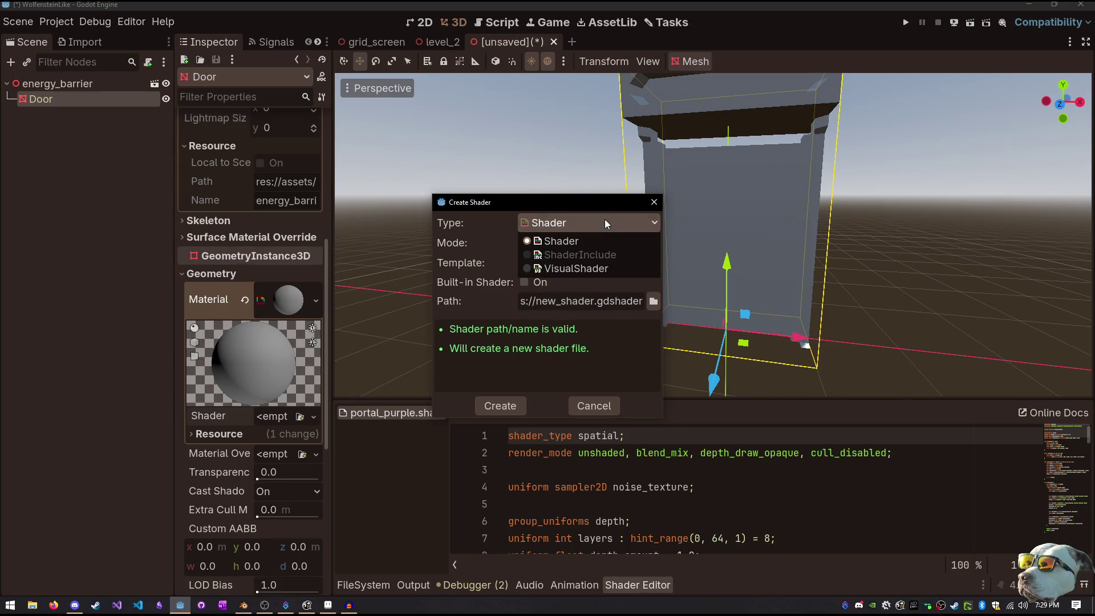
pyautogui.click(571, 270)
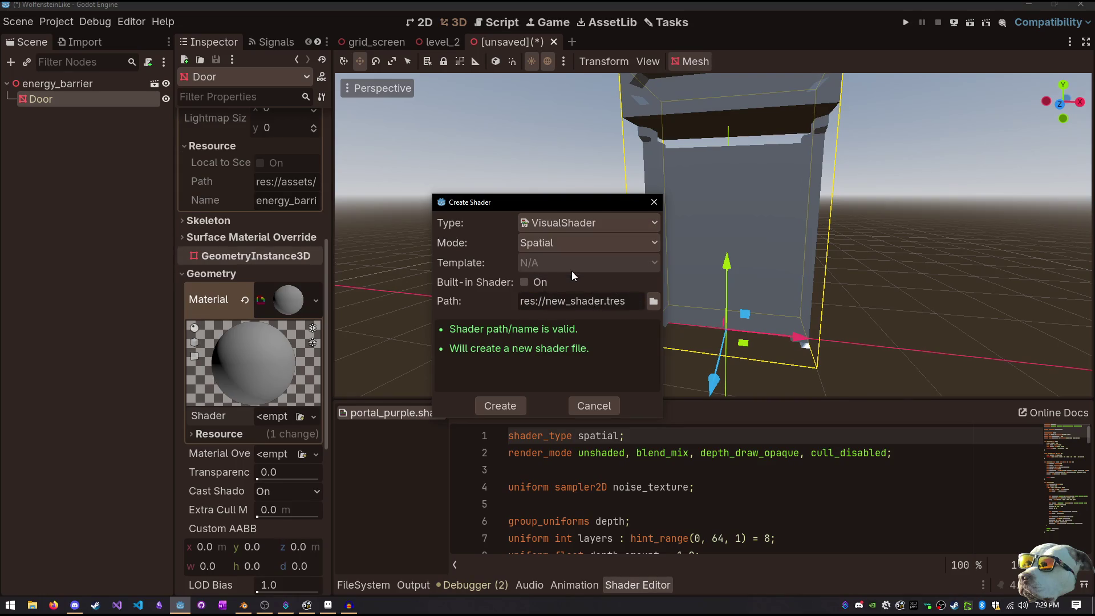
pyautogui.click(508, 406)
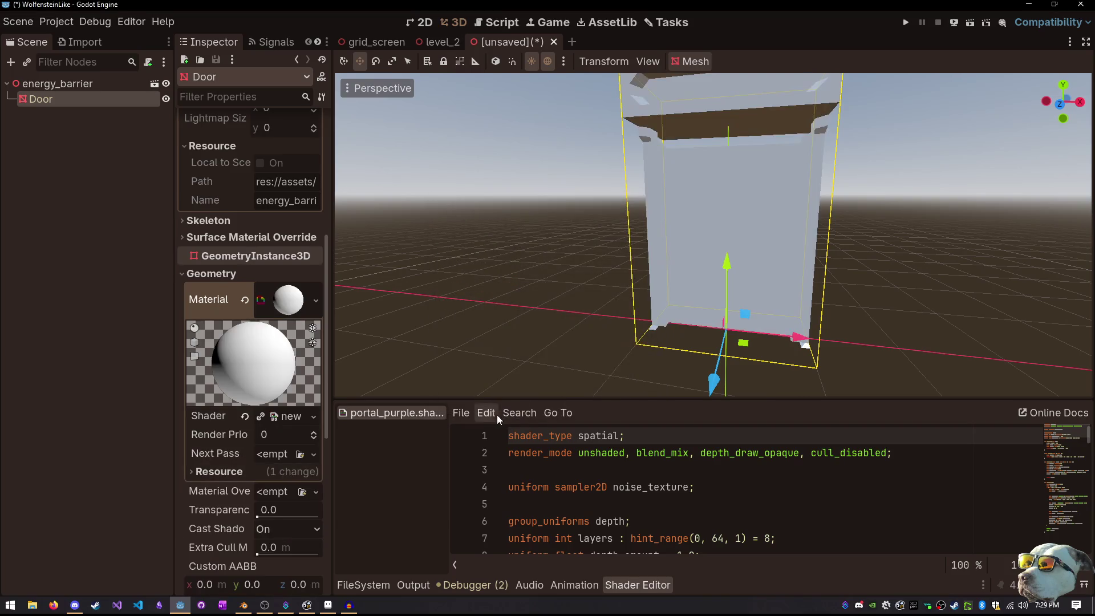
pyautogui.click(277, 416)
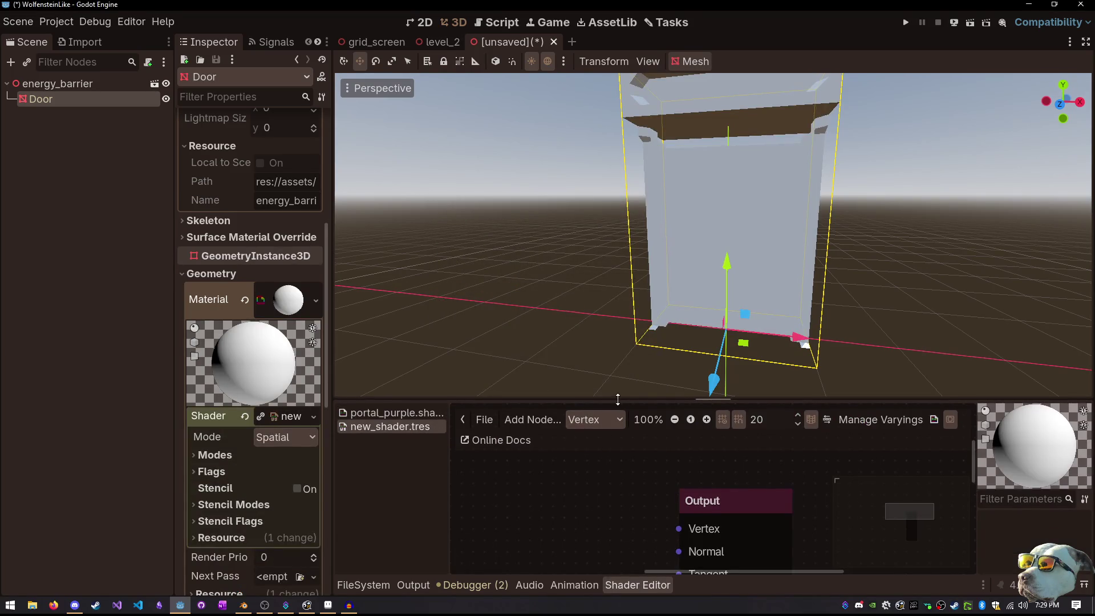
# Enlarge the shader graph area and keep the shader in Spatial mode
pyautogui.moveTo(617, 399); pyautogui.dragTo(625, 306)
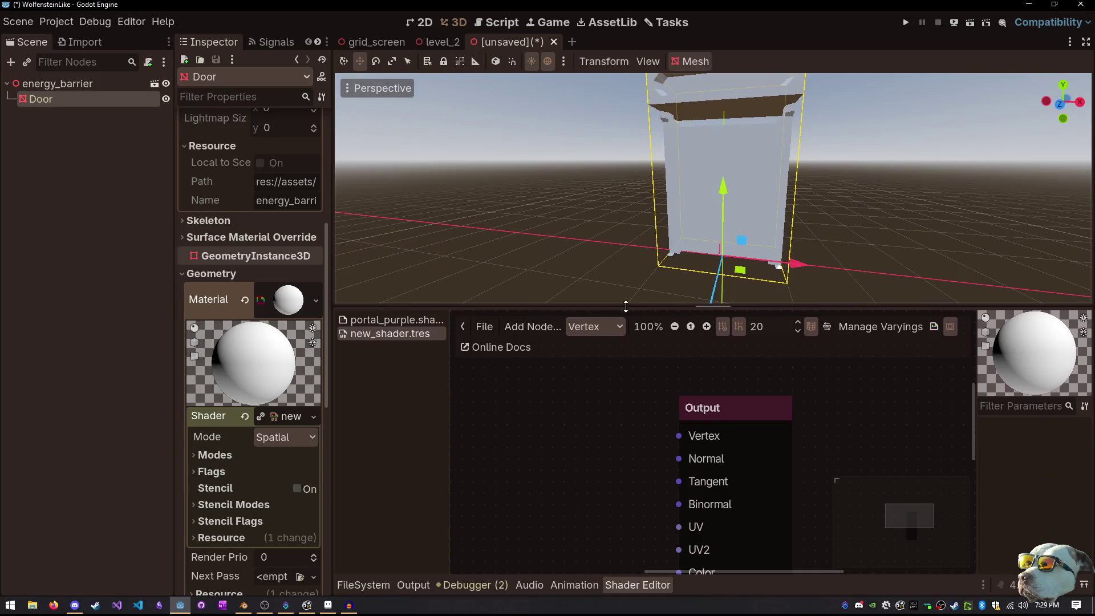
pyautogui.click(272, 445)
pyautogui.click(272, 446)
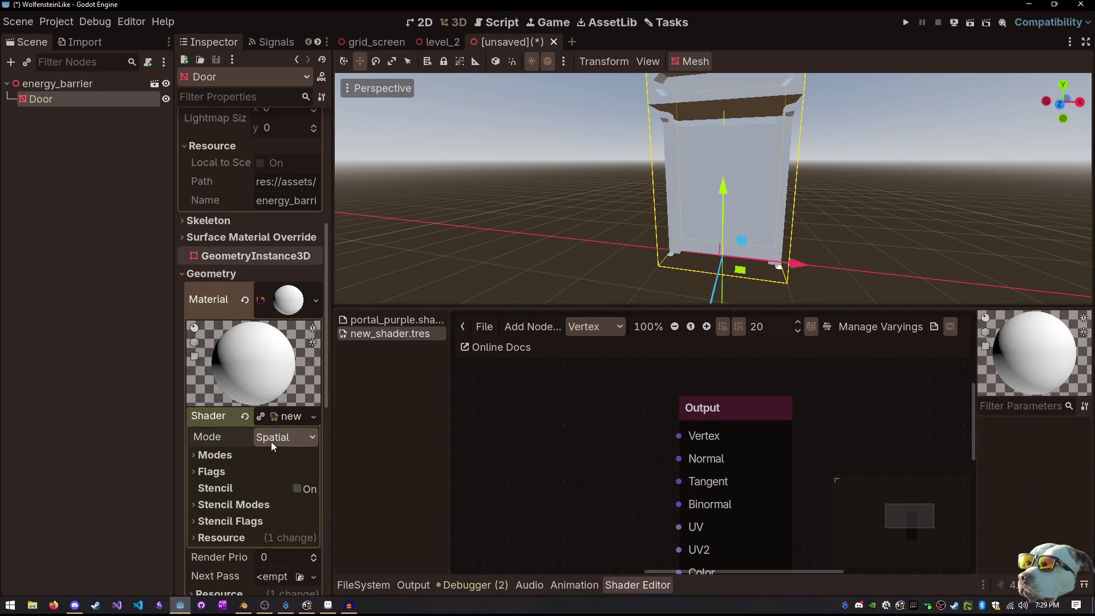
# Review the shader's render modes, flags and stencil settings, orbit the door, and begin saving the scene
pyautogui.scroll(-5, 223, 495)
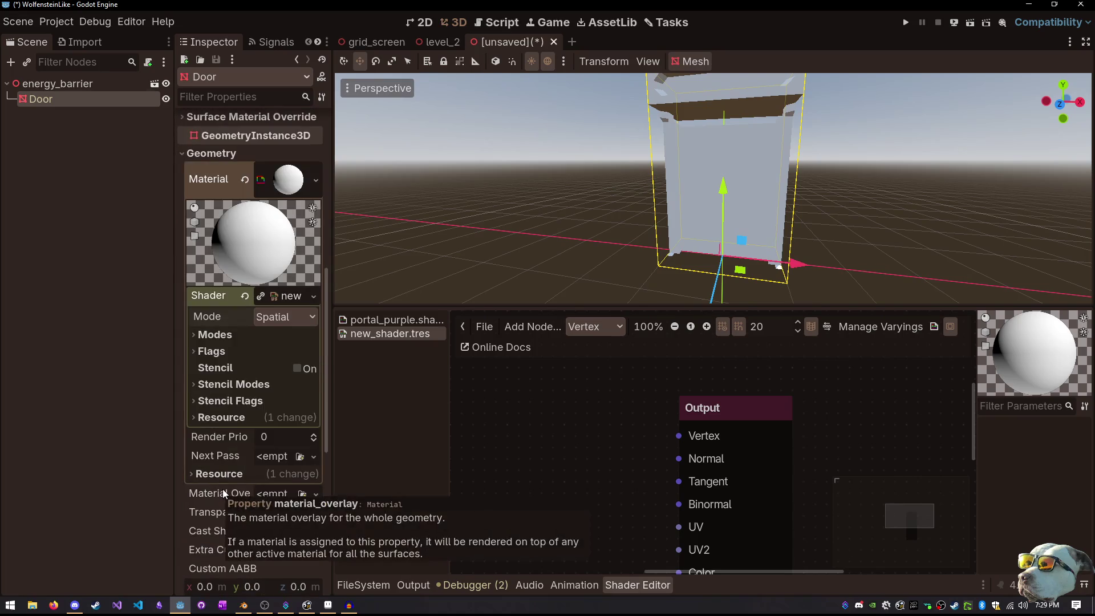
pyautogui.click(244, 334)
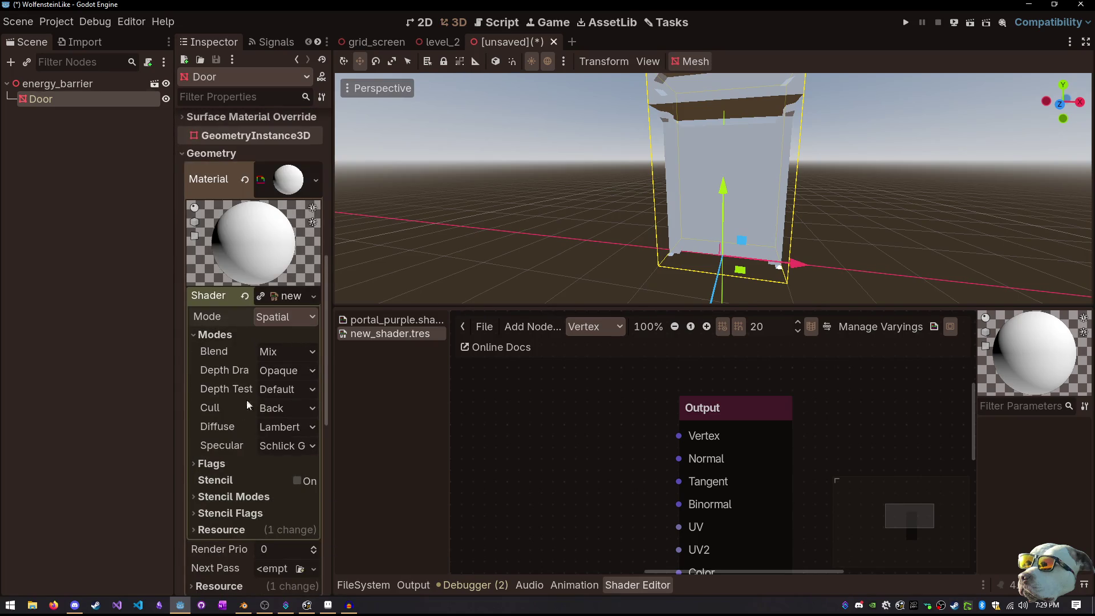
pyautogui.click(217, 464)
pyautogui.scroll(-8, 231, 466)
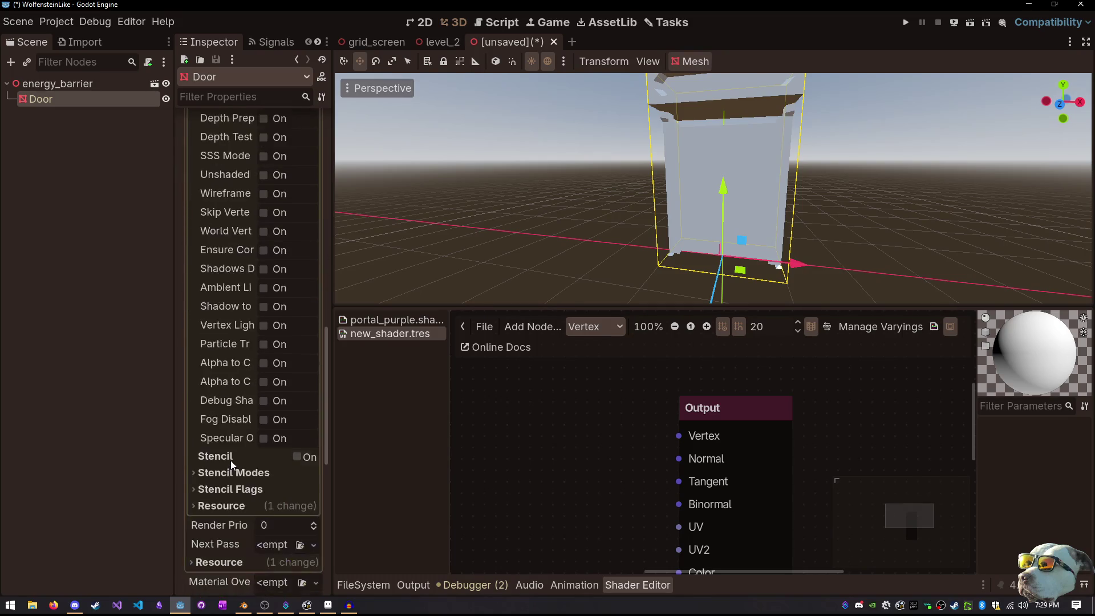
pyautogui.click(231, 428)
pyautogui.click(231, 413)
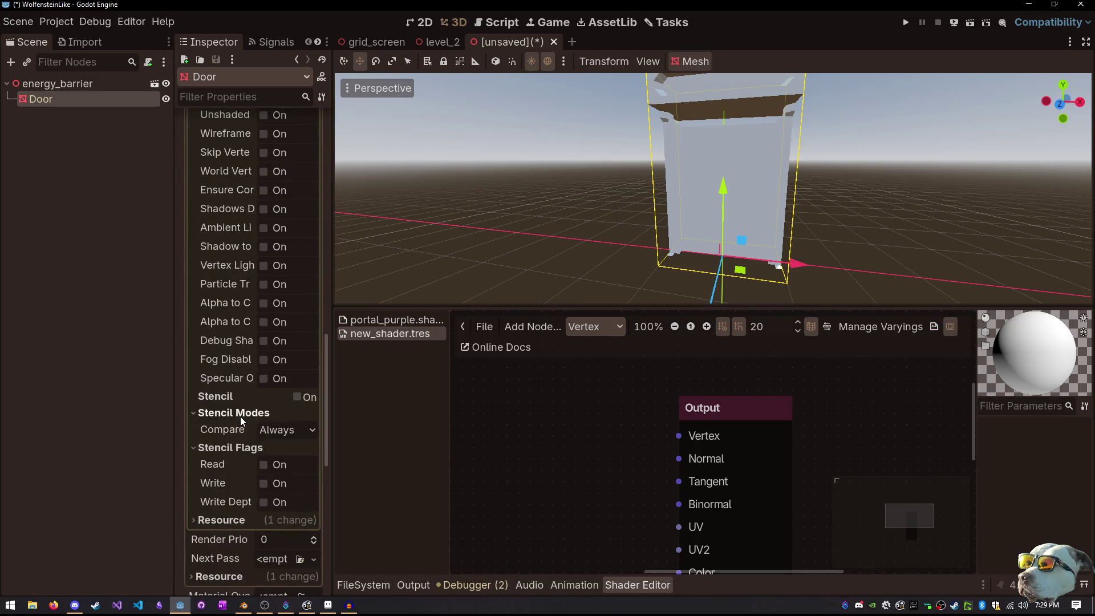
pyautogui.scroll(6, 235, 431)
pyautogui.scroll(1, 234, 422)
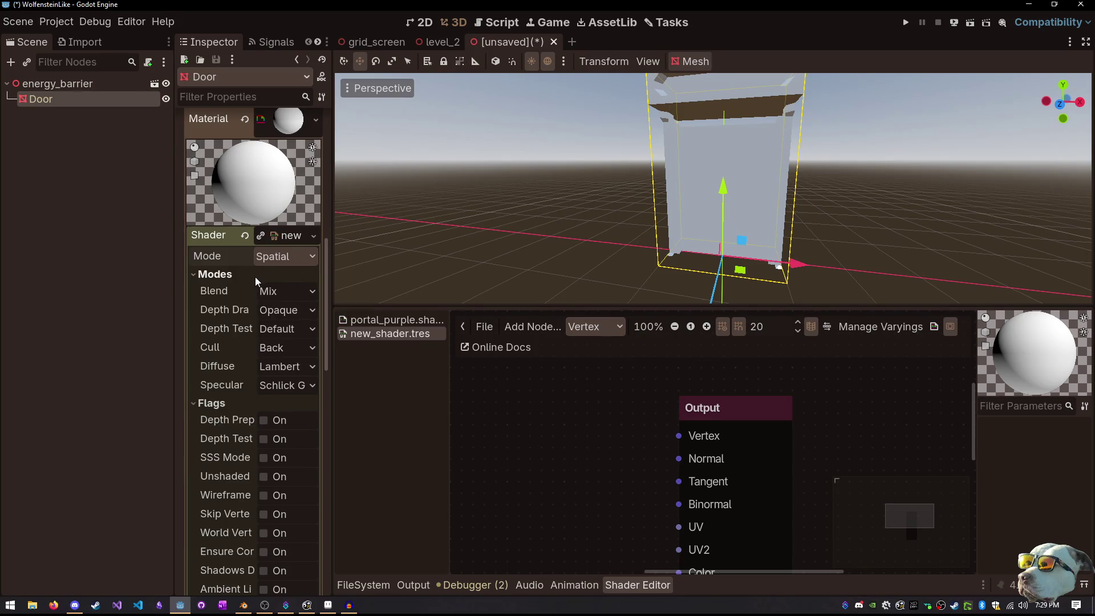
pyautogui.moveTo(823, 229)
pyautogui.mouseDown()
pyautogui.moveTo(730, 225)
pyautogui.moveTo(750, 305)
pyautogui.moveTo(778, 263)
pyautogui.mouseUp()
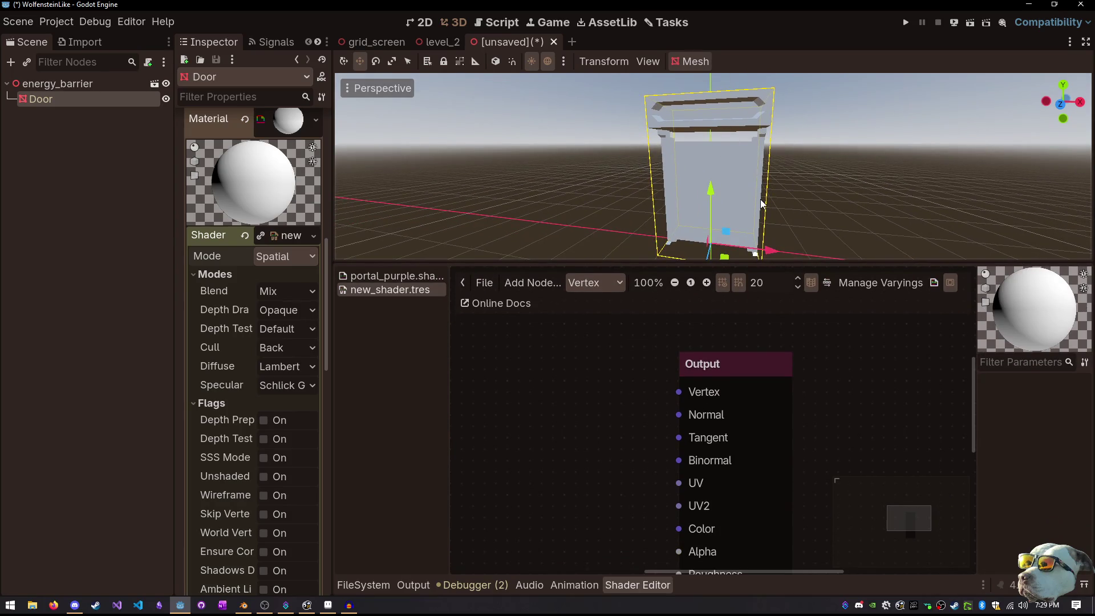
pyautogui.hotkey('ctrl', 's')
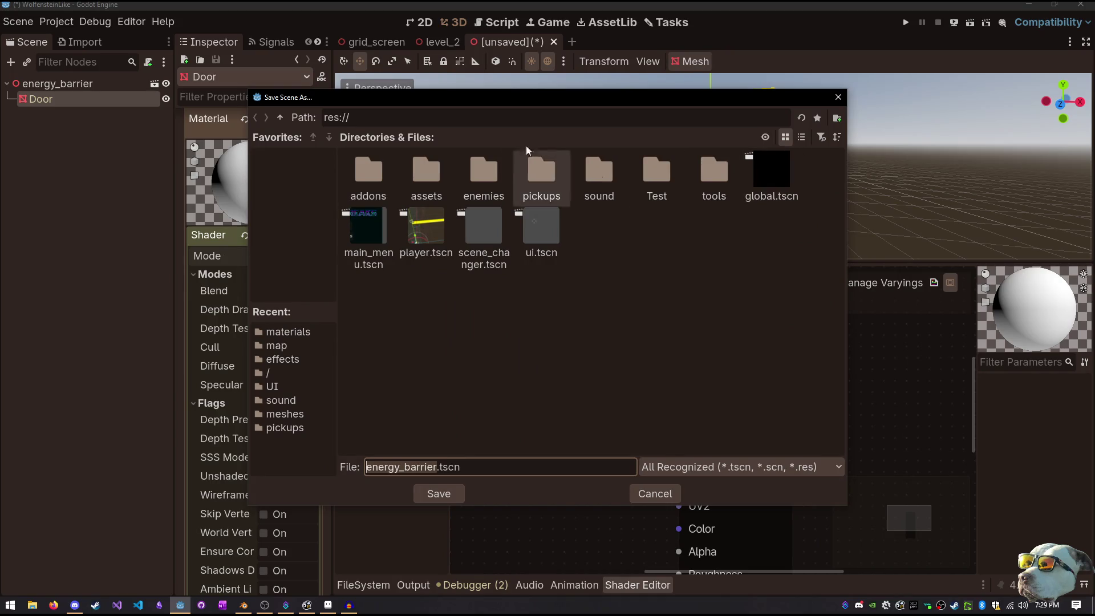
# Save the inherited scene as energy_barrier.tscn in the assets/map folder
pyautogui.doubleClick(444, 177)
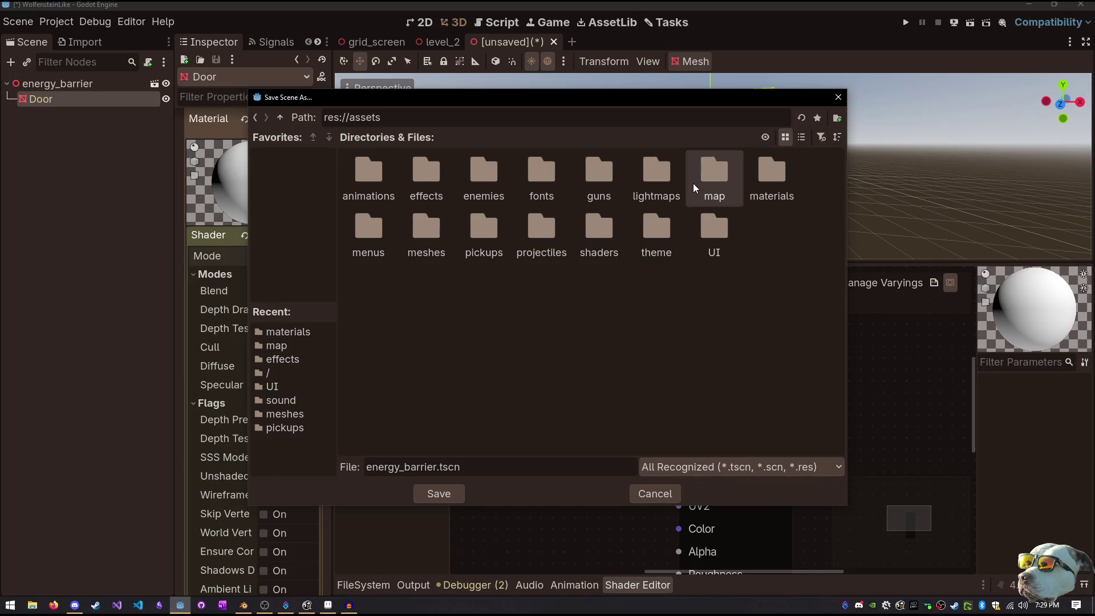
pyautogui.doubleClick(713, 174)
pyautogui.click(444, 486)
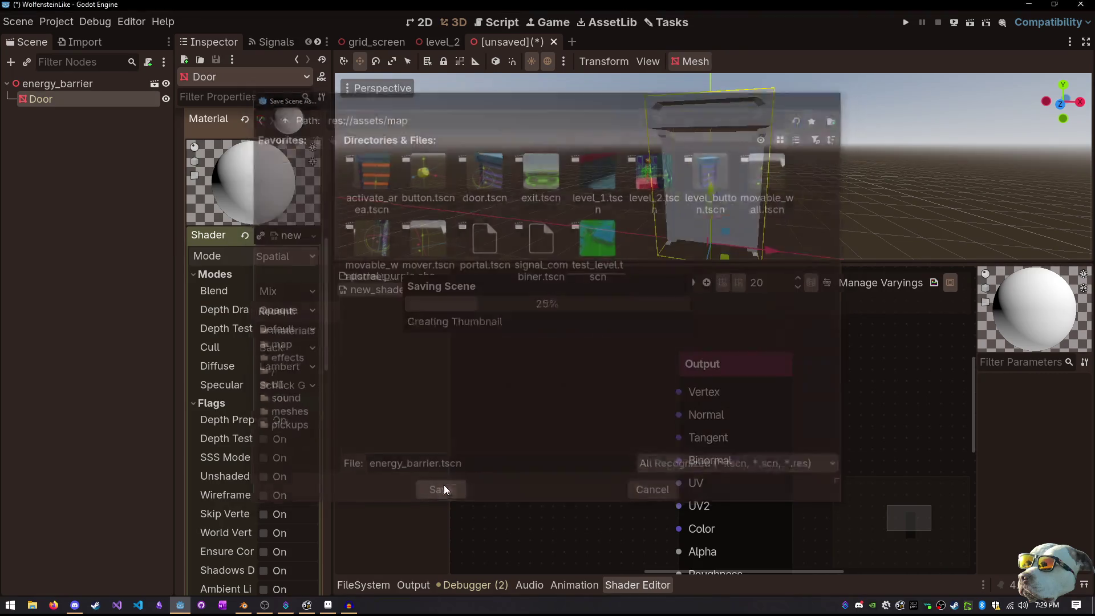
# Reposition the Output node and browse the node search for texture nodes
pyautogui.moveTo(713, 369); pyautogui.dragTo(766, 343)
pyautogui.scroll(-1, 677, 364)
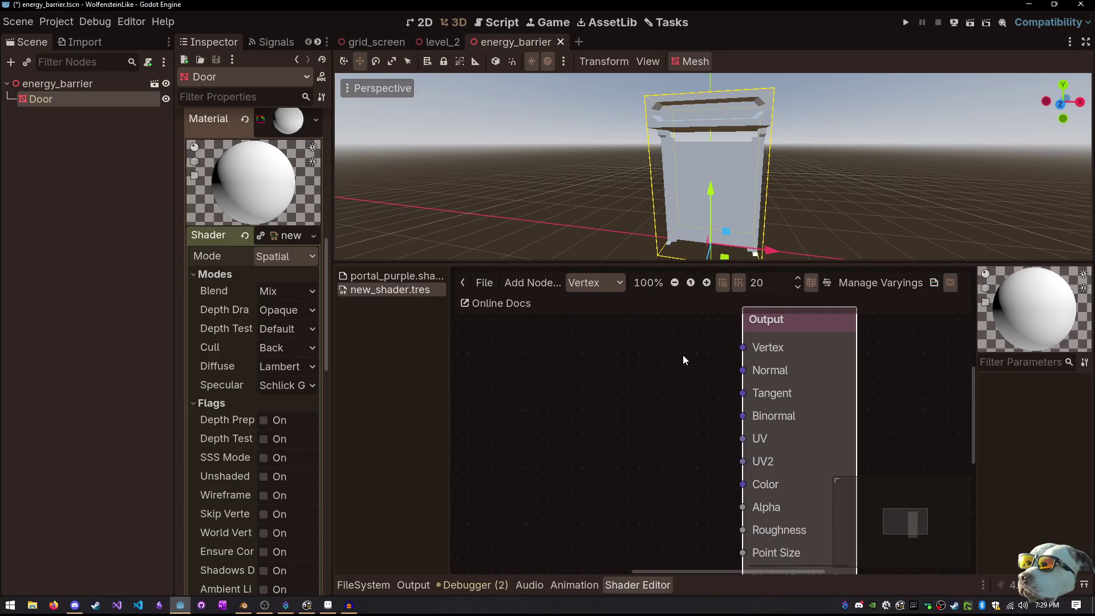
pyautogui.scroll(-2, 663, 399)
pyautogui.moveTo(663, 392)
pyautogui.mouseDown()
pyautogui.moveTo(652, 351)
pyautogui.moveTo(611, 374)
pyautogui.mouseUp()
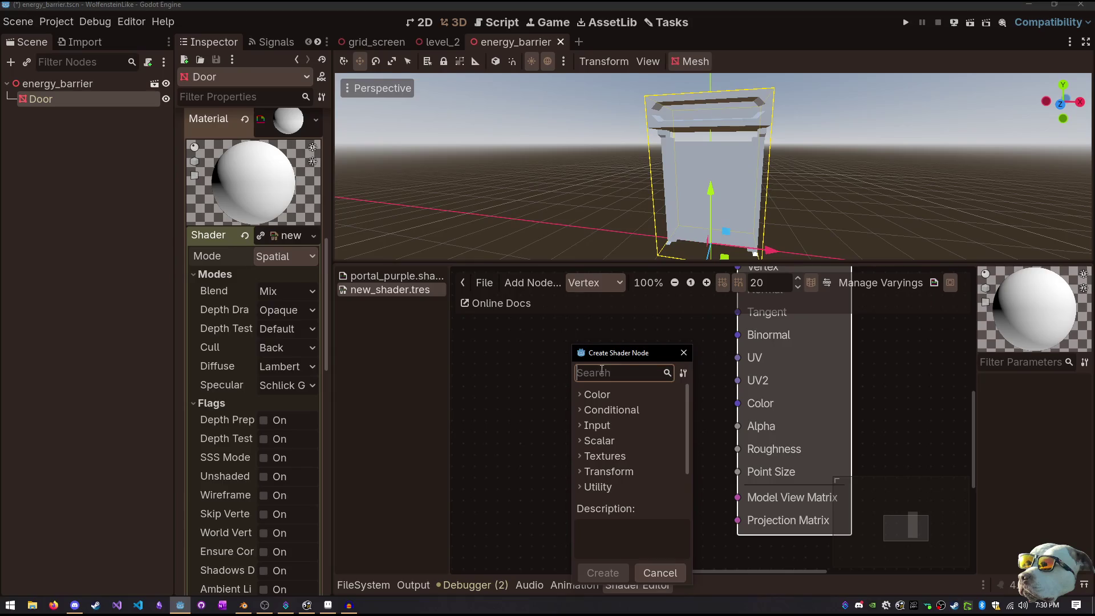
pyautogui.click(596, 393)
pyautogui.click(596, 394)
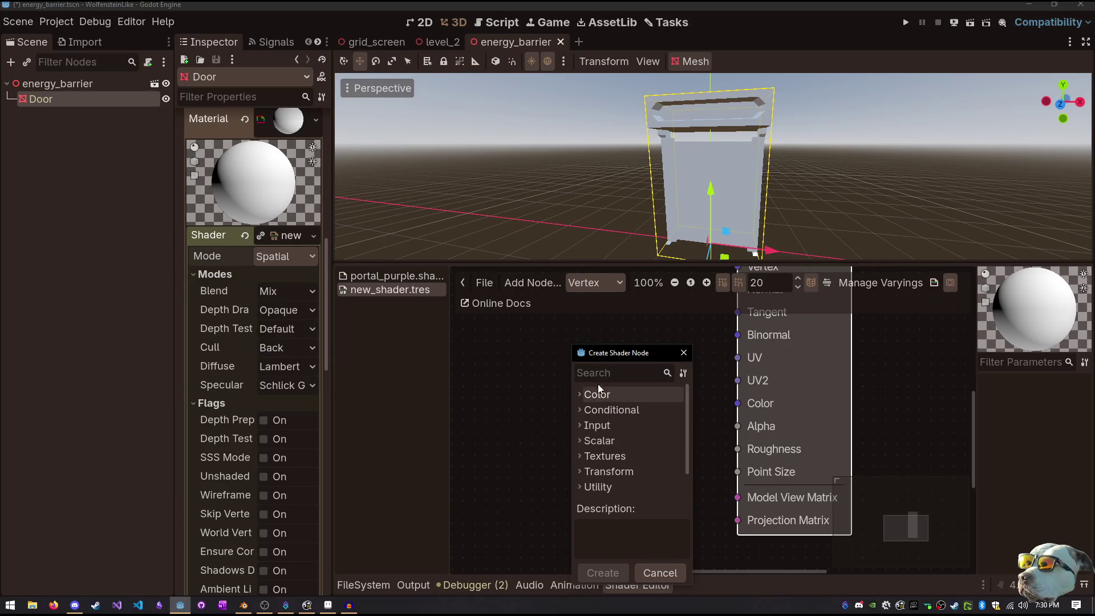
pyautogui.write('tex')
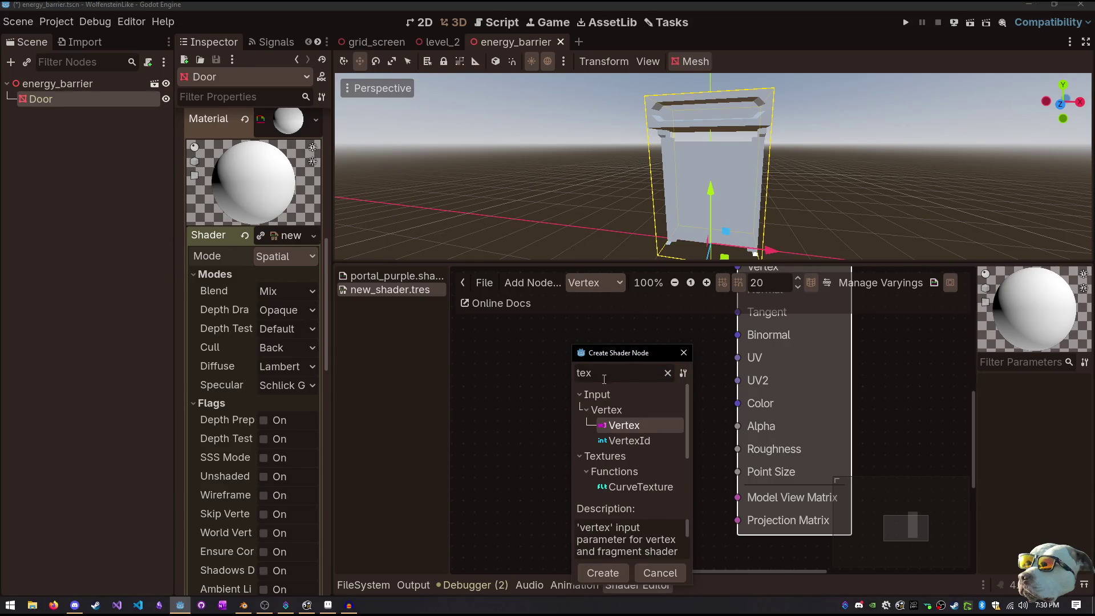
pyautogui.moveTo(629, 344)
pyautogui.mouseDown()
pyautogui.moveTo(631, 126)
pyautogui.moveTo(415, 140)
pyautogui.moveTo(262, 98)
pyautogui.mouseUp()
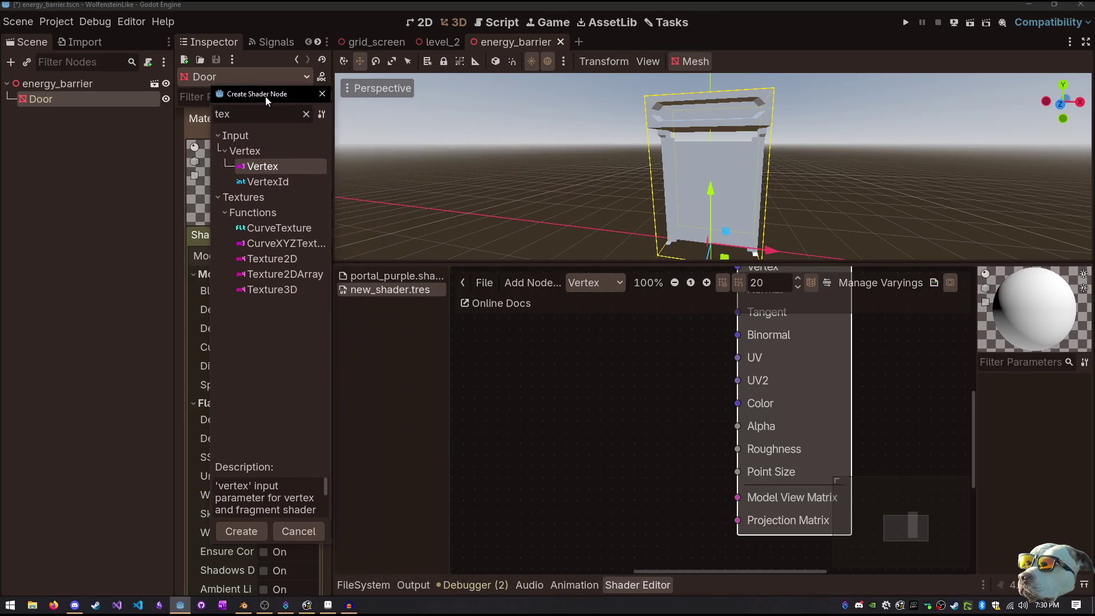
pyautogui.write('t')
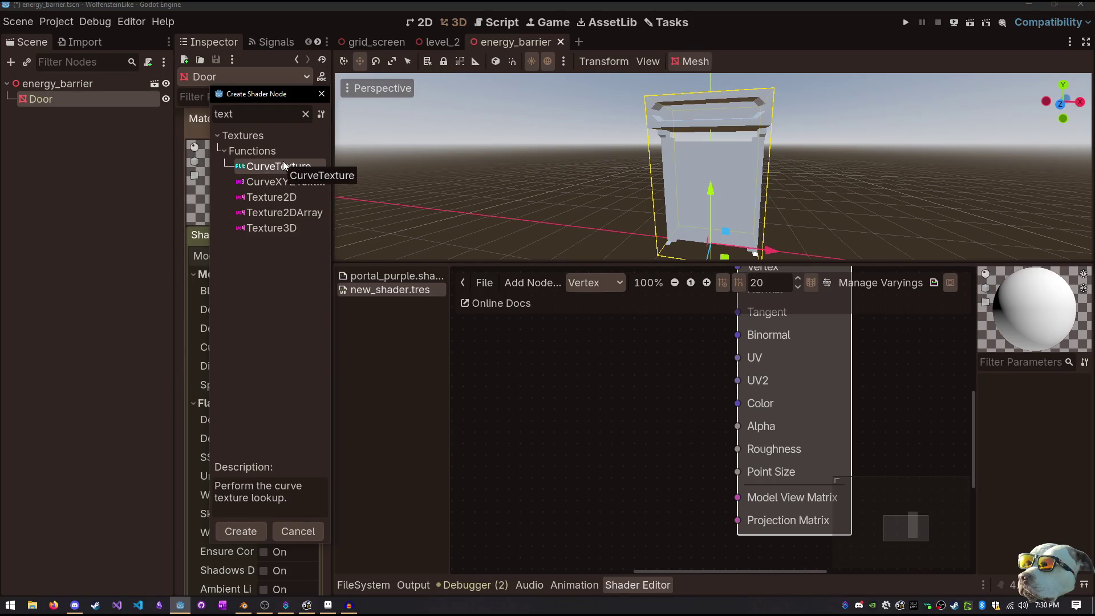
pyautogui.press('Escape')
# Add a Texture2DParameter node to the graph and place it left of Output
pyautogui.rightClick(514, 357)
pyautogui.click(549, 368)
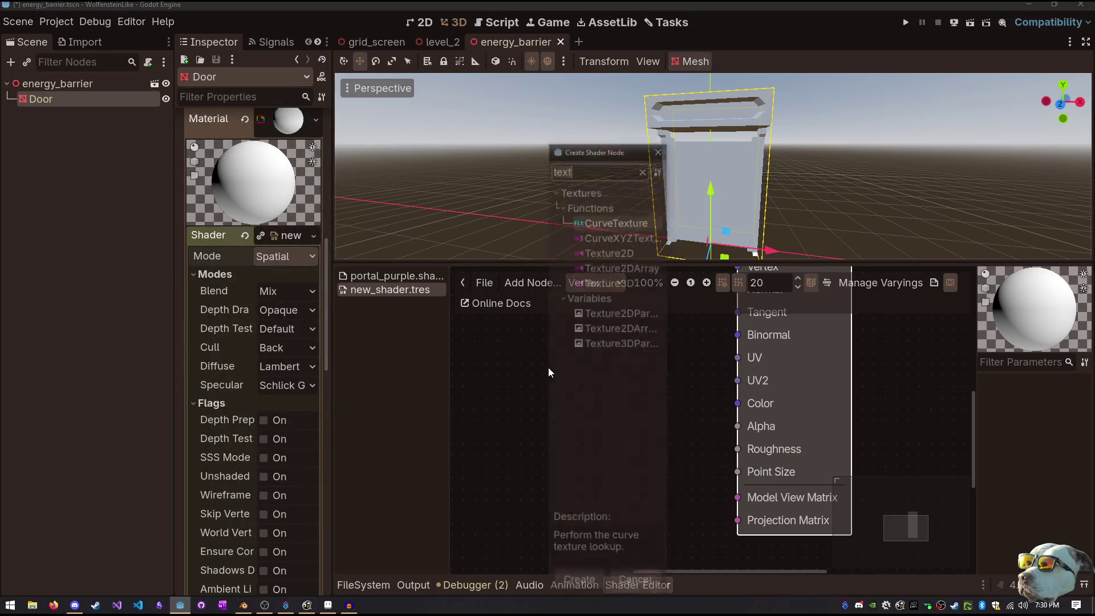
pyautogui.write('texture')
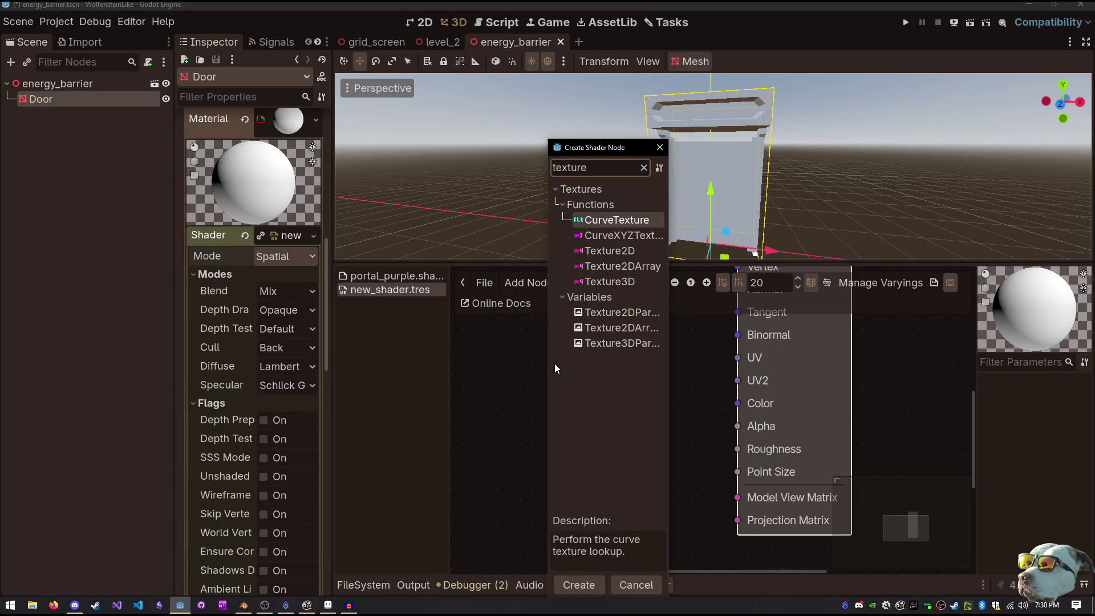
pyautogui.click(640, 313)
pyautogui.doubleClick(640, 313)
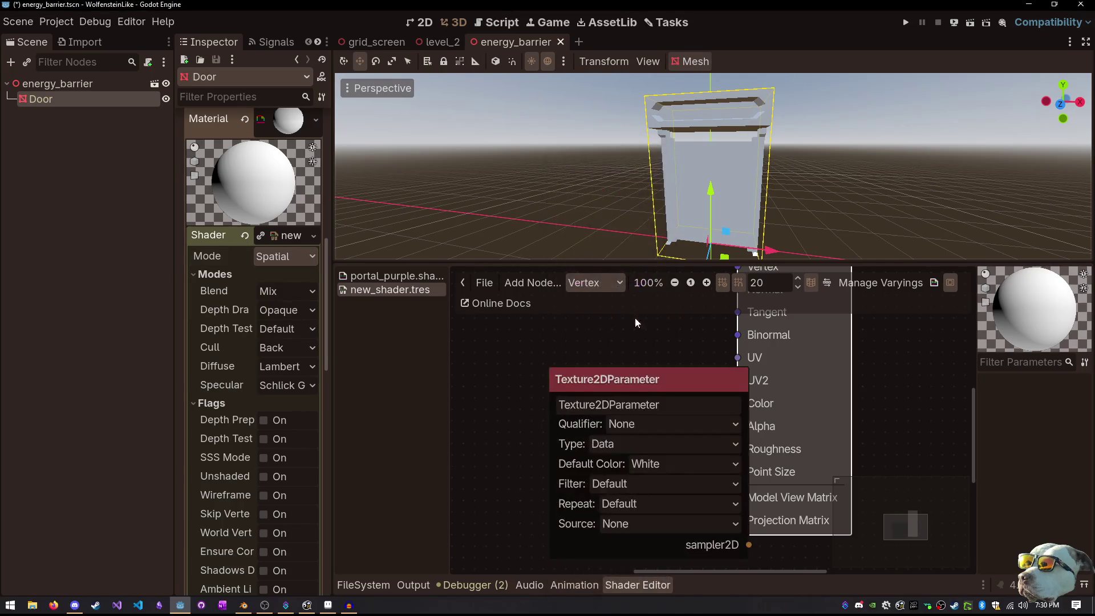
pyautogui.moveTo(621, 377); pyautogui.dragTo(518, 345)
# Collapse the shader's inspector settings and pull a wire from sampler2D into empty canvas
pyautogui.scroll(-2, 532, 377)
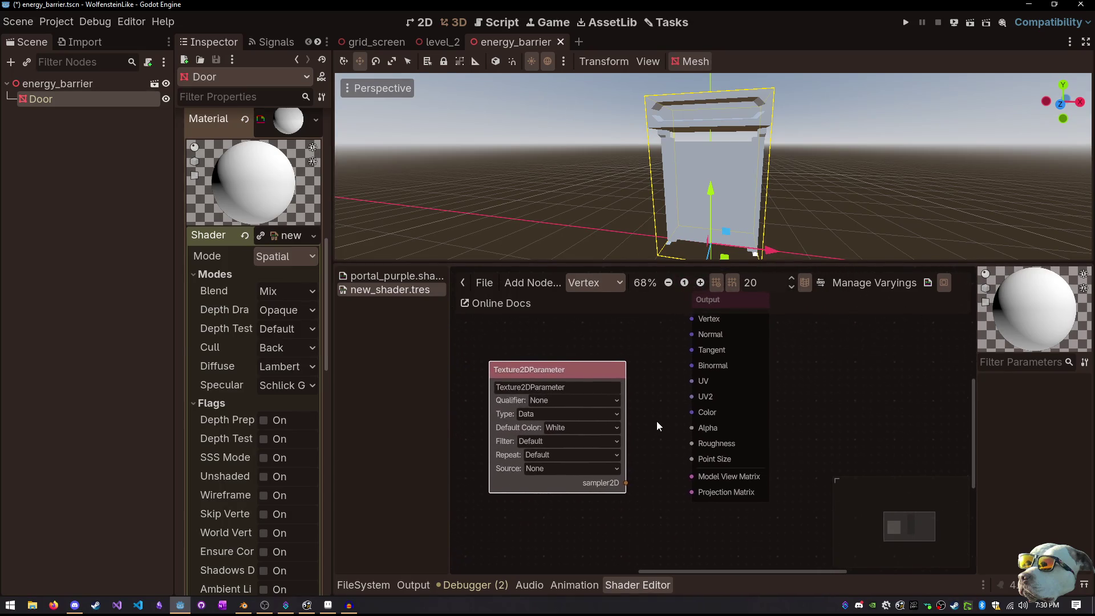
pyautogui.click(278, 237)
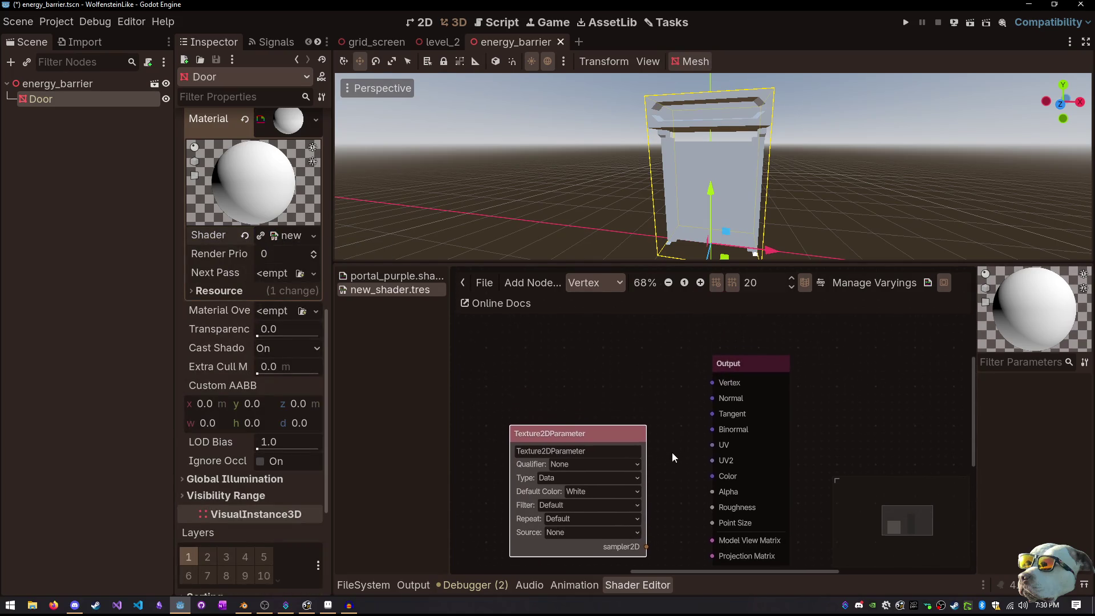
pyautogui.hotkey('ctrl', 'z')
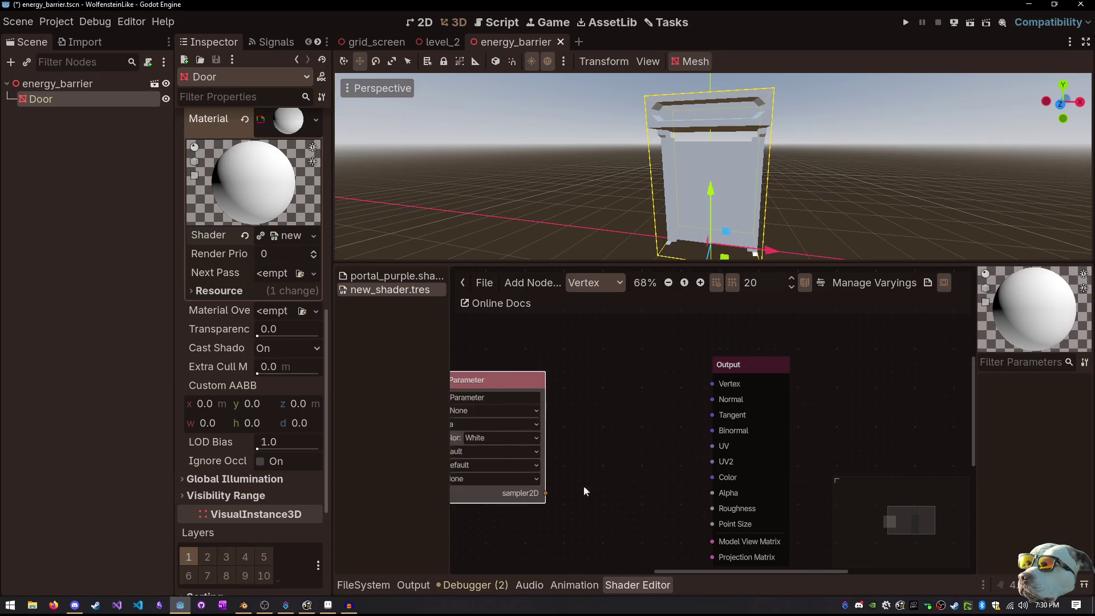
pyautogui.moveTo(605, 419); pyautogui.dragTo(605, 420)
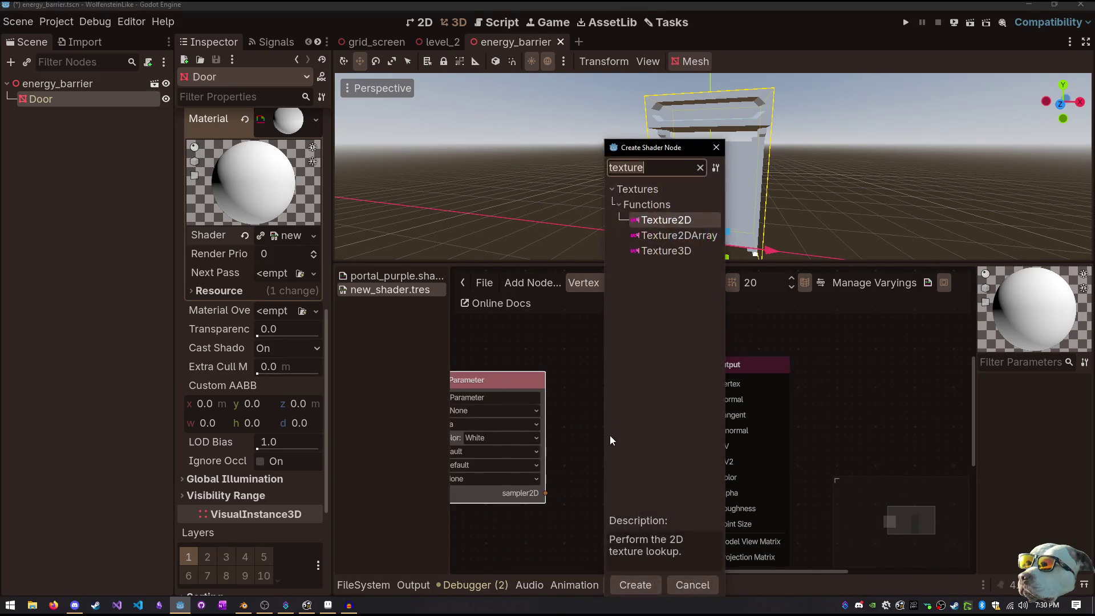
# Add a Texture2D node fed by the parameter and connect its color to Output Color
pyautogui.doubleClick(673, 221)
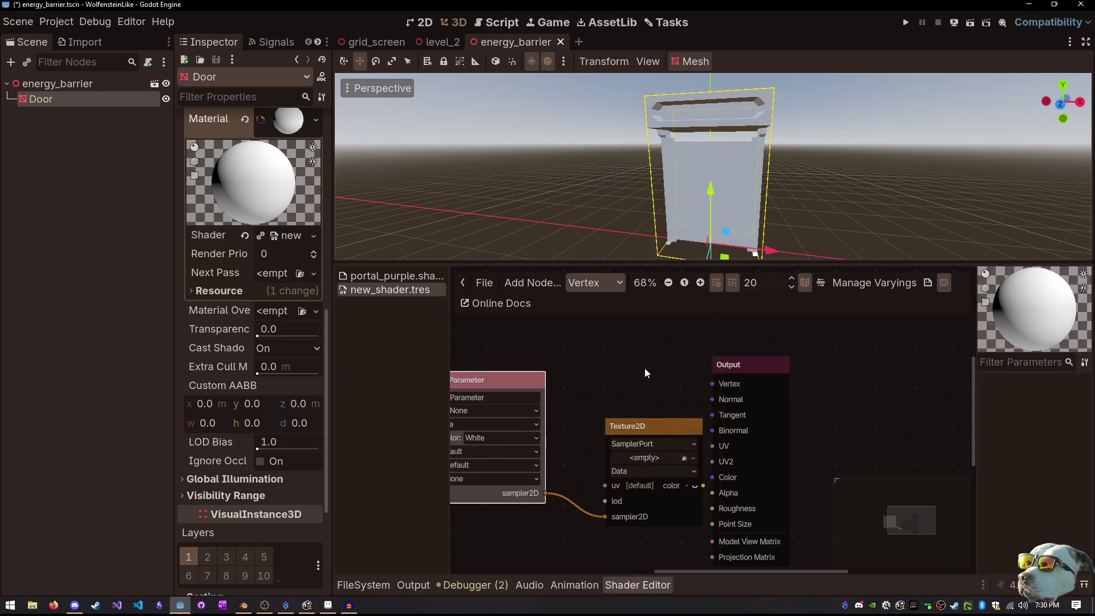
pyautogui.moveTo(642, 434); pyautogui.dragTo(607, 411)
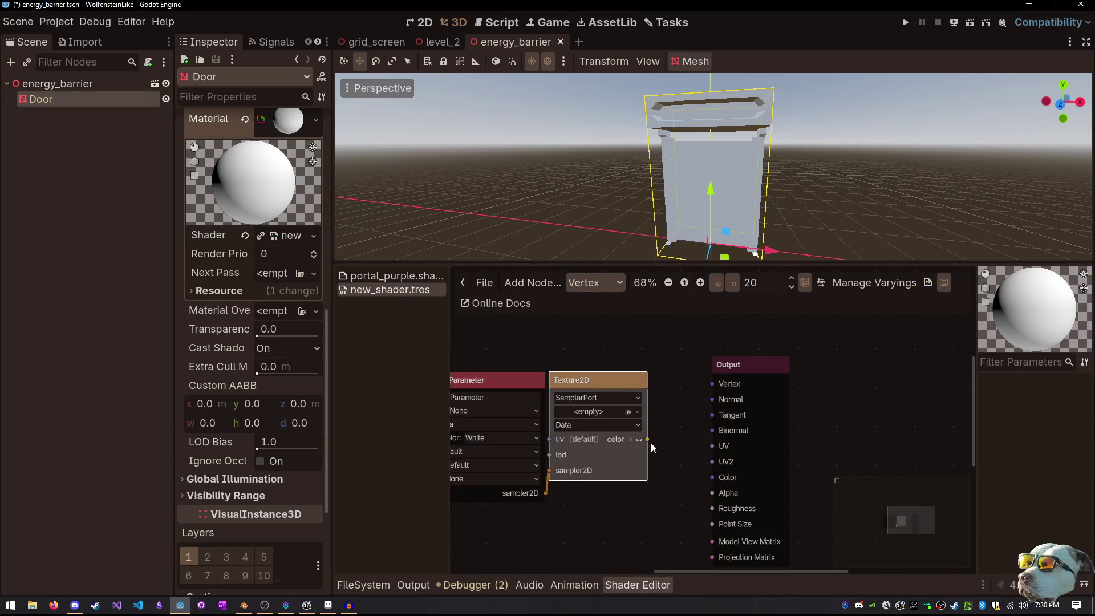
pyautogui.moveTo(703, 457); pyautogui.dragTo(713, 477)
pyautogui.moveTo(589, 379)
pyautogui.mouseDown()
pyautogui.moveTo(612, 411)
pyautogui.moveTo(599, 388)
pyautogui.mouseUp()
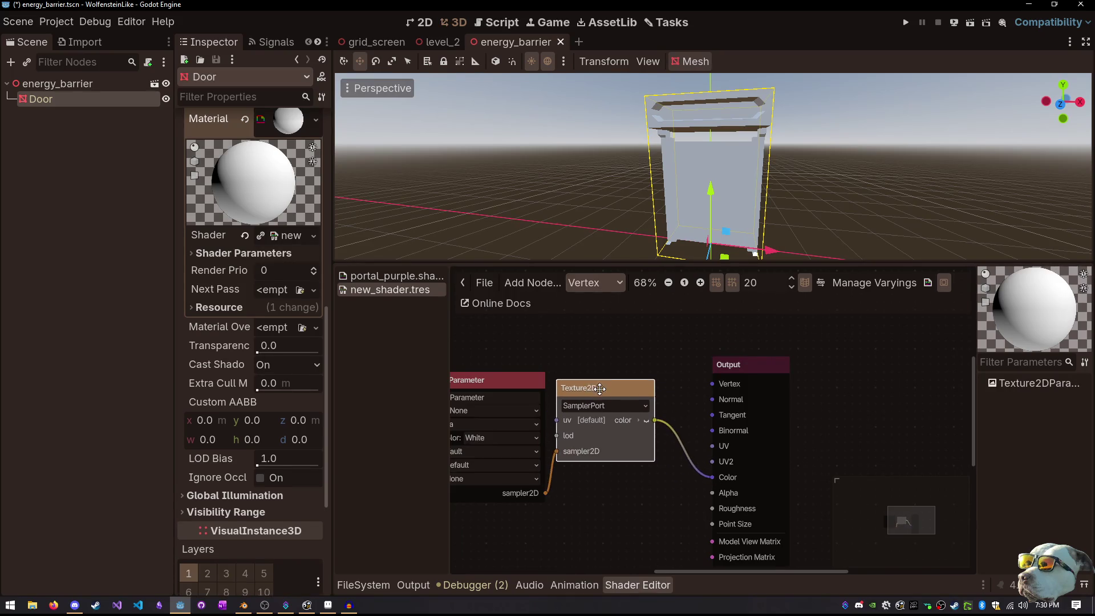
# Set the Texture2DParameter's Type to Color and its Default Color to Black
pyautogui.click(243, 253)
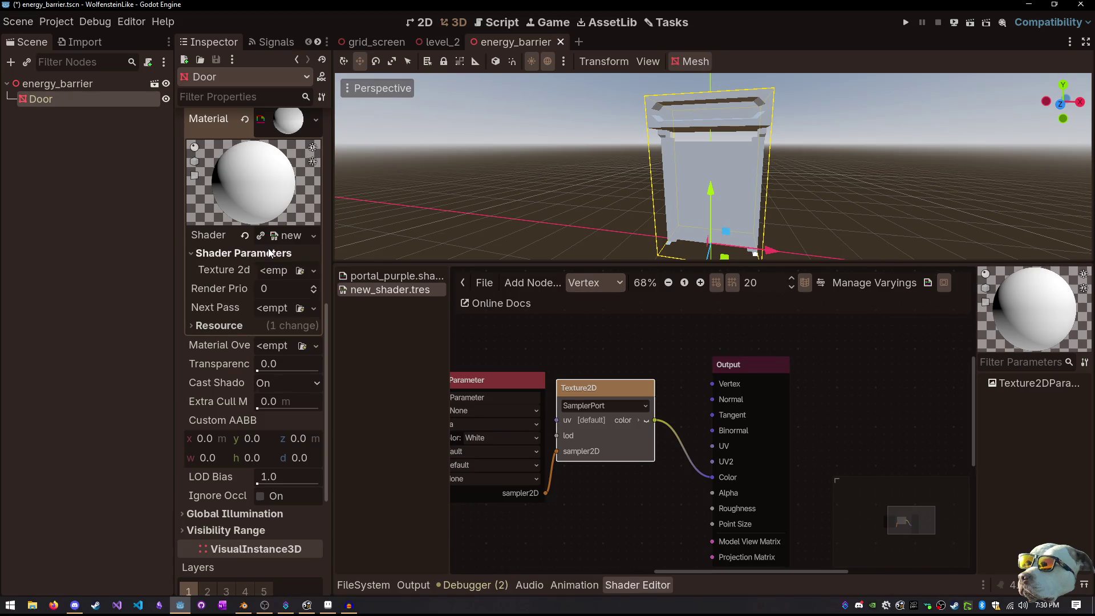
pyautogui.moveTo(538, 393)
pyautogui.mouseDown()
pyautogui.moveTo(617, 379)
pyautogui.moveTo(575, 368)
pyautogui.moveTo(563, 332)
pyautogui.mouseUp()
pyautogui.moveTo(562, 326); pyautogui.dragTo(561, 333)
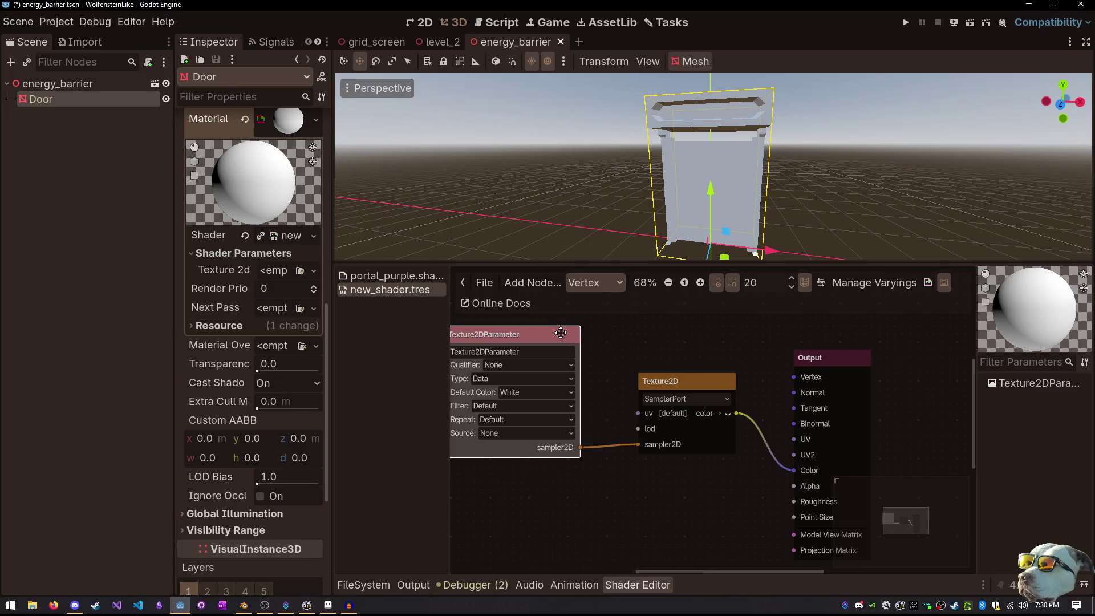
pyautogui.moveTo(608, 377); pyautogui.dragTo(619, 402)
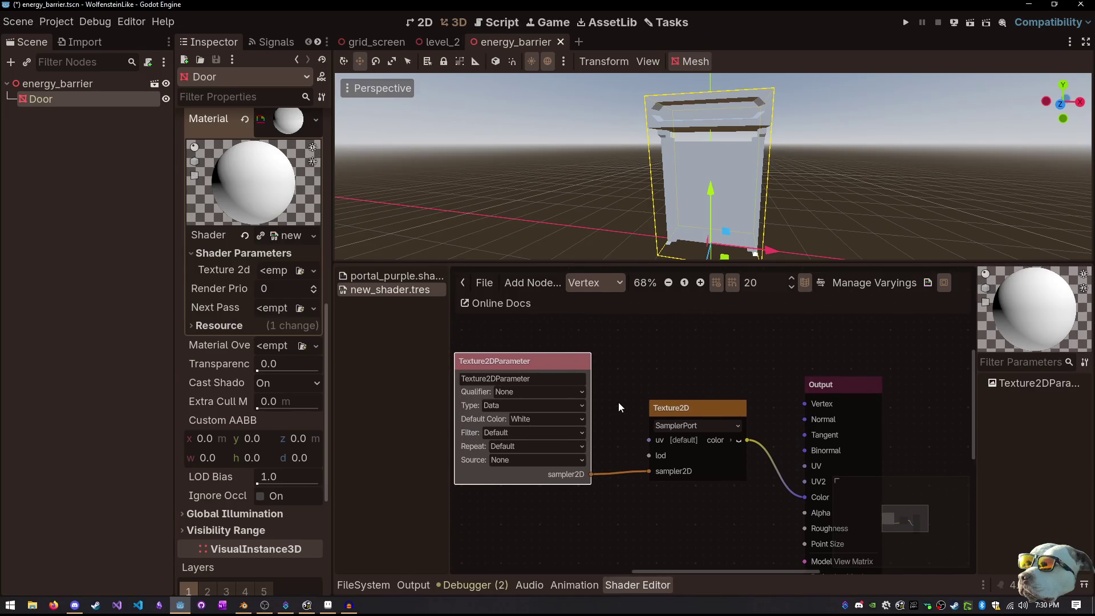
pyautogui.click(568, 393)
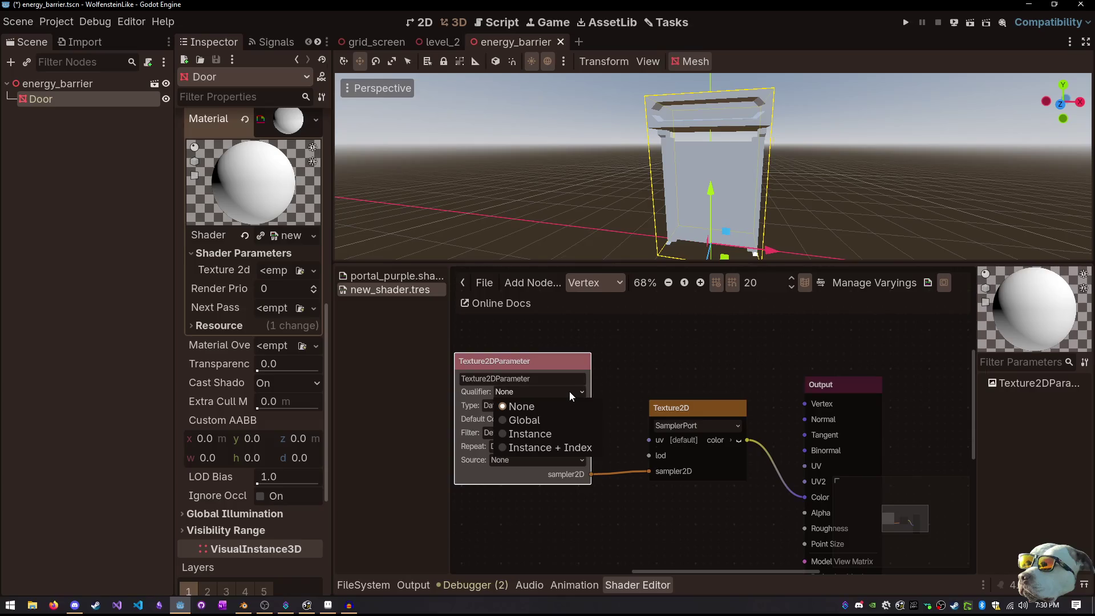
pyautogui.click(569, 392)
pyautogui.click(568, 404)
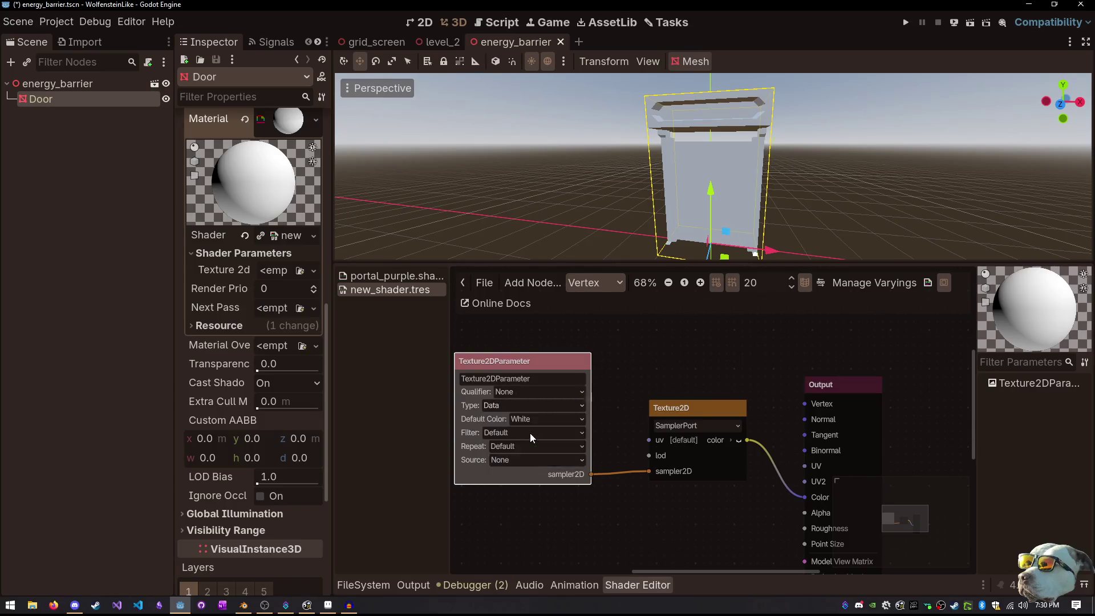
pyautogui.click(530, 433)
pyautogui.click(566, 414)
pyautogui.click(566, 414)
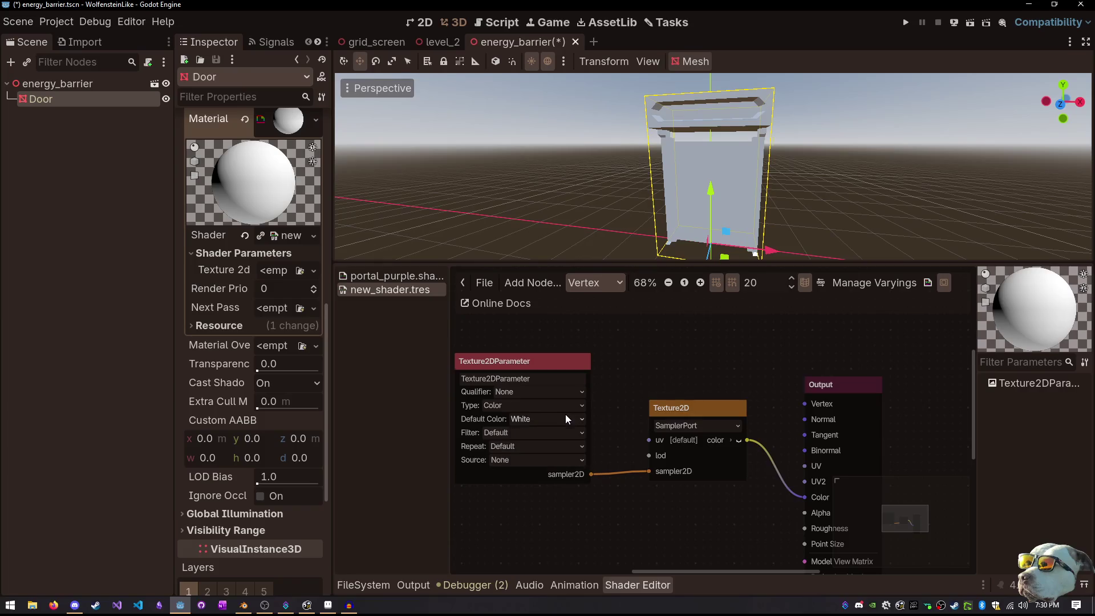
pyautogui.click(566, 415)
pyautogui.click(542, 448)
# Rearrange the Texture2DParameter and Texture2D nodes in the shader graph
pyautogui.moveTo(575, 373); pyautogui.dragTo(443, 427)
pyautogui.moveTo(648, 356); pyautogui.dragTo(764, 360)
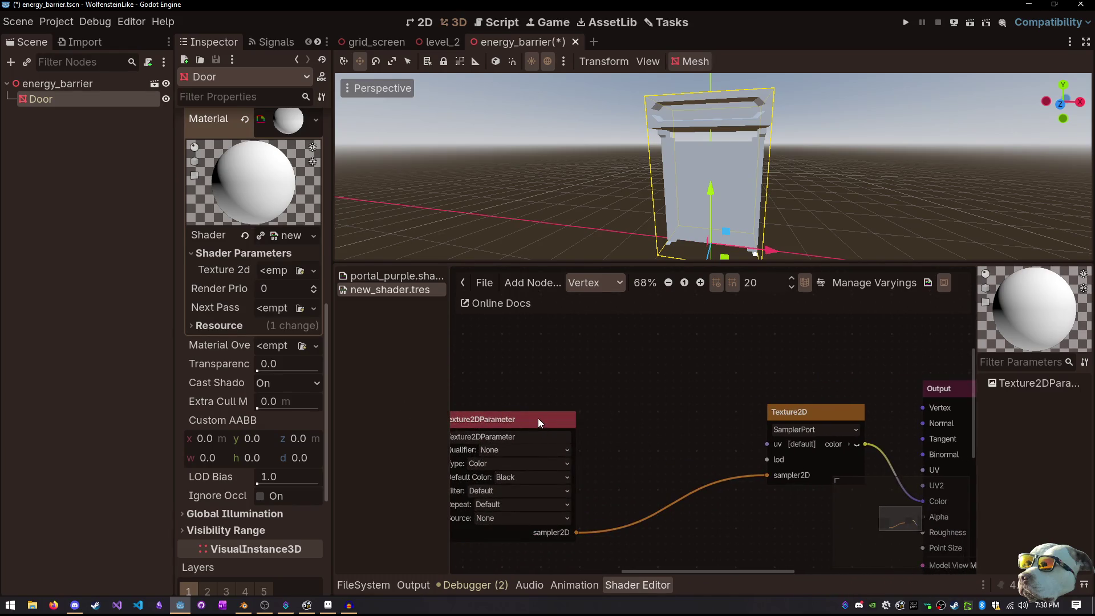
pyautogui.moveTo(539, 419)
pyautogui.mouseDown()
pyautogui.moveTo(556, 396)
pyautogui.moveTo(602, 381)
pyautogui.mouseUp()
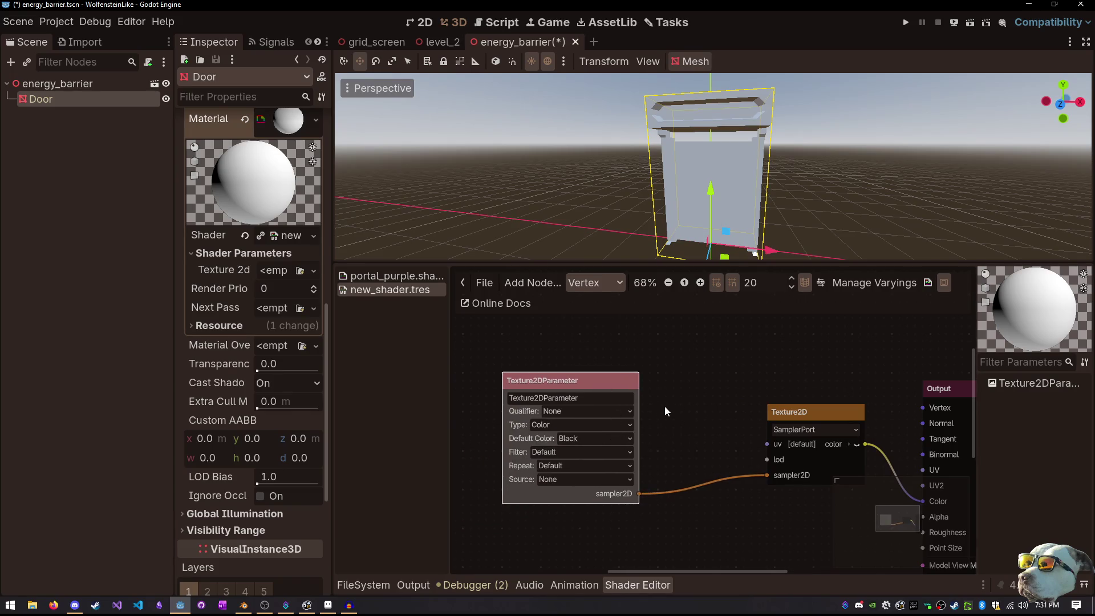
pyautogui.moveTo(665, 406)
pyautogui.mouseDown()
pyautogui.moveTo(616, 407)
pyautogui.moveTo(560, 389)
pyautogui.moveTo(576, 391)
pyautogui.mouseUp()
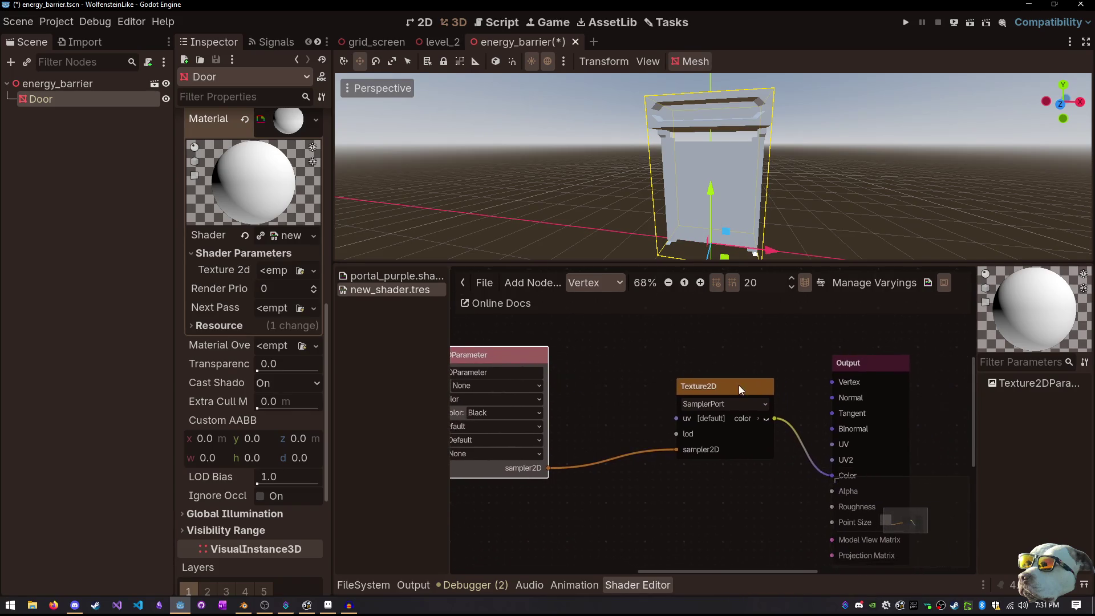
pyautogui.moveTo(740, 390)
pyautogui.mouseDown()
pyautogui.moveTo(630, 363)
pyautogui.moveTo(685, 377)
pyautogui.mouseUp()
pyautogui.moveTo(753, 409); pyautogui.dragTo(645, 376)
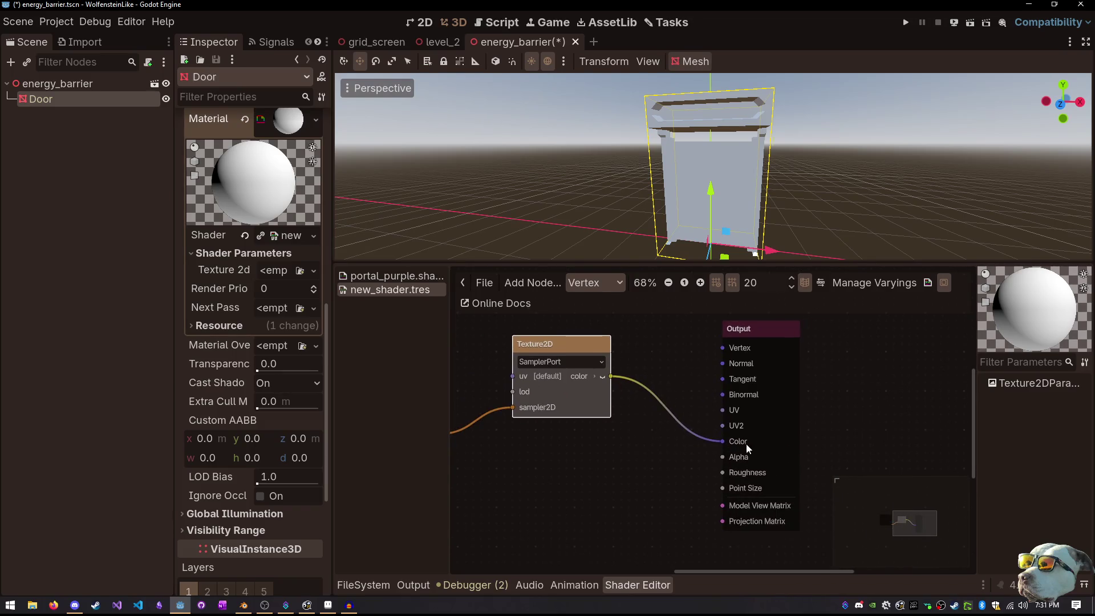
# Remove the stray extra Texture2D node and reconnect Texture2D color to Output Color
pyautogui.moveTo(737, 443)
pyautogui.mouseDown()
pyautogui.moveTo(684, 403)
pyautogui.moveTo(709, 433)
pyautogui.moveTo(690, 403)
pyautogui.moveTo(691, 416)
pyautogui.mouseUp()
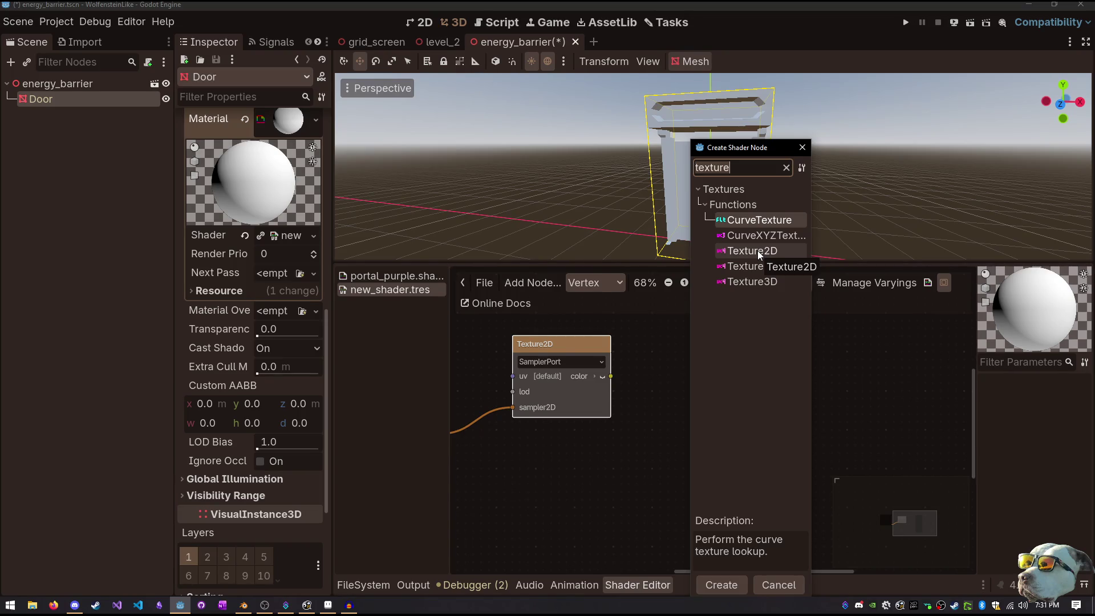
pyautogui.click(758, 251)
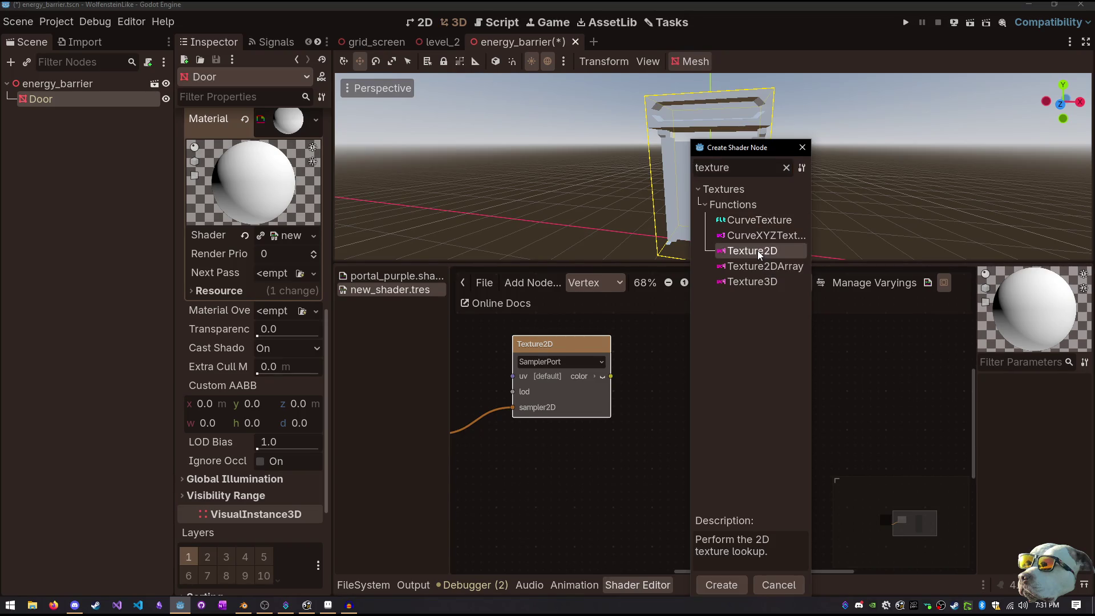
pyautogui.press('Escape')
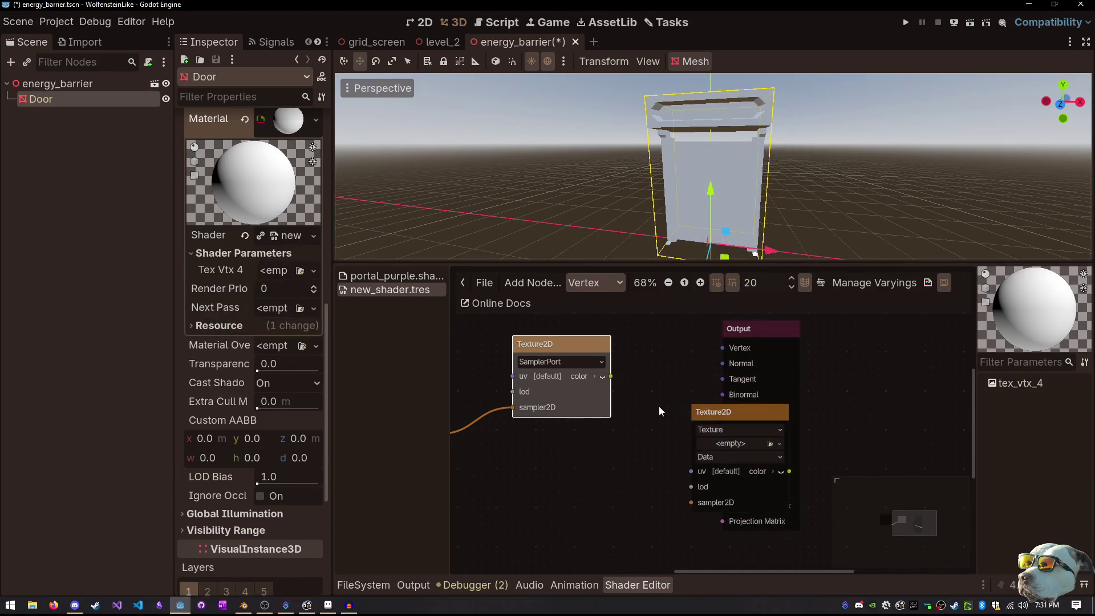
pyautogui.moveTo(725, 419)
pyautogui.mouseDown()
pyautogui.moveTo(627, 454)
pyautogui.moveTo(561, 461)
pyautogui.mouseUp()
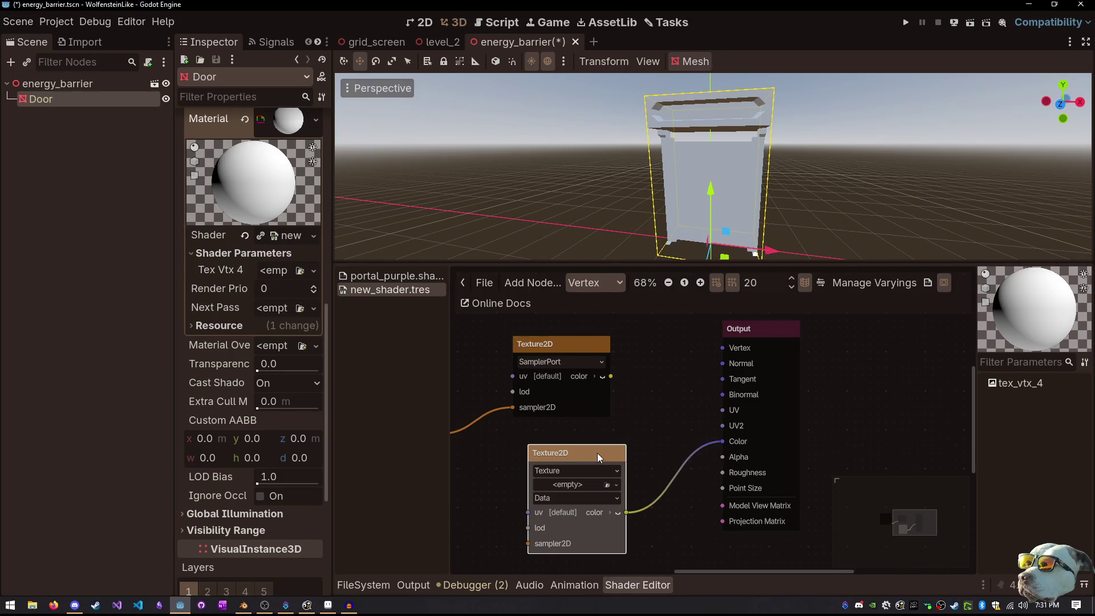
pyautogui.press('Delete')
pyautogui.moveTo(611, 377); pyautogui.dragTo(722, 441)
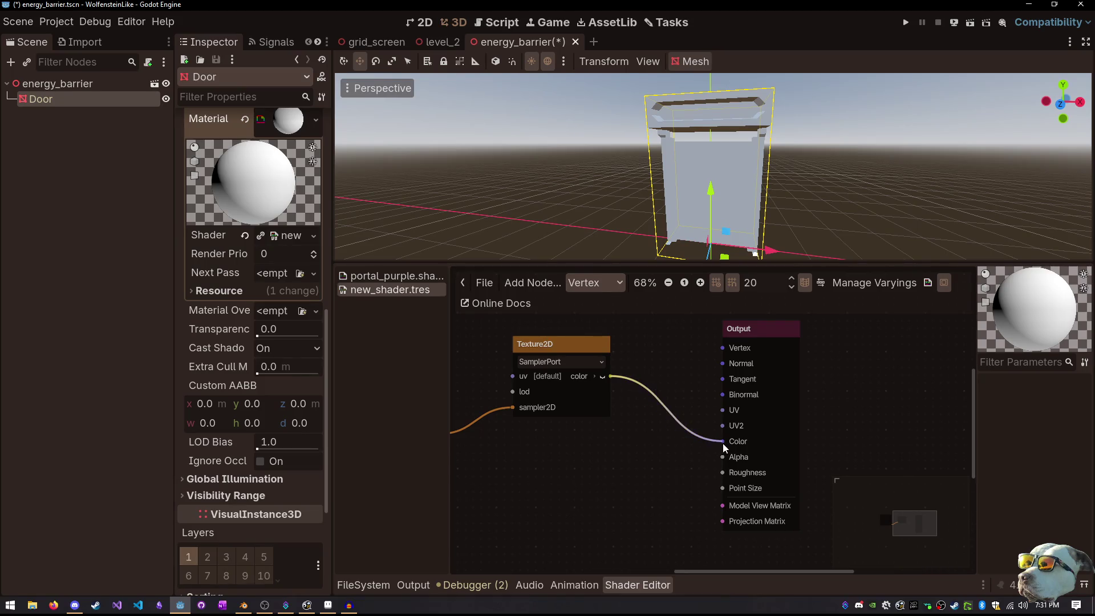
# Show the Texture2D preview and assign icon.svg as the parameter's texture
pyautogui.click(600, 378)
pyautogui.scroll(2, 662, 428)
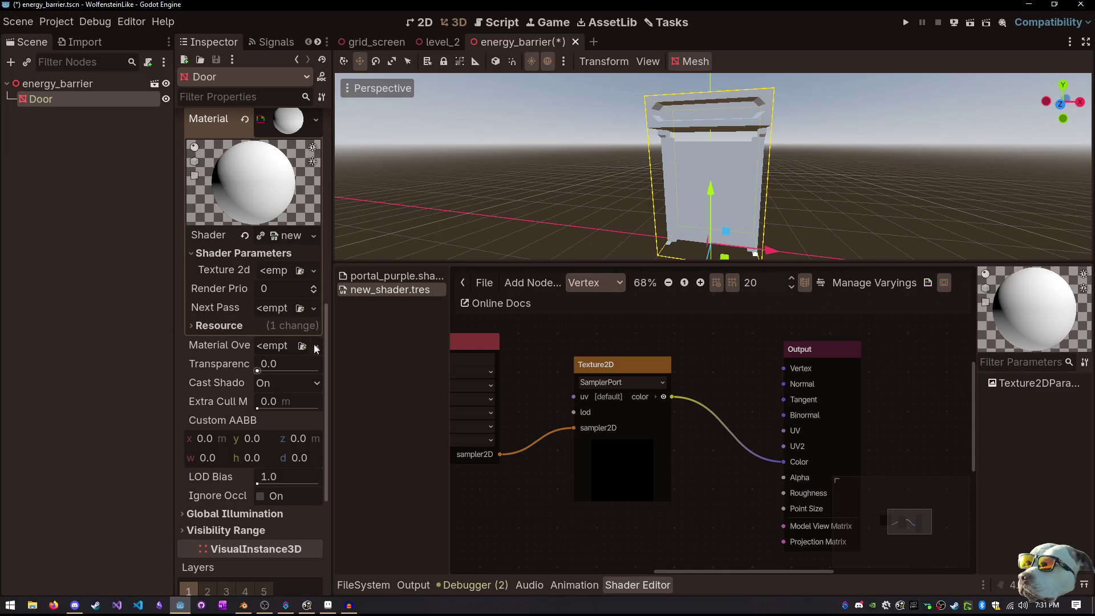
pyautogui.click(298, 271)
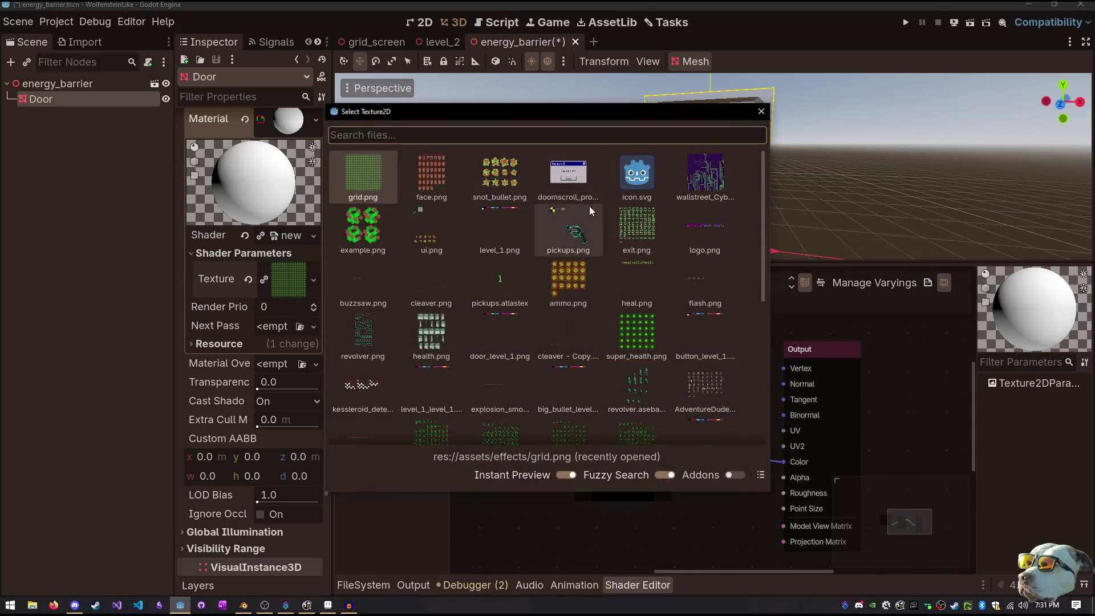
pyautogui.click(625, 177)
pyautogui.click(625, 177)
# Try the Texture2D node's Source as Texture, then Screen, and settle on SamplerPort
pyautogui.moveTo(580, 422)
pyautogui.mouseDown()
pyautogui.moveTo(715, 432)
pyautogui.moveTo(663, 430)
pyautogui.mouseUp()
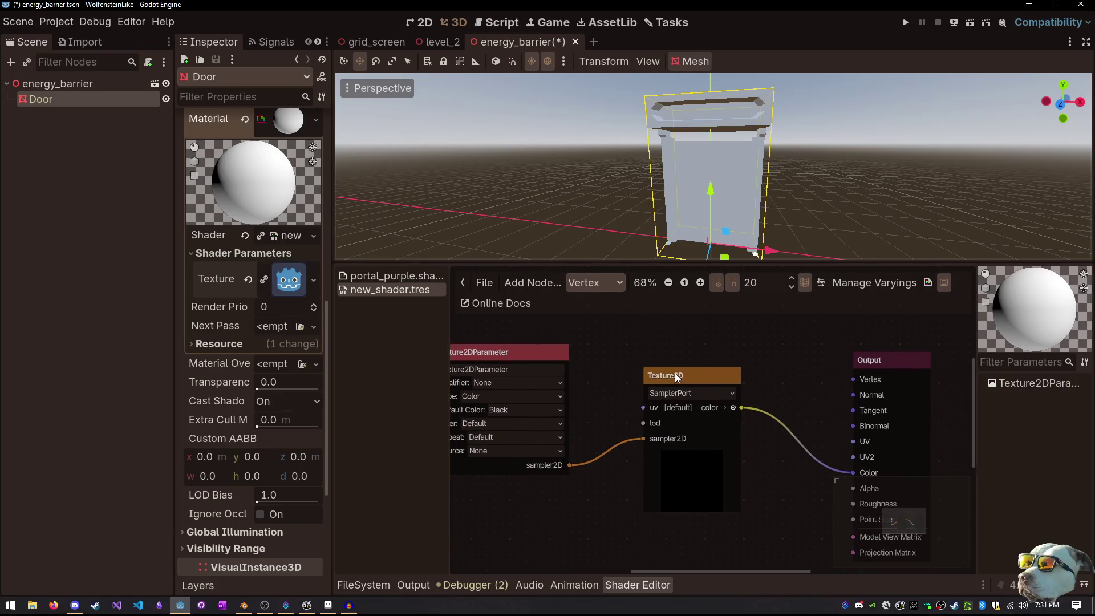
pyautogui.click(680, 395)
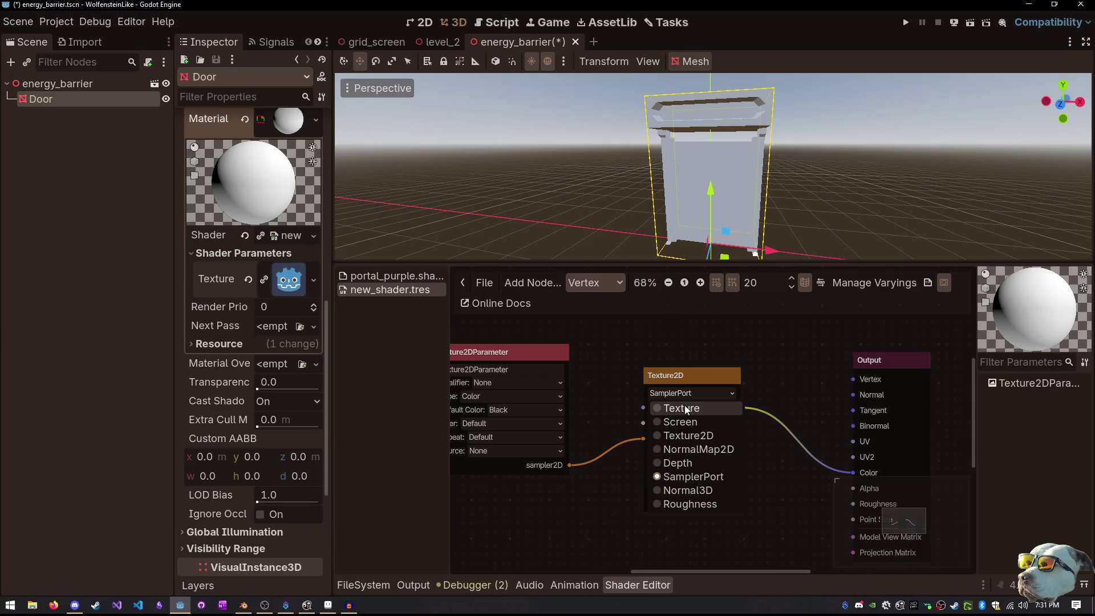
pyautogui.click(687, 402)
pyautogui.click(689, 396)
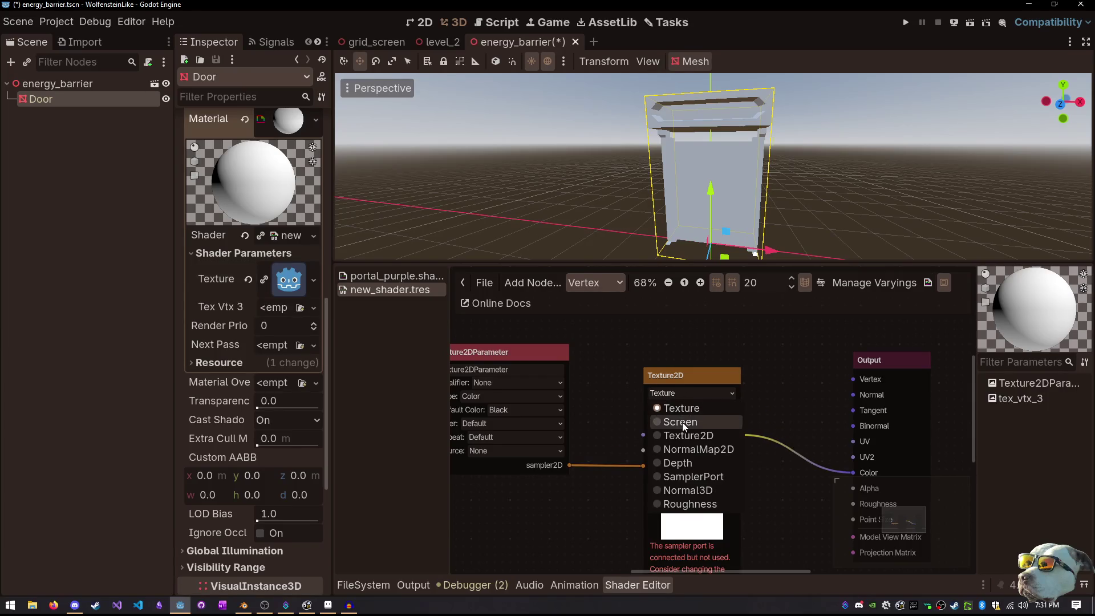
pyautogui.click(682, 422)
pyautogui.click(686, 396)
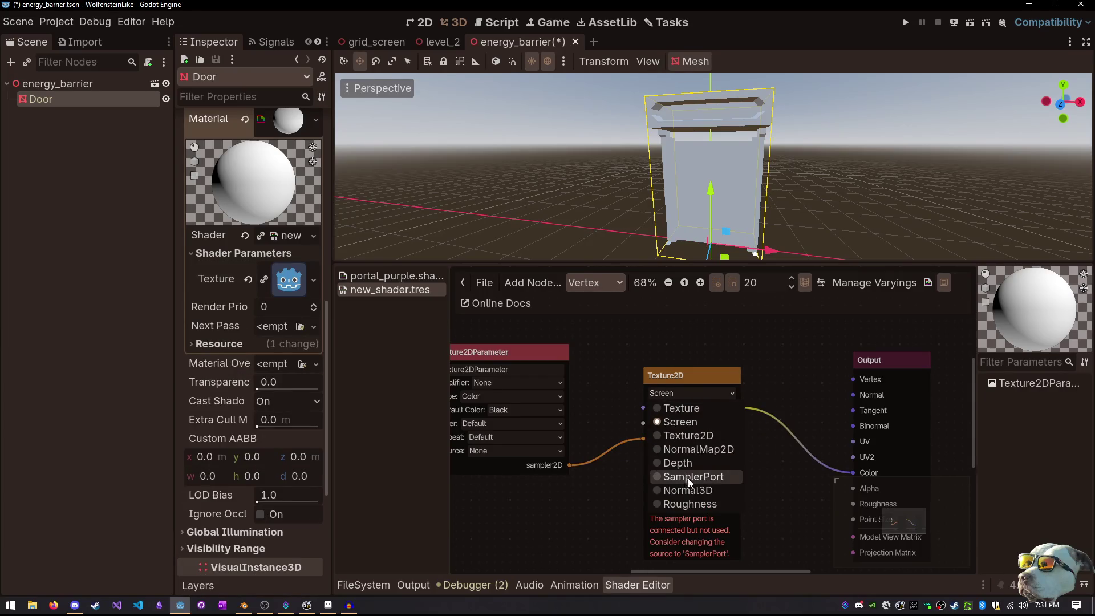
pyautogui.press('Escape')
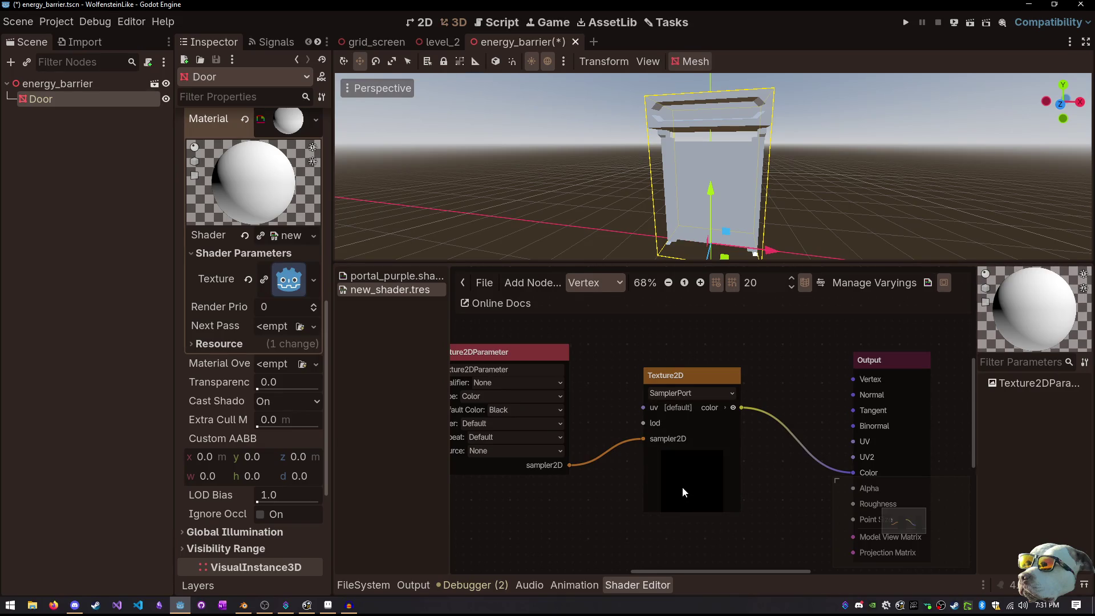
pyautogui.click(682, 488)
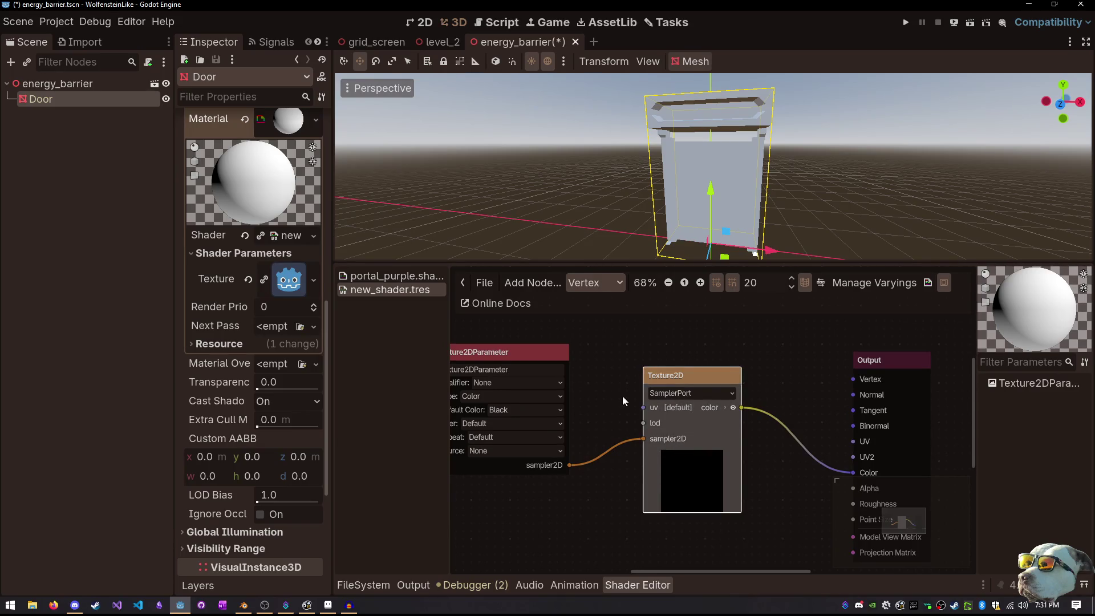
pyautogui.moveTo(622, 395)
pyautogui.mouseDown()
pyautogui.moveTo(649, 399)
pyautogui.moveTo(639, 408)
pyautogui.moveTo(562, 399)
pyautogui.moveTo(559, 371)
pyautogui.moveTo(580, 406)
pyautogui.moveTo(631, 392)
pyautogui.mouseUp()
pyautogui.click(604, 284)
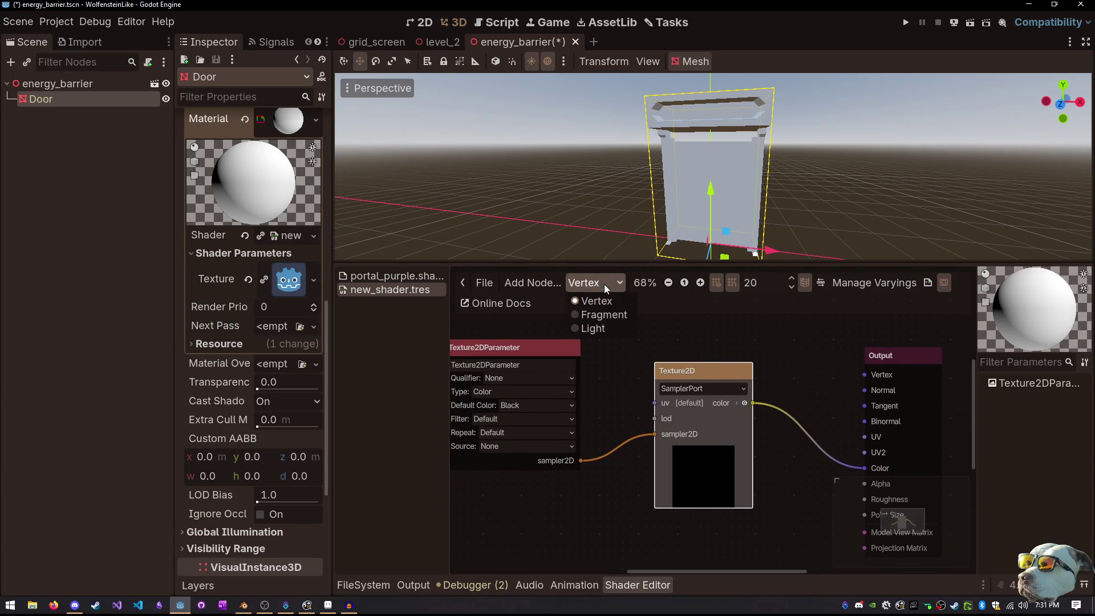
# Delete the Texture2D and Texture2DParameter nodes from the vertex shader graph
pyautogui.click(603, 313)
pyautogui.scroll(-4, 614, 396)
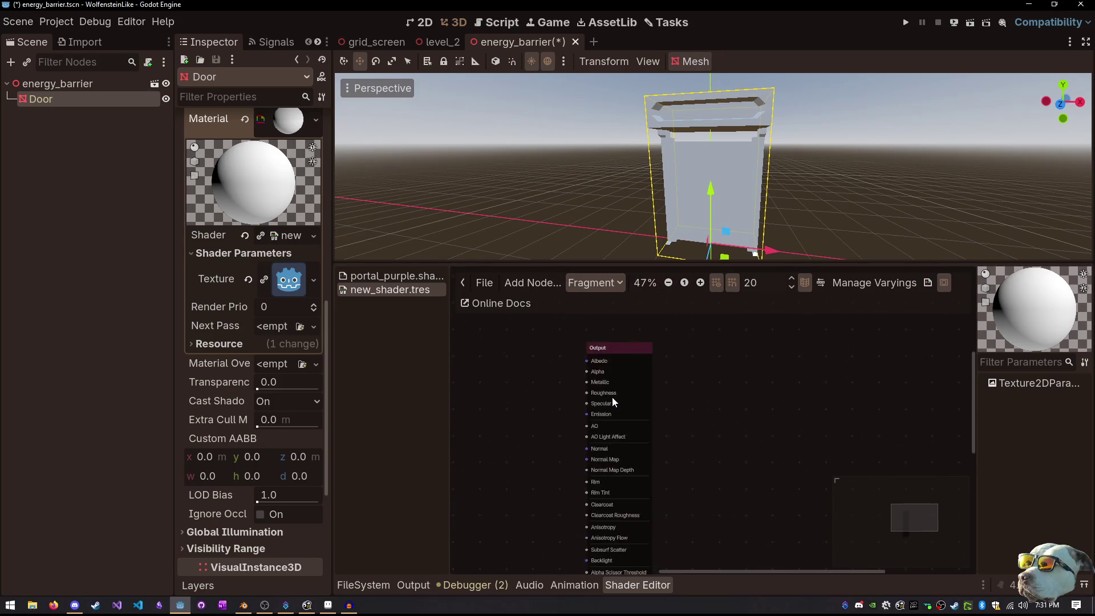
pyautogui.moveTo(607, 356)
pyautogui.mouseDown()
pyautogui.moveTo(658, 337)
pyautogui.moveTo(649, 316)
pyautogui.moveTo(652, 340)
pyautogui.mouseUp()
pyautogui.click(600, 285)
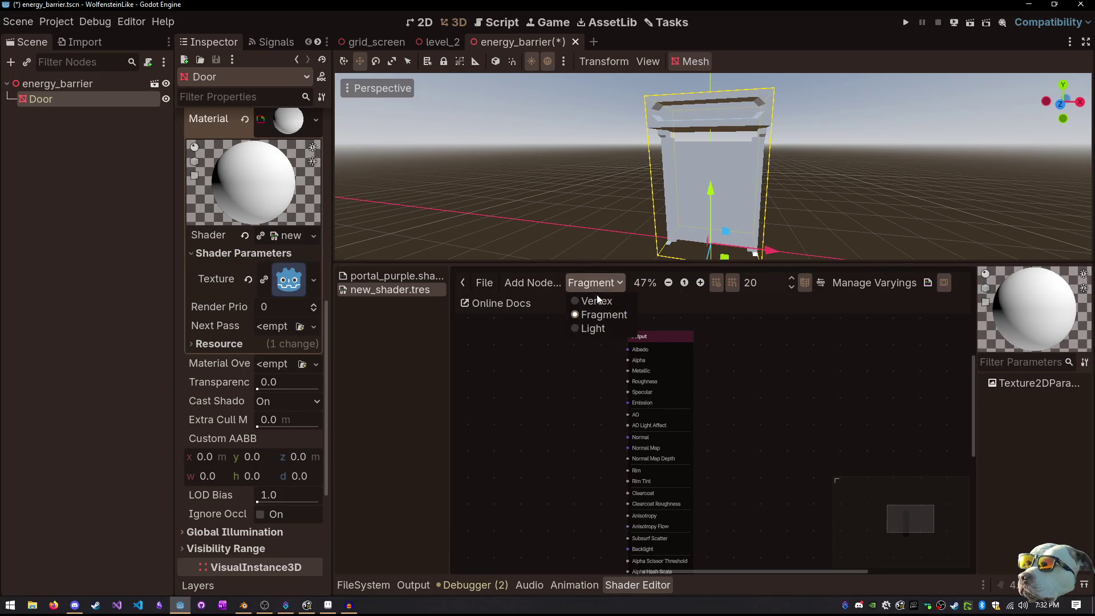
pyautogui.click(596, 301)
pyautogui.click(669, 350)
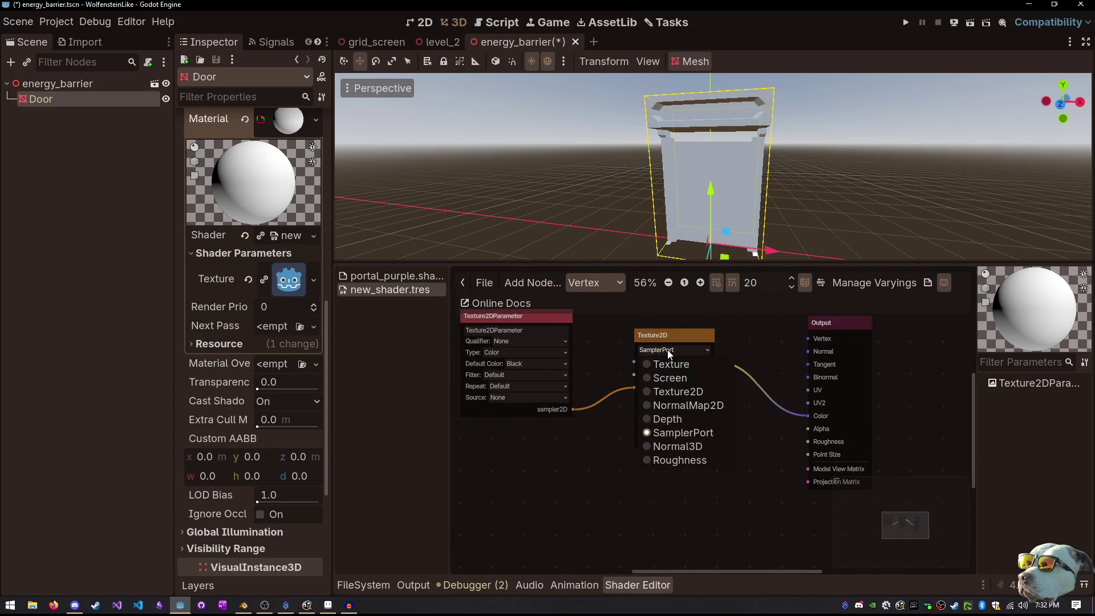
pyautogui.click(670, 339)
pyautogui.press('Delete')
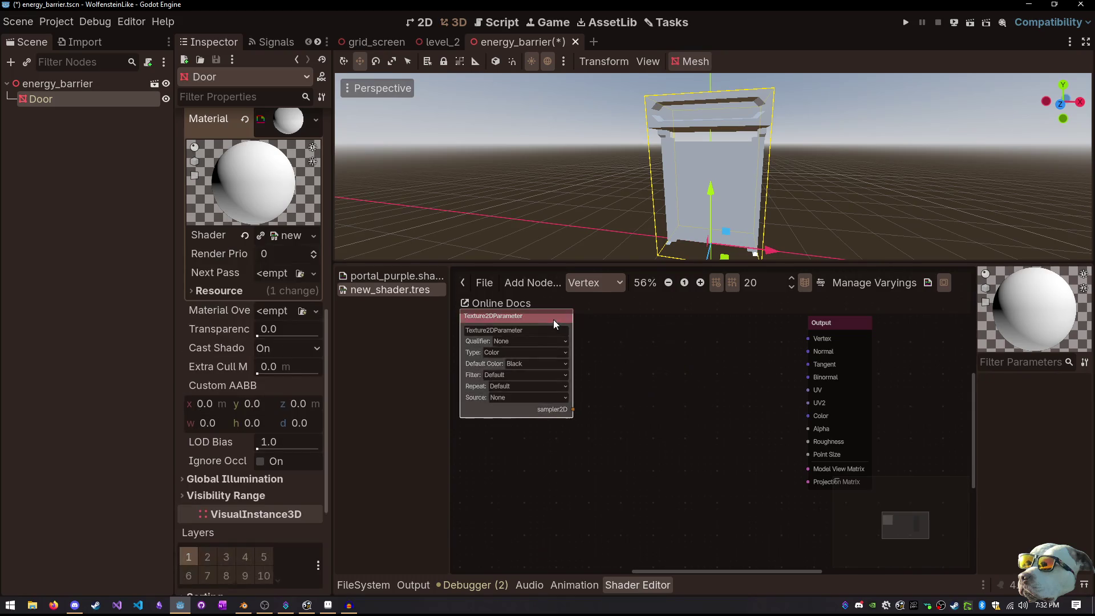
# In the fragment graph, add a TextureParameterTriplanar node into Albedo, loaded with the Godot icon
pyautogui.click(604, 287)
pyautogui.click(598, 315)
pyautogui.moveTo(639, 404)
pyautogui.mouseDown()
pyautogui.moveTo(656, 373)
pyautogui.moveTo(658, 303)
pyautogui.moveTo(675, 393)
pyautogui.moveTo(724, 388)
pyautogui.moveTo(696, 360)
pyautogui.mouseUp()
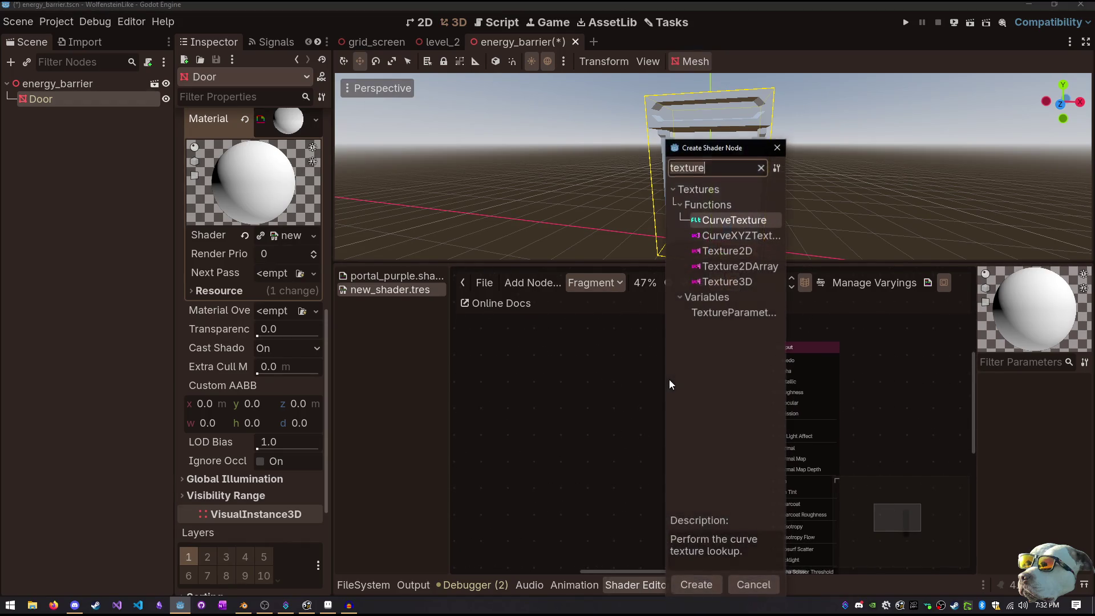
pyautogui.doubleClick(706, 317)
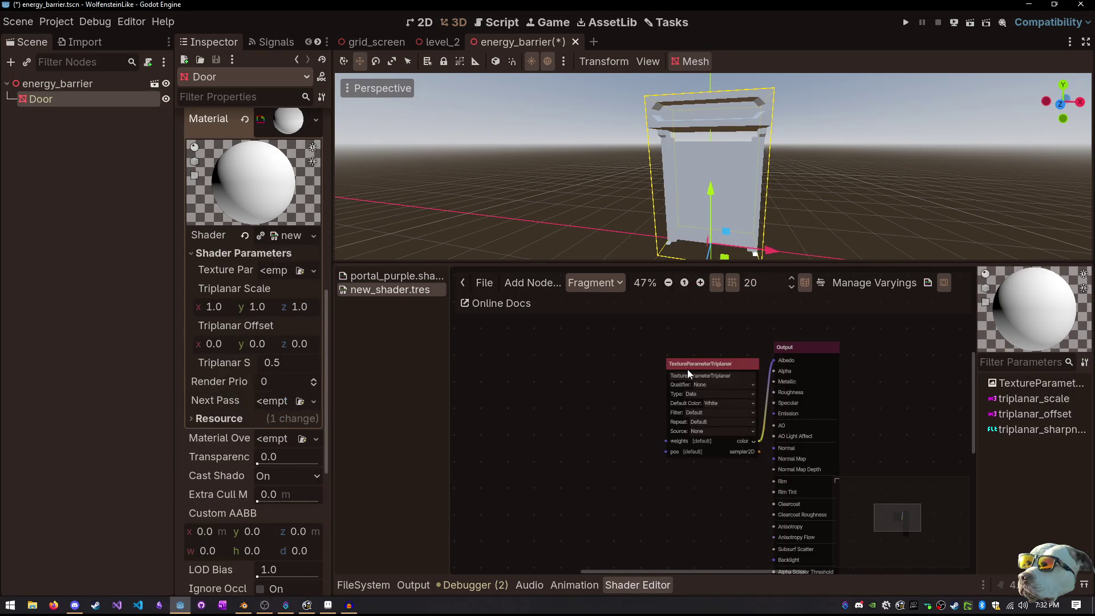
pyautogui.moveTo(688, 374)
pyautogui.mouseDown()
pyautogui.moveTo(498, 348)
pyautogui.moveTo(556, 356)
pyautogui.mouseUp()
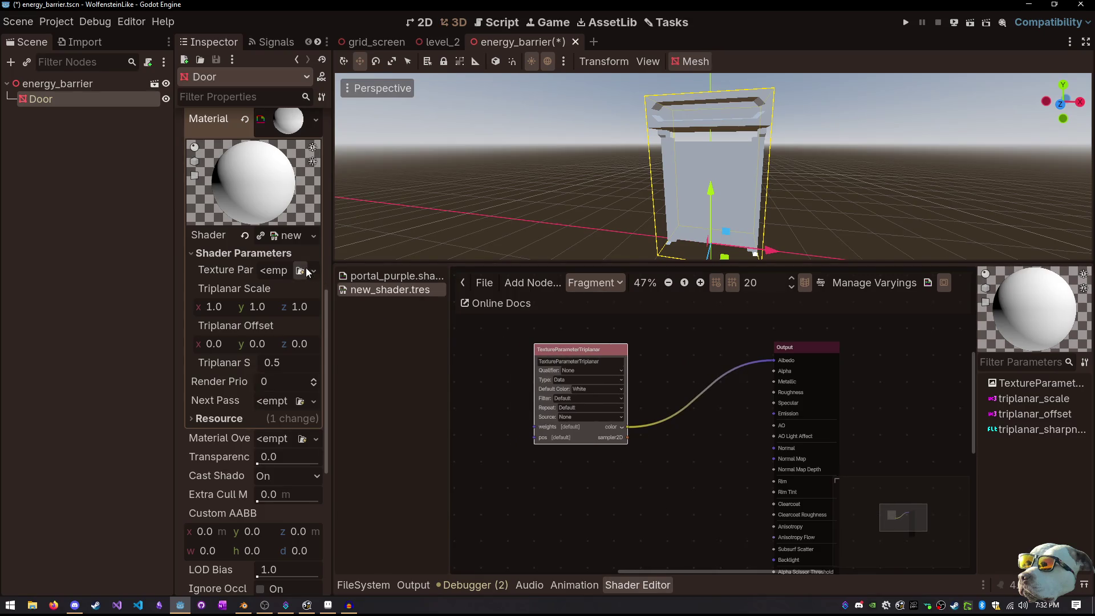
pyautogui.click(301, 270)
pyautogui.doubleClick(369, 188)
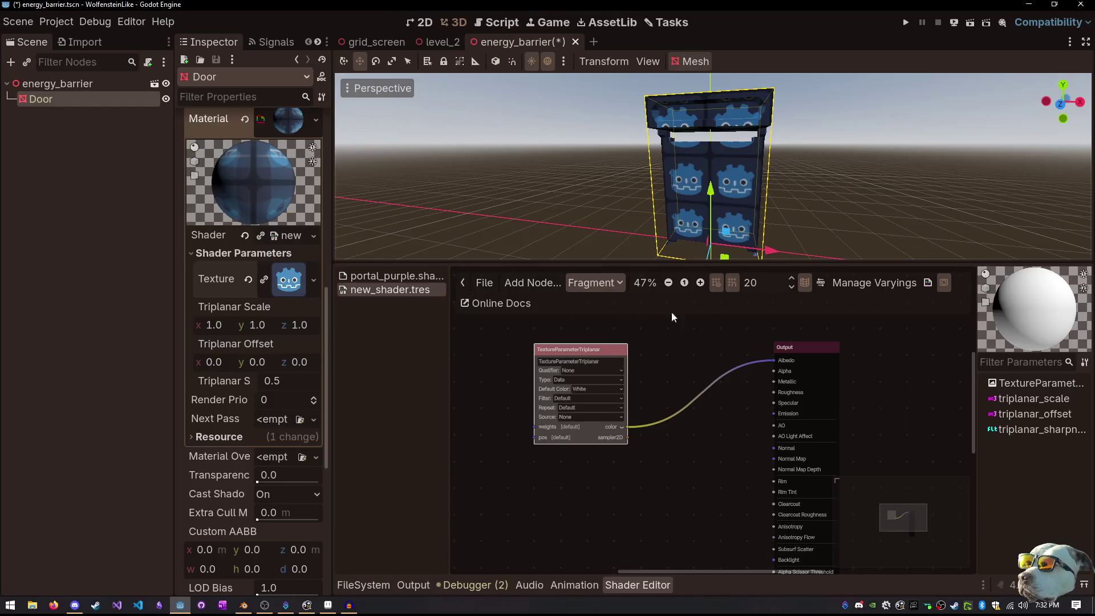
# Orbit around the door to check the Godot icons tiled across its front
pyautogui.moveTo(733, 183)
pyautogui.mouseDown()
pyautogui.moveTo(919, 136)
pyautogui.moveTo(998, 207)
pyautogui.moveTo(929, 201)
pyautogui.mouseUp()
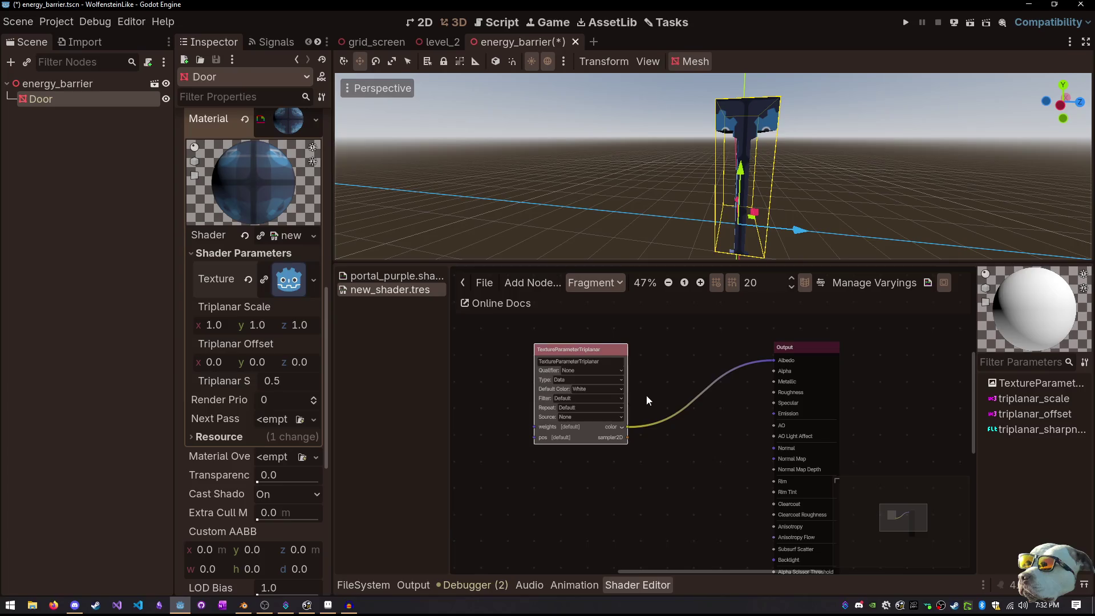
pyautogui.moveTo(777, 252)
pyautogui.mouseDown()
pyautogui.moveTo(733, 210)
pyautogui.moveTo(670, 217)
pyautogui.moveTo(647, 240)
pyautogui.moveTo(626, 241)
pyautogui.moveTo(618, 223)
pyautogui.mouseUp()
pyautogui.scroll(5, 693, 193)
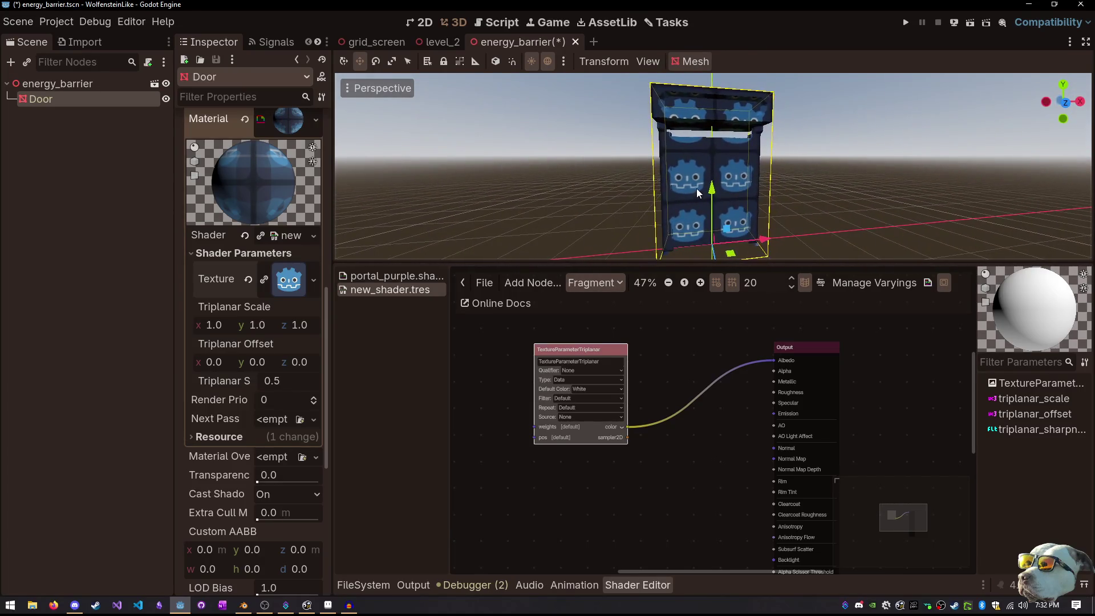
pyautogui.scroll(-4, 689, 197)
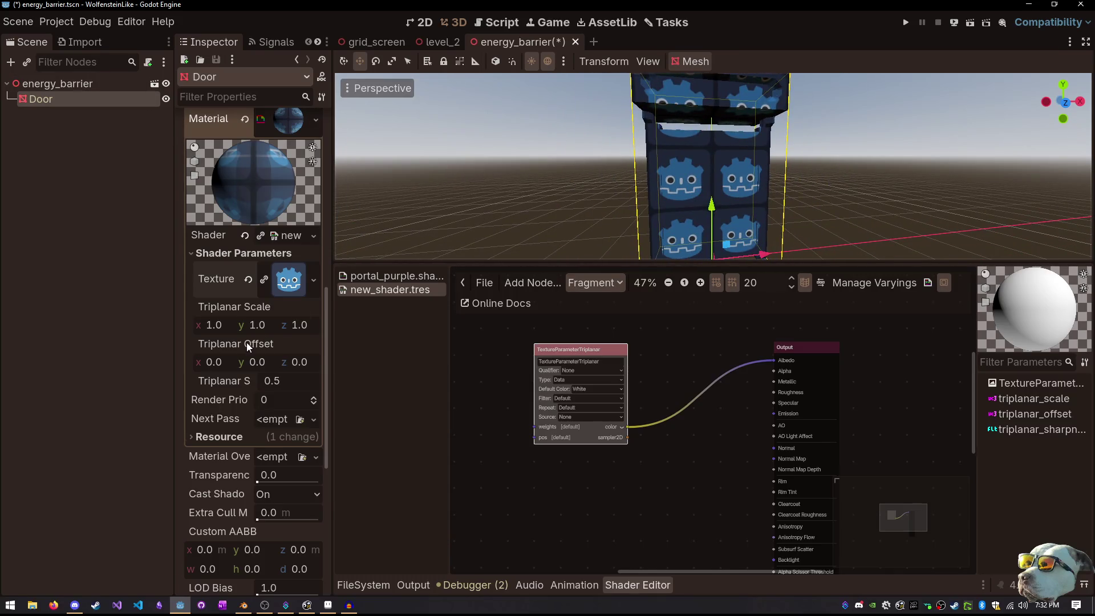
pyautogui.scroll(5, 300, 268)
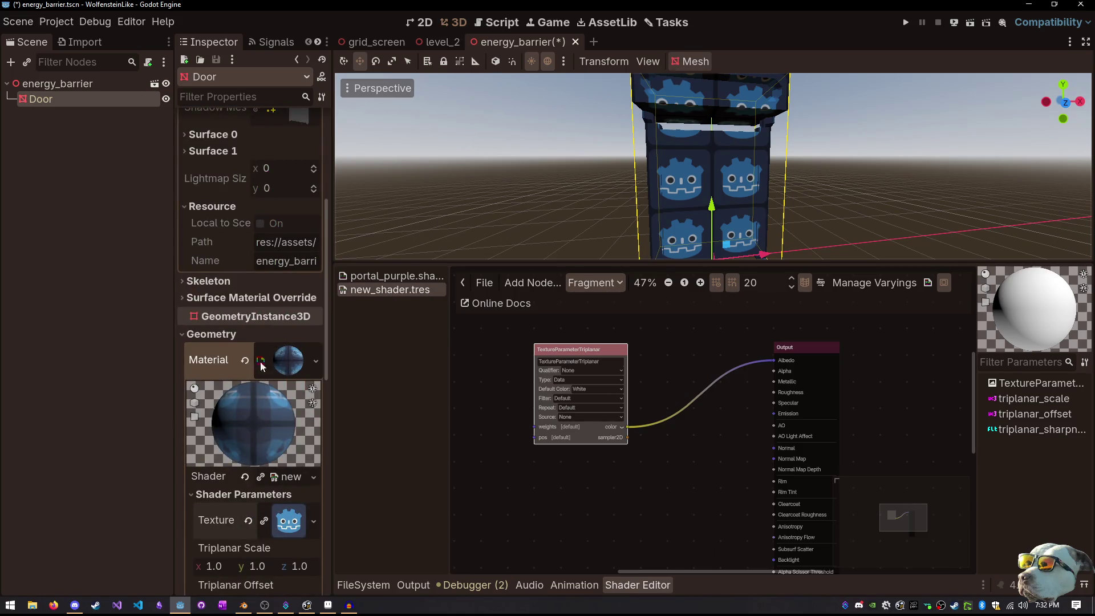
pyautogui.click(316, 360)
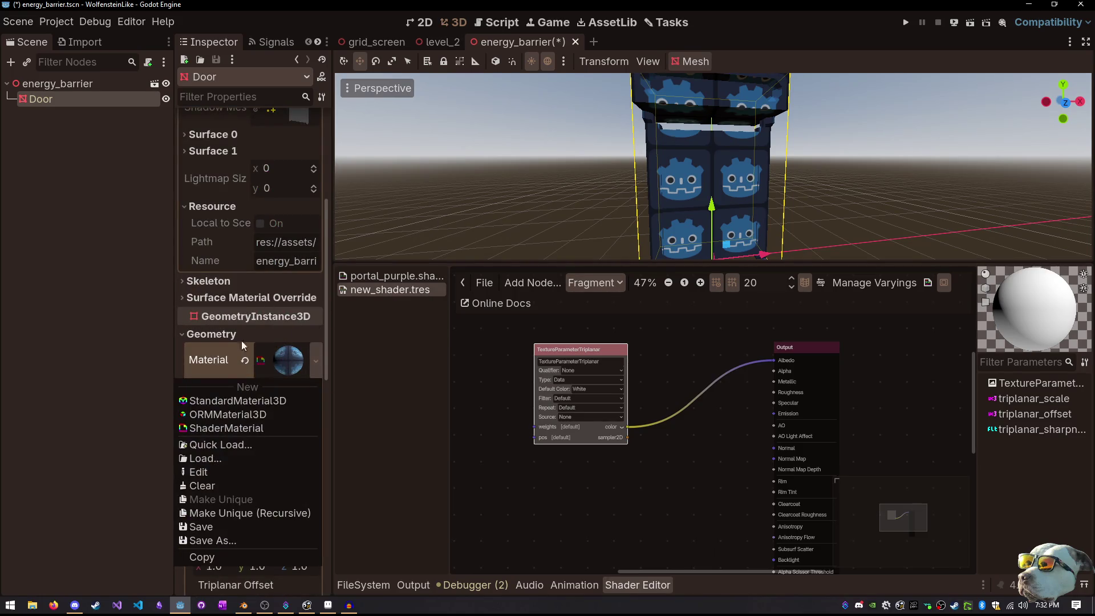
# Save the shader material as assets/materials/window.material.tres and clear the door's material override
pyautogui.click(216, 540)
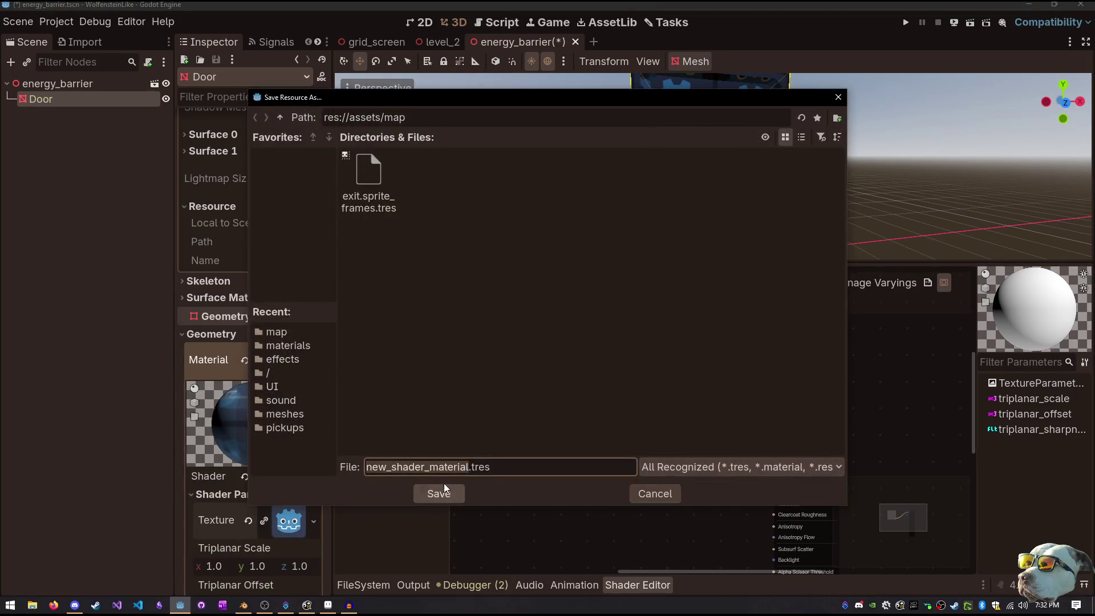
pyautogui.click(280, 117)
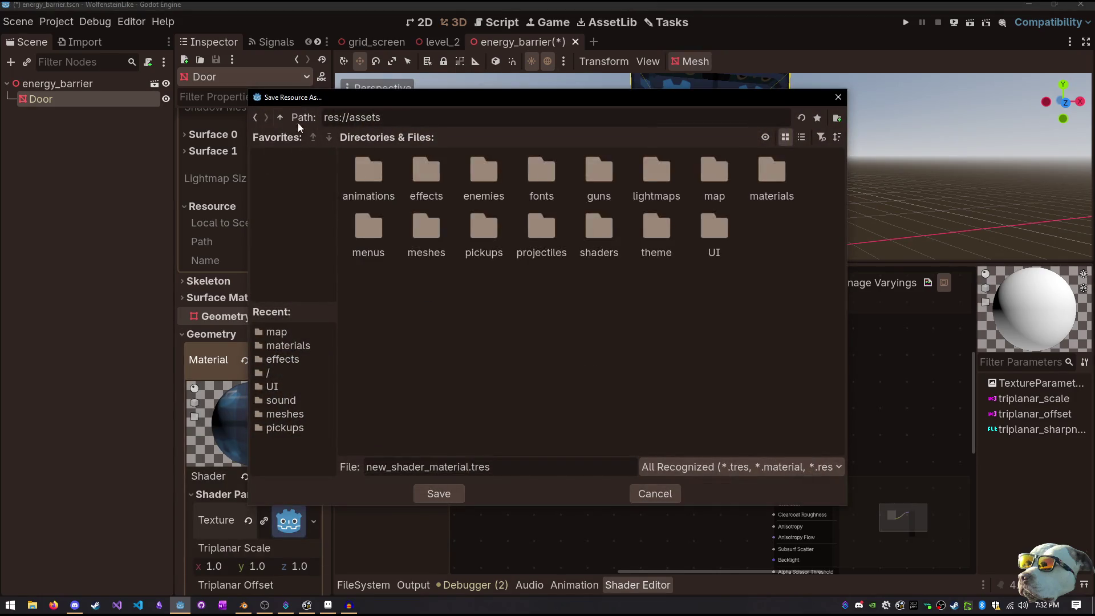
pyautogui.doubleClick(778, 189)
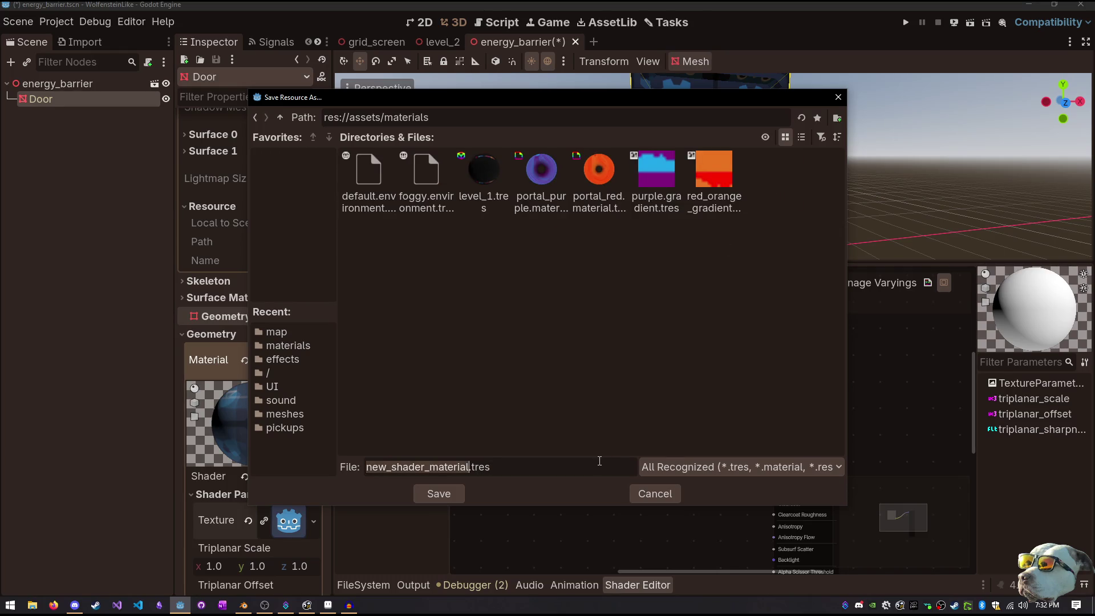
pyautogui.write('window.mar')
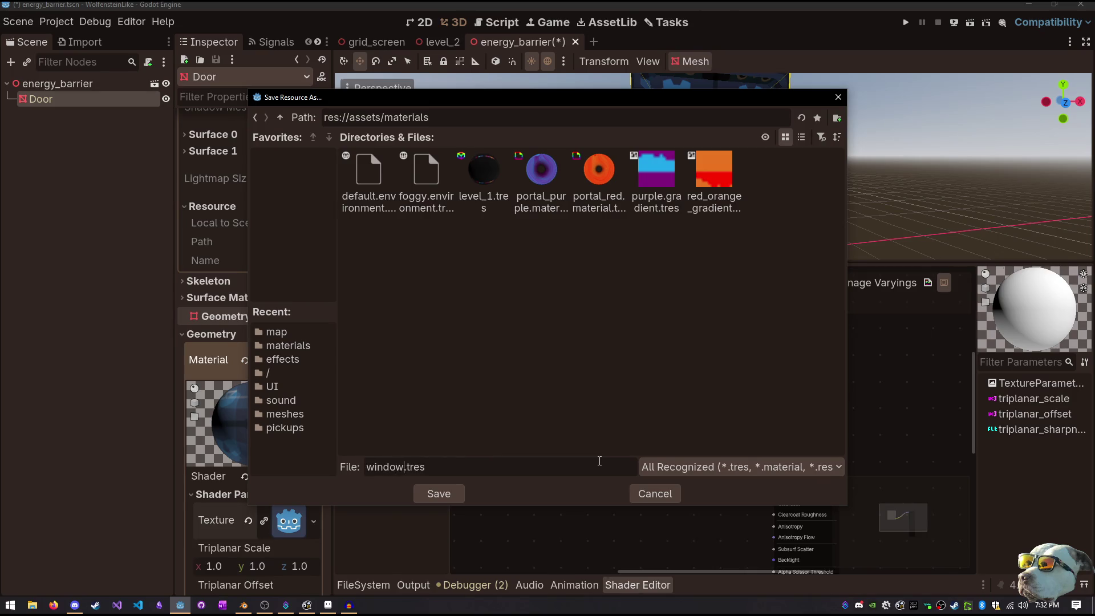
pyautogui.press('BackSpace')
pyautogui.write('tr')
pyautogui.press('BackSpace')
pyautogui.write('erial.')
pyautogui.press('Return')
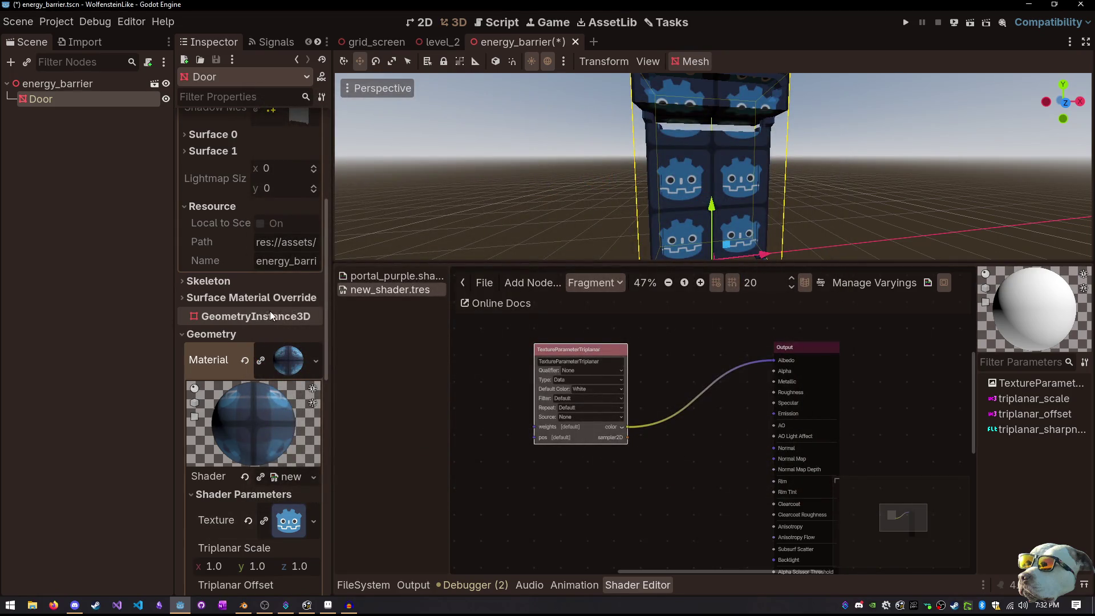
pyautogui.click(246, 360)
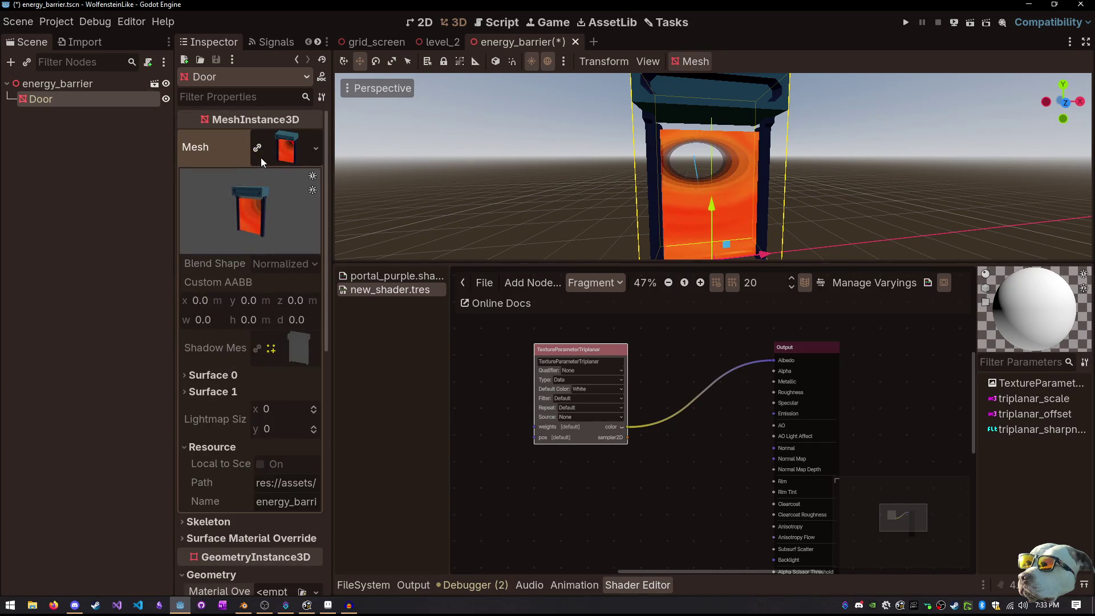
# Set energy_barrier.glb's Material.001 to use external window.material.tres, then reimport the model
pyautogui.click(365, 585)
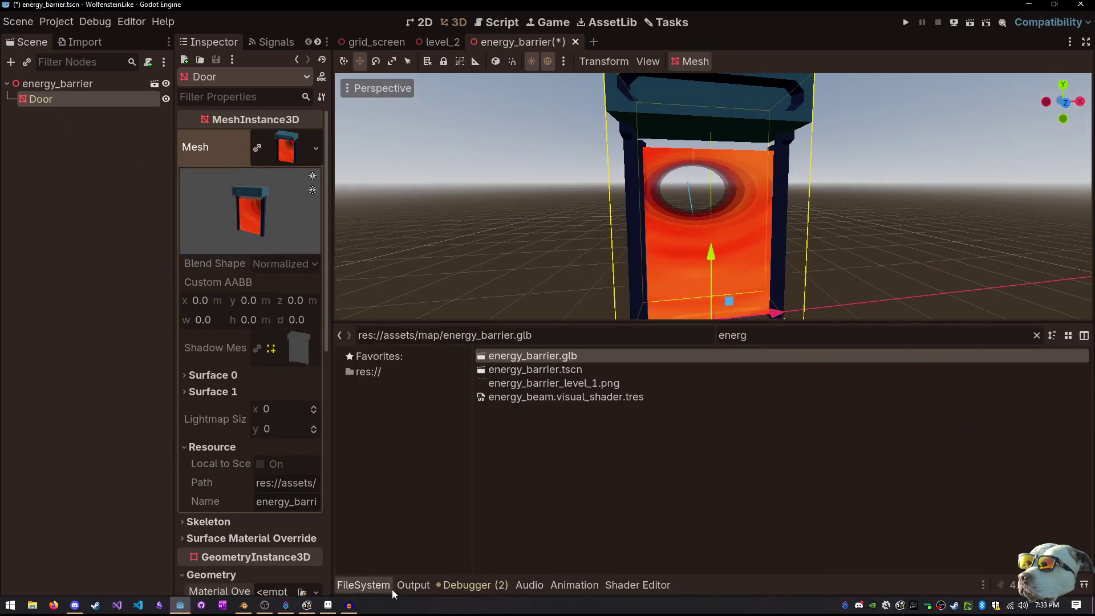
pyautogui.doubleClick(536, 356)
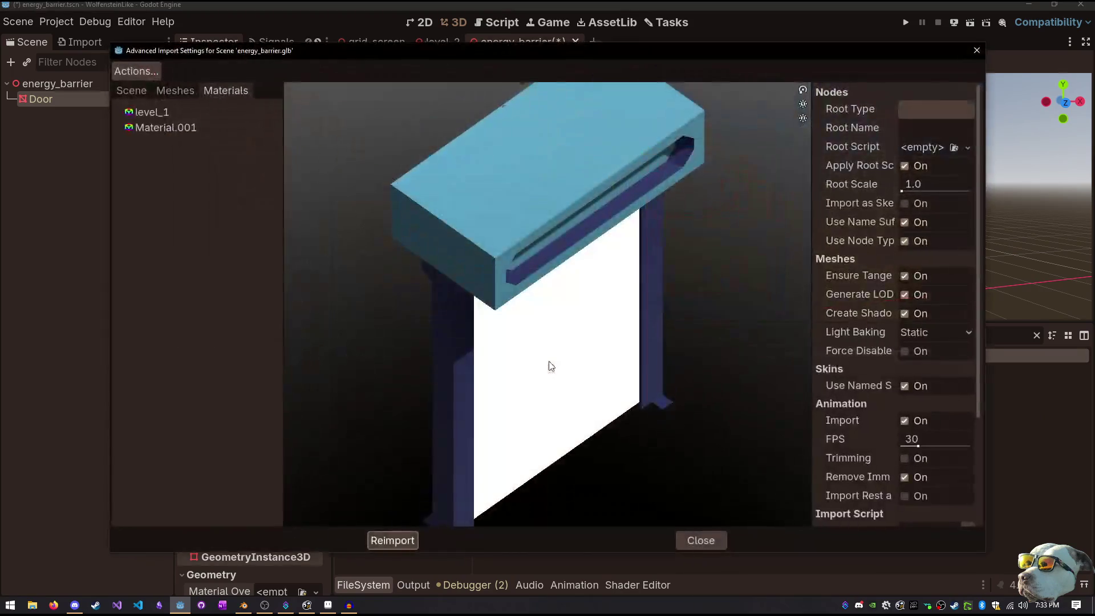
pyautogui.click(165, 127)
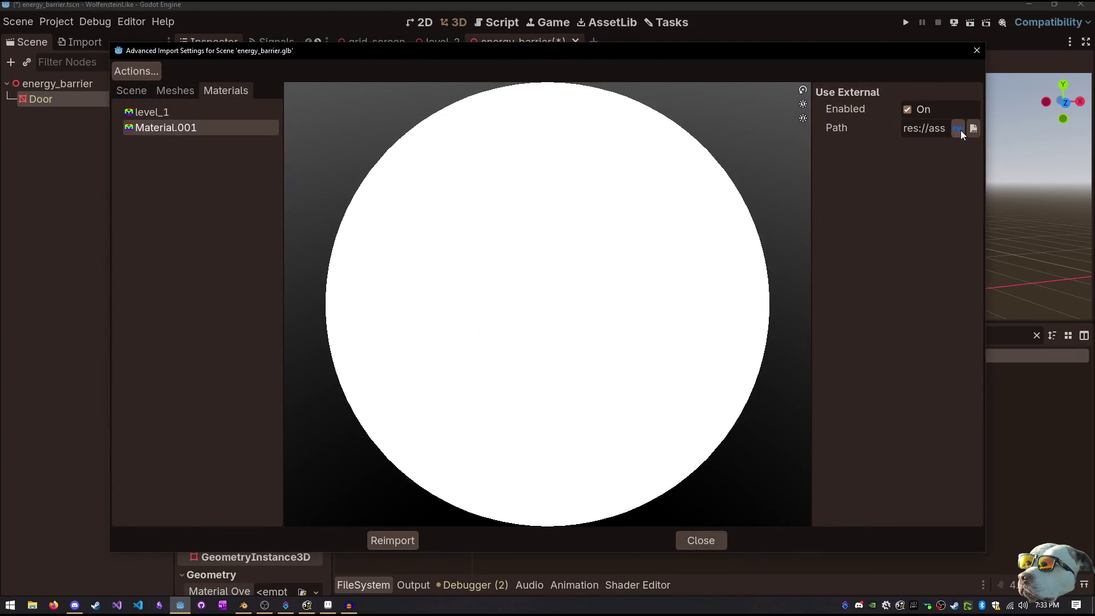
pyautogui.click(959, 129)
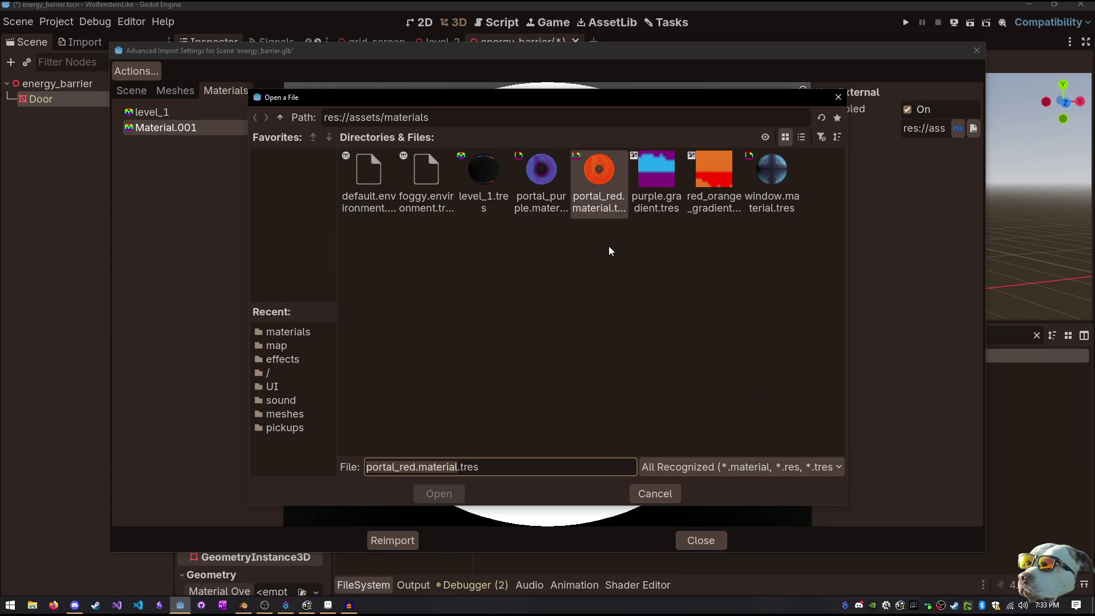
pyautogui.doubleClick(770, 194)
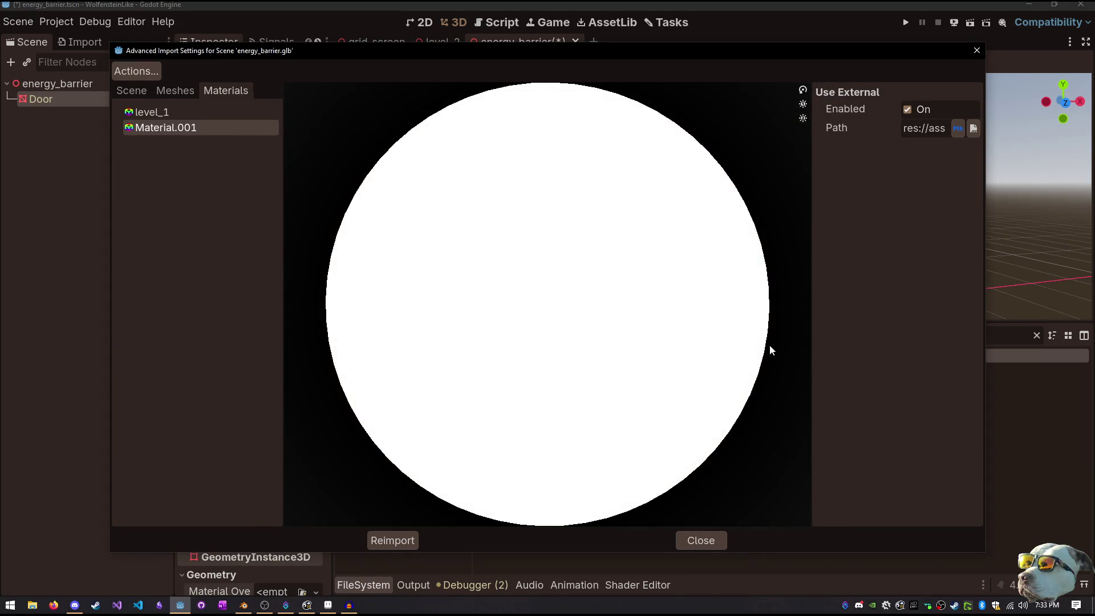
pyautogui.click(410, 539)
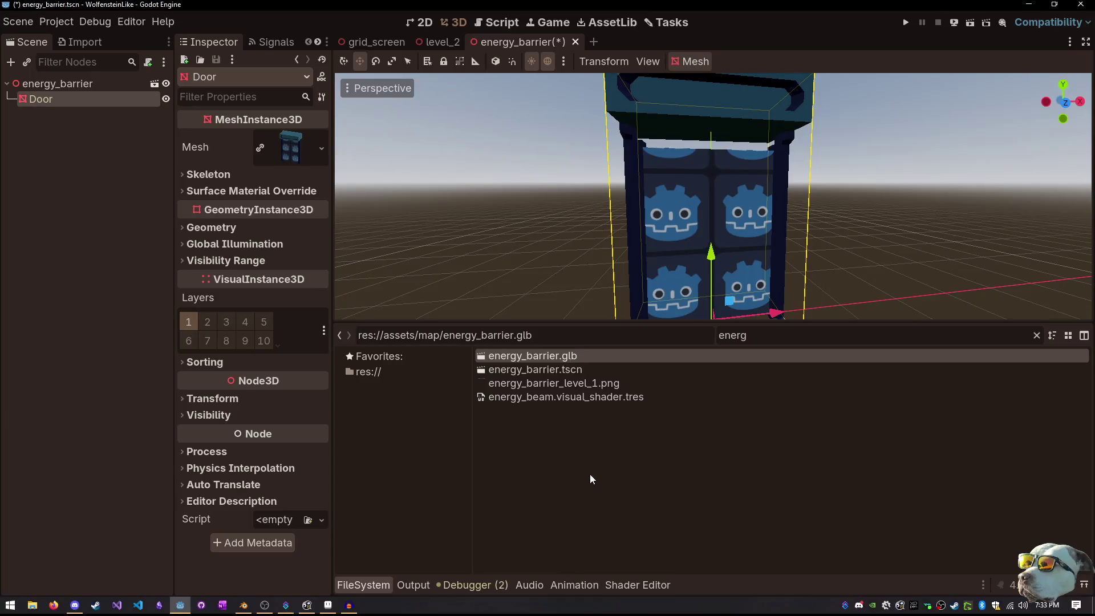
# Show the shader of the Door's Surface 1 material in the Shader Editor, with its triplanar texture graph
pyautogui.moveTo(571, 257)
pyautogui.mouseDown()
pyautogui.moveTo(493, 225)
pyautogui.moveTo(730, 92)
pyautogui.moveTo(742, 142)
pyautogui.moveTo(844, 222)
pyautogui.moveTo(800, 200)
pyautogui.moveTo(644, 204)
pyautogui.mouseUp()
pyautogui.scroll(2, 634, 203)
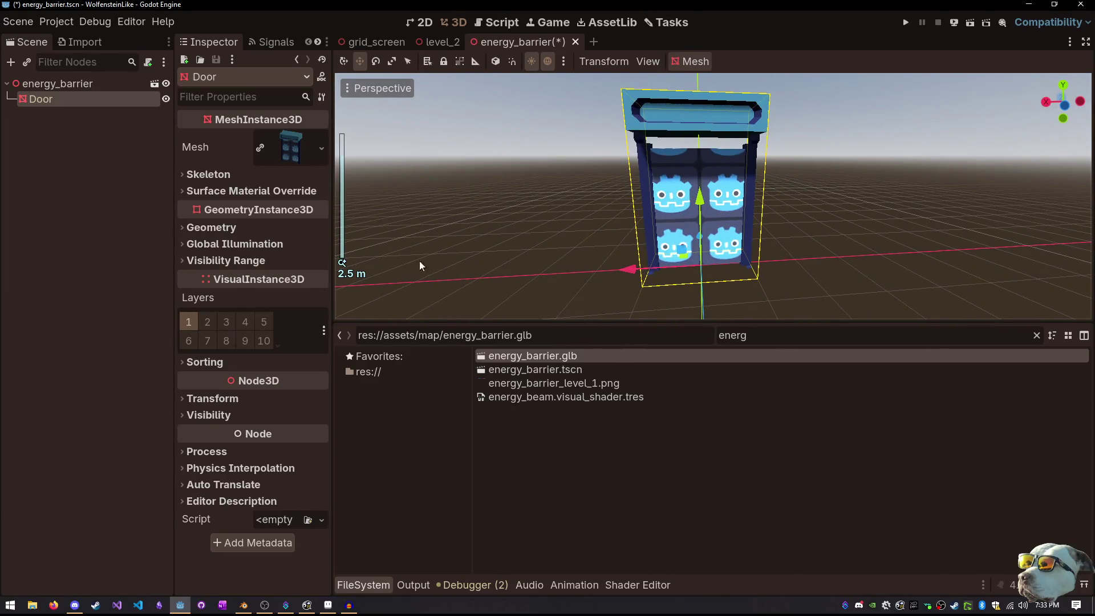
pyautogui.click(292, 147)
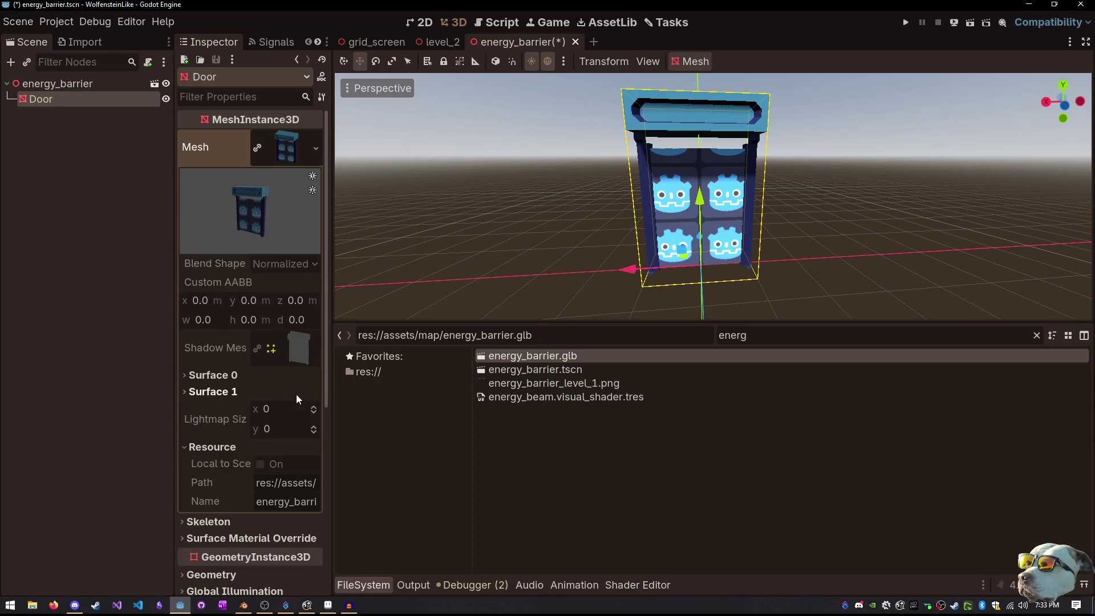
pyautogui.click(219, 392)
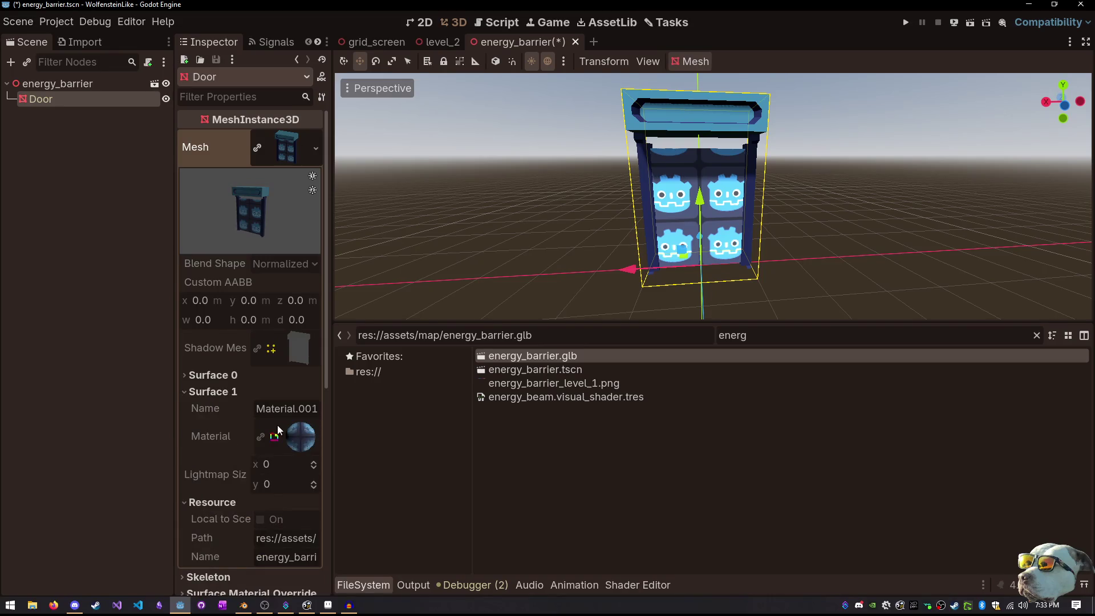
pyautogui.click(301, 437)
pyautogui.click(285, 374)
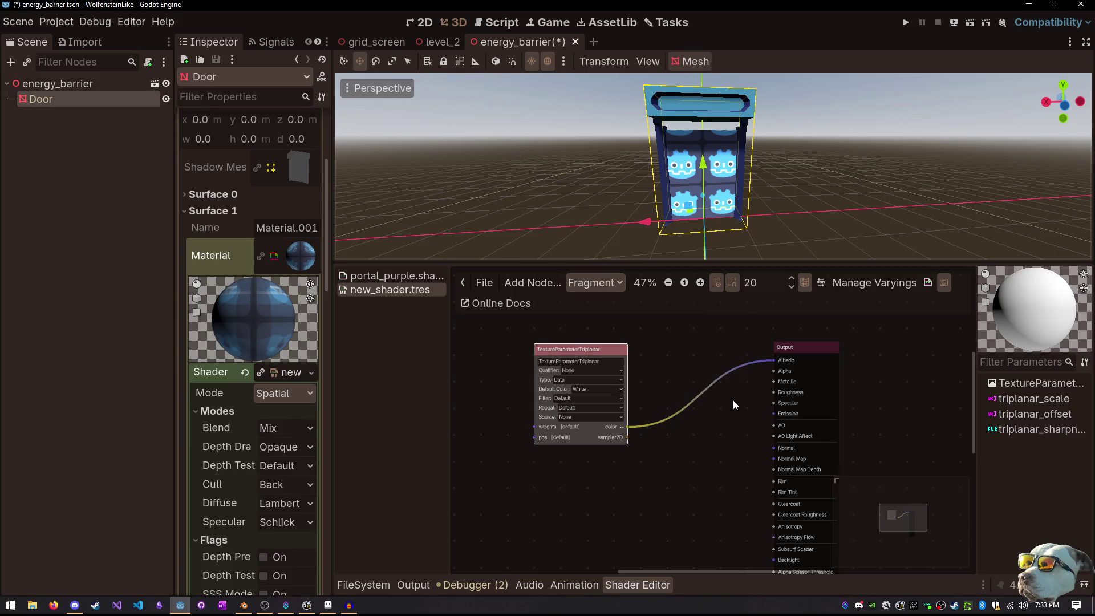
# Try the triplanar parameter's Global, Instance and Instance + Index qualifiers, ending back on None
pyautogui.moveTo(734, 399); pyautogui.dragTo(736, 384)
pyautogui.moveTo(604, 335); pyautogui.dragTo(561, 327)
pyautogui.scroll(2, 605, 346)
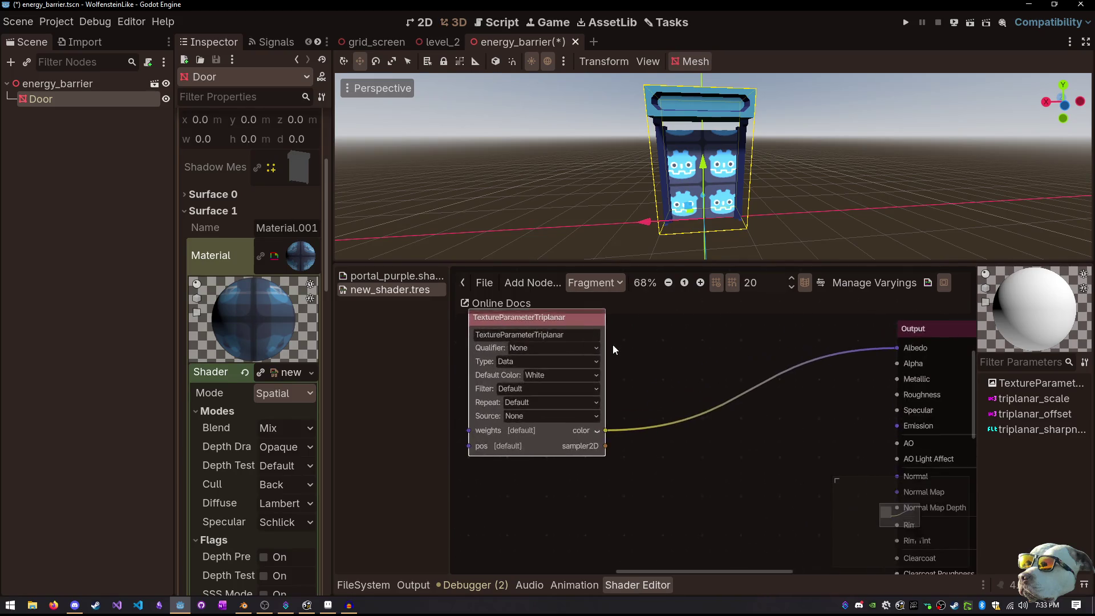
pyautogui.click(567, 344)
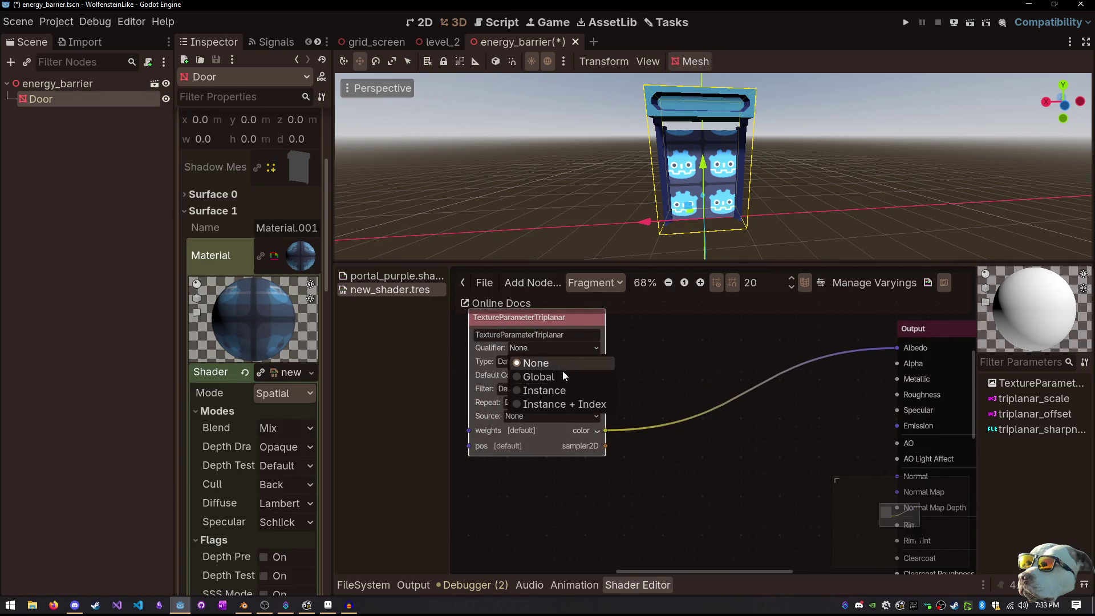
pyautogui.click(564, 377)
pyautogui.click(577, 349)
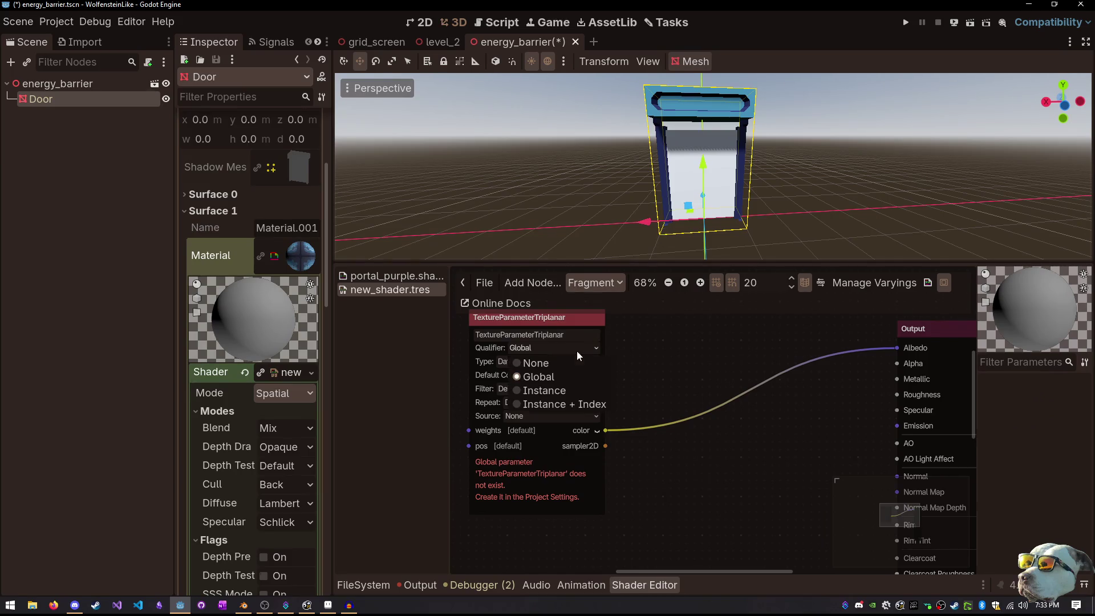
pyautogui.click(556, 389)
pyautogui.click(550, 348)
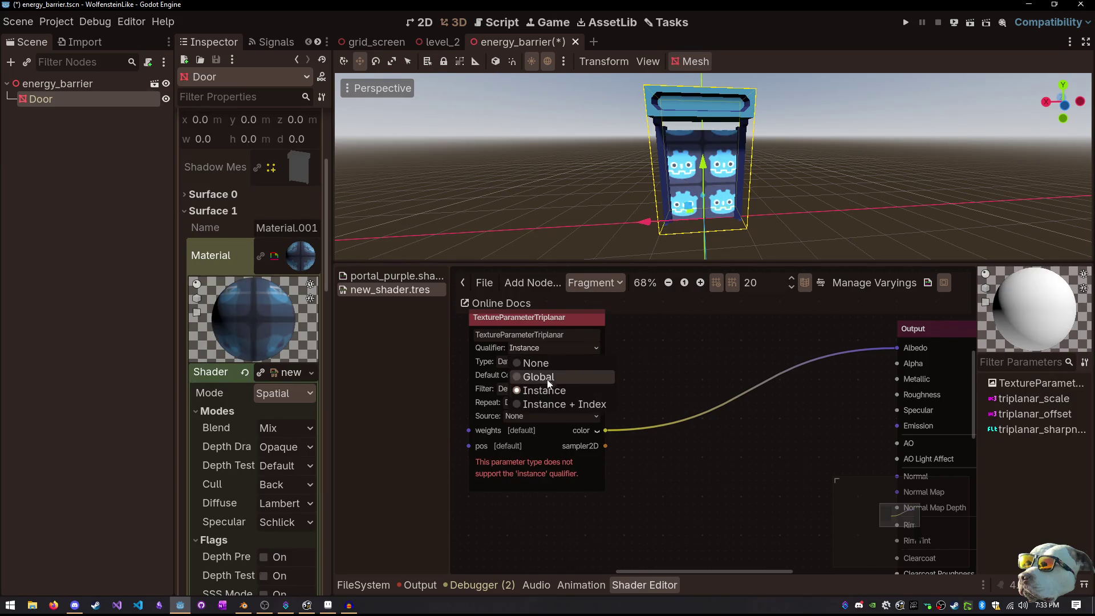
pyautogui.click(547, 401)
pyautogui.click(535, 349)
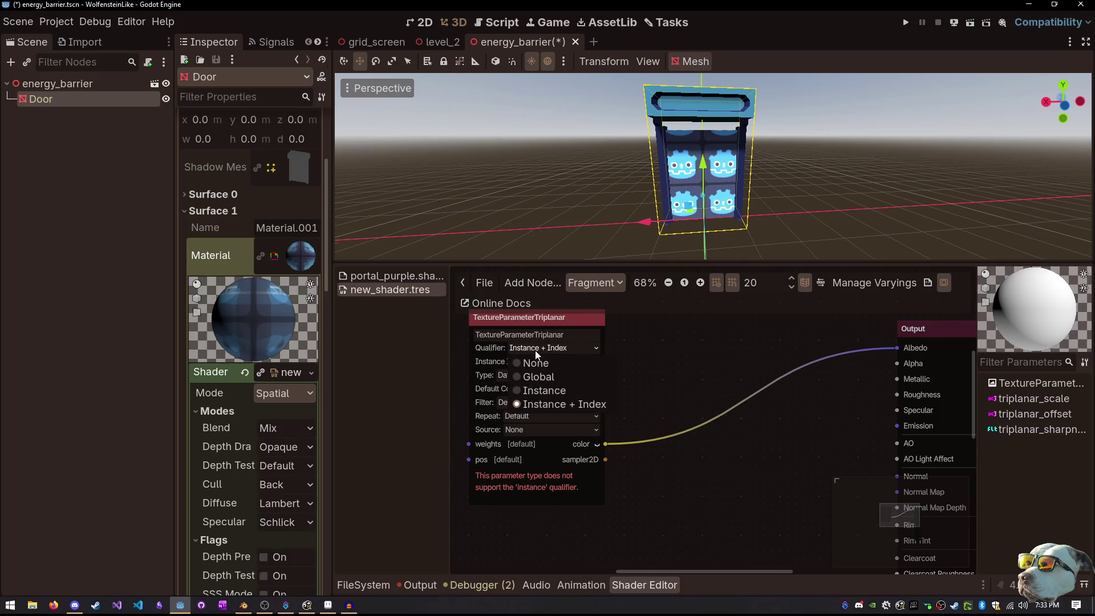
pyautogui.click(536, 389)
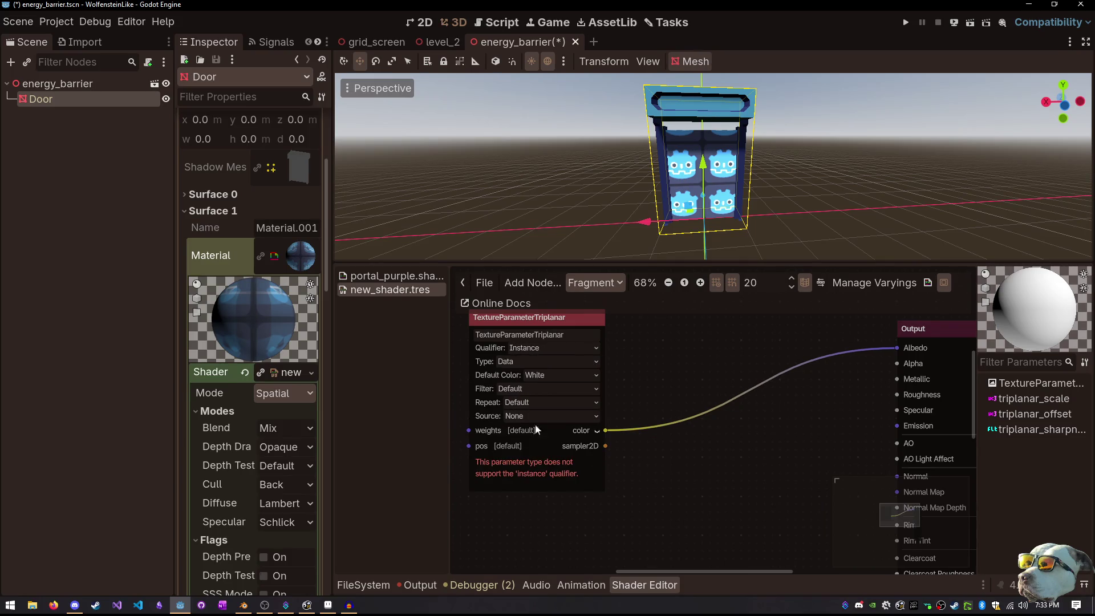
pyautogui.click(546, 347)
pyautogui.click(540, 361)
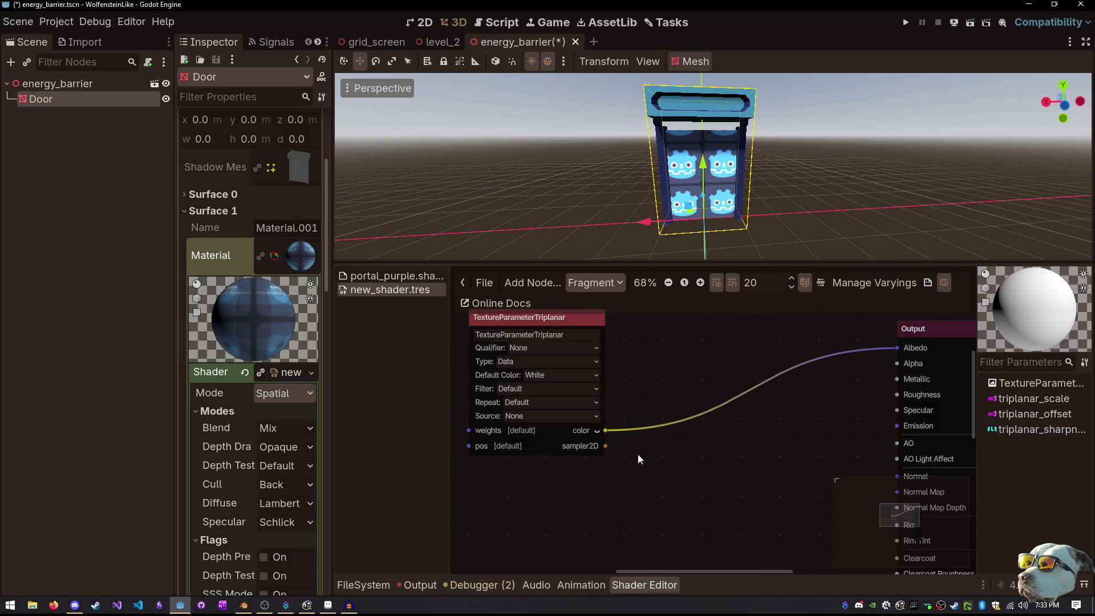
# Set the triplanar texture's filter to Nearest
pyautogui.click(531, 391)
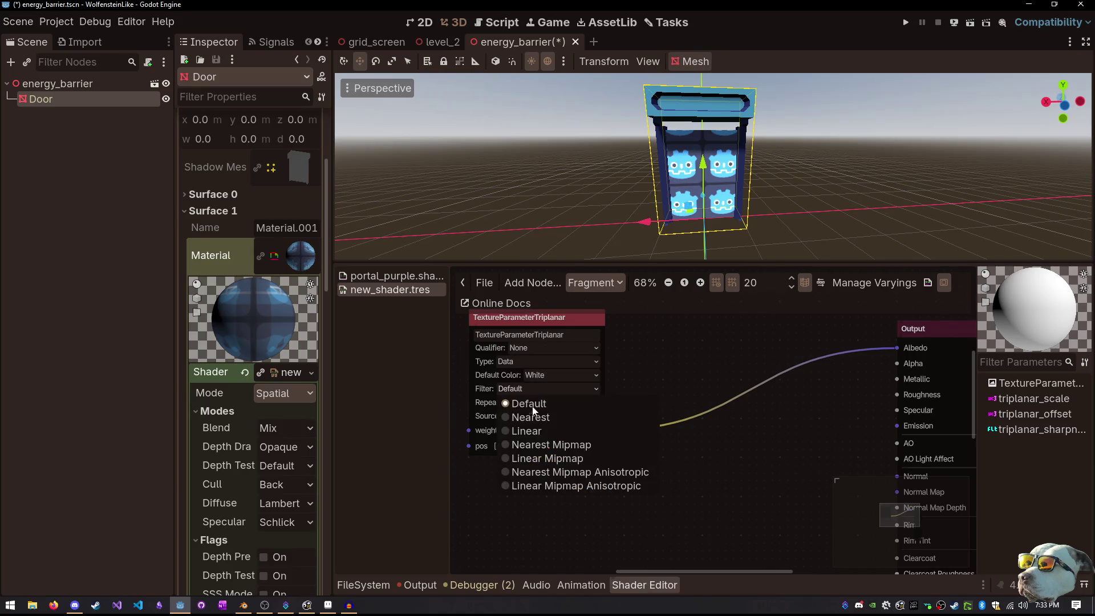
pyautogui.press('Escape')
pyautogui.click(534, 416)
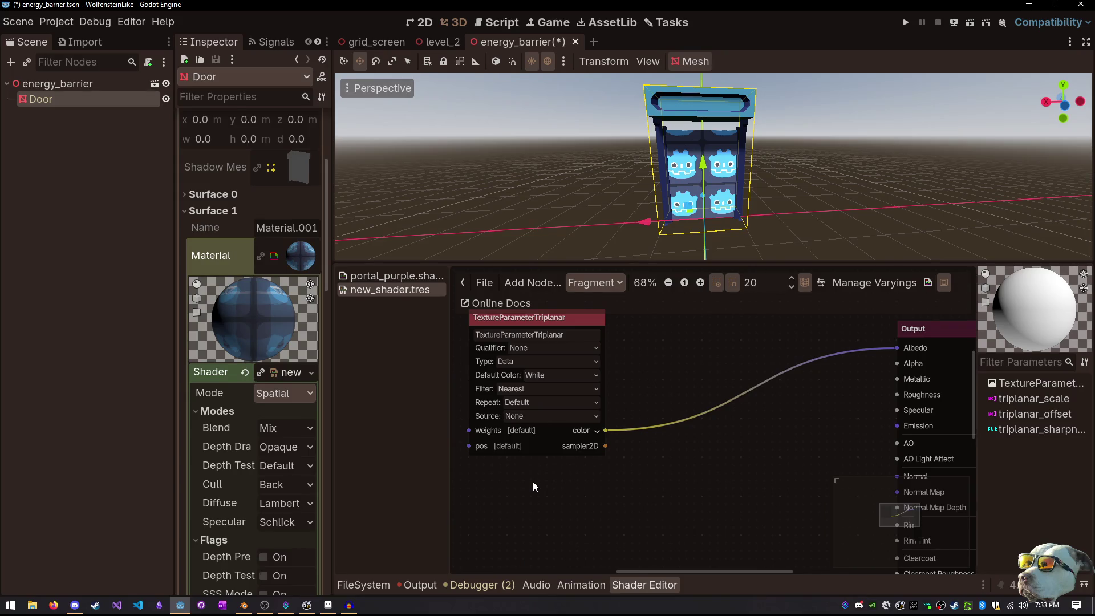
pyautogui.scroll(8, 683, 140)
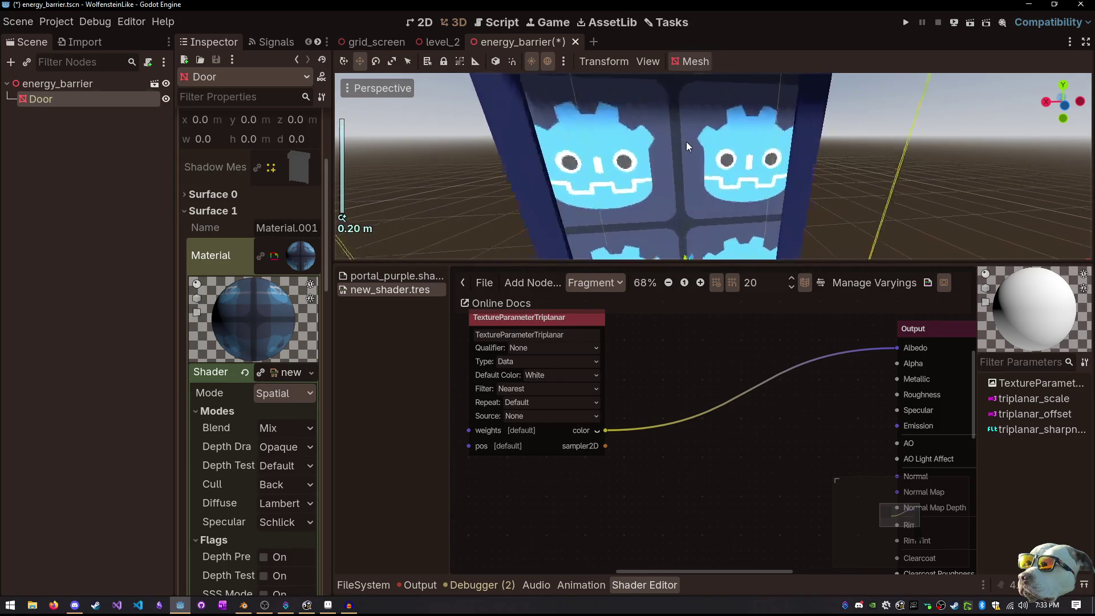
pyautogui.scroll(-10, 685, 141)
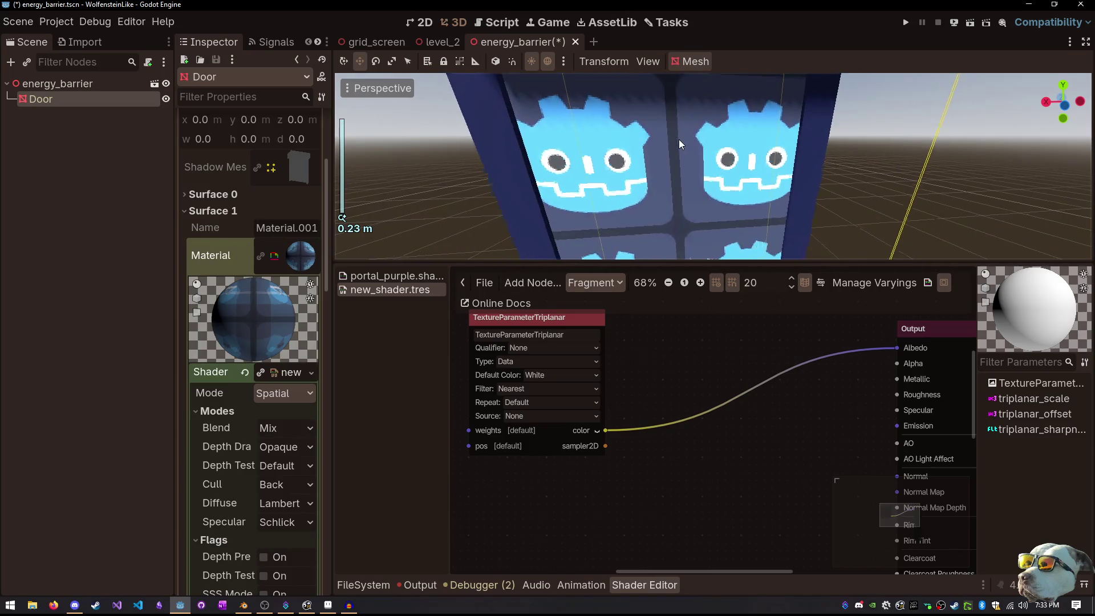
pyautogui.scroll(10, 682, 142)
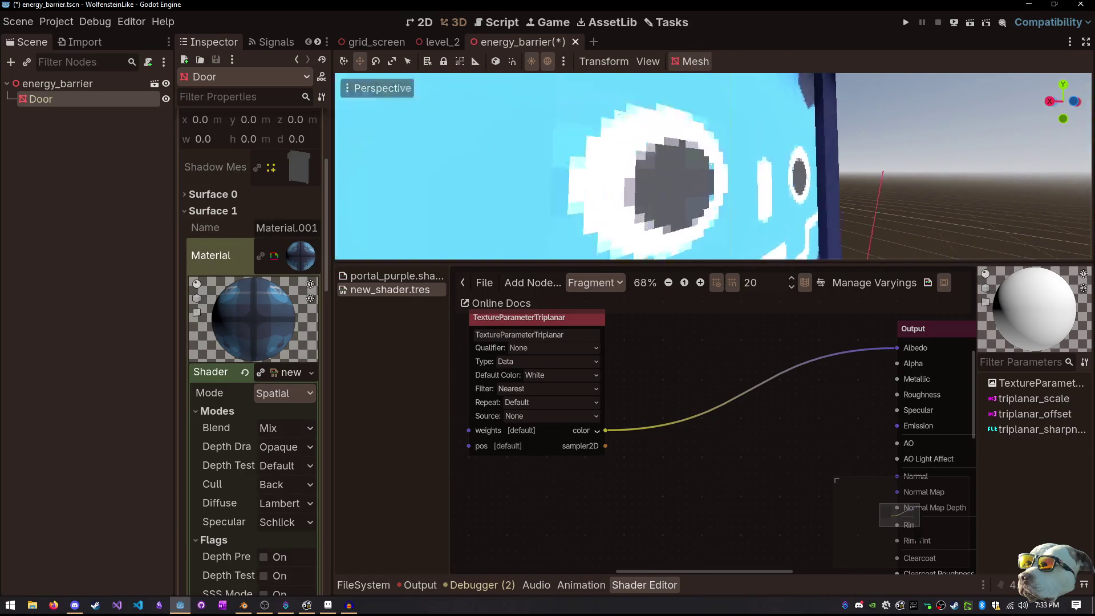
pyautogui.scroll(-10, 693, 228)
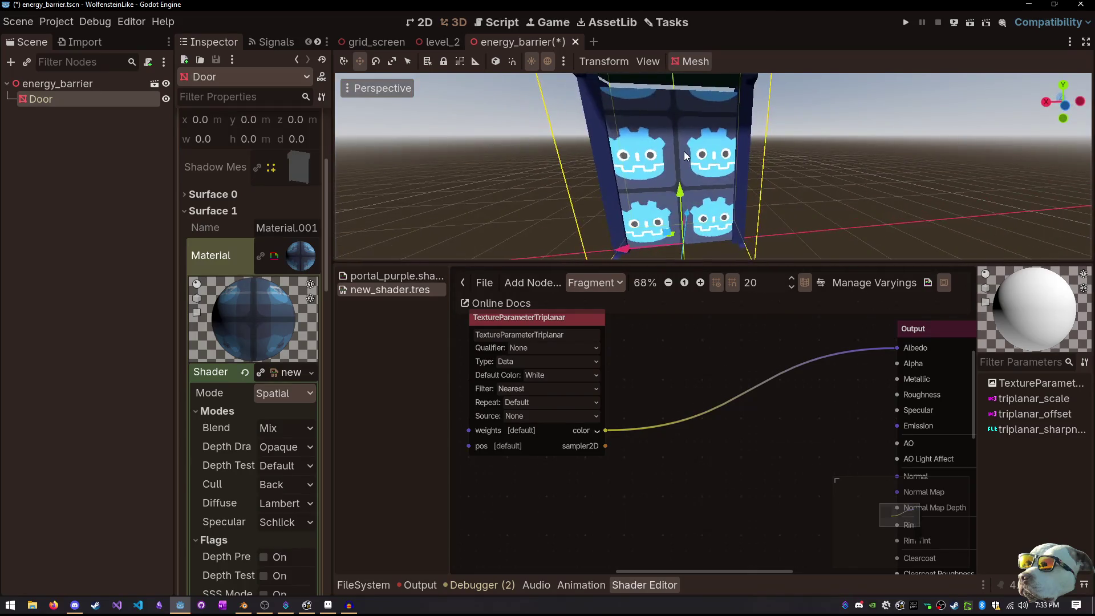
pyautogui.moveTo(715, 402)
pyautogui.mouseDown()
pyautogui.moveTo(677, 433)
pyautogui.moveTo(693, 413)
pyautogui.mouseUp()
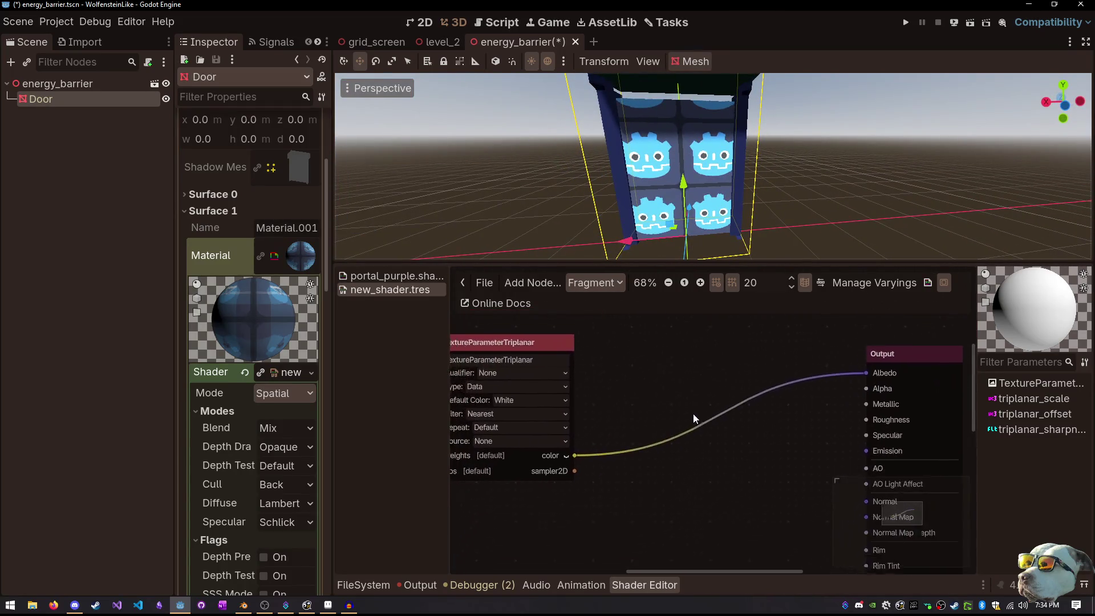
# Add a Texture2DParameter node below the triplanar node
pyautogui.rightClick(667, 463)
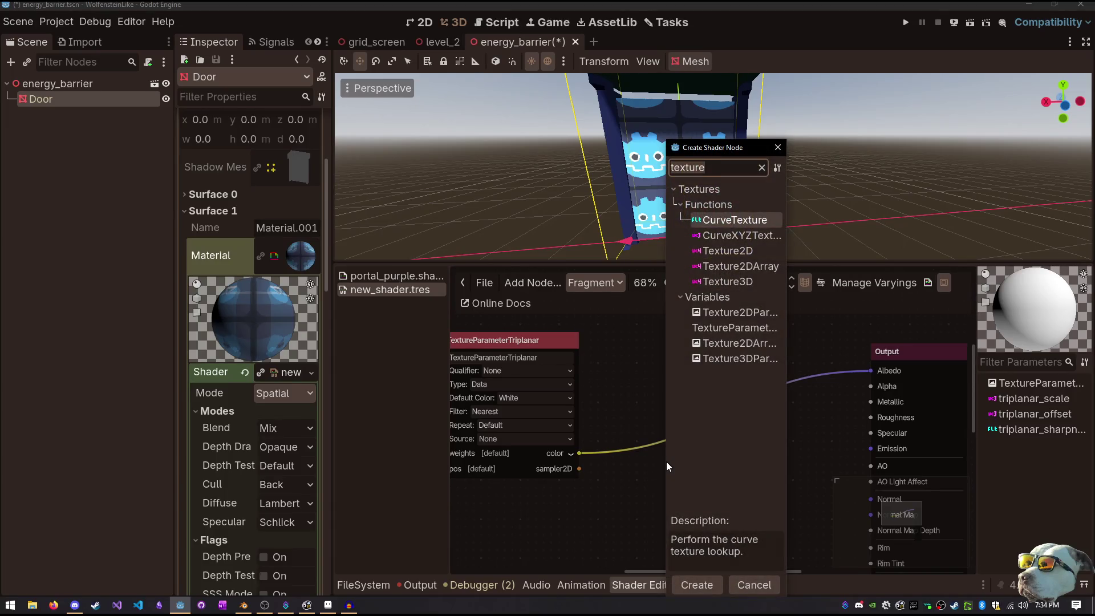
pyautogui.press('BackSpace')
pyautogui.press('BackSpace')
pyautogui.press('BackSpace')
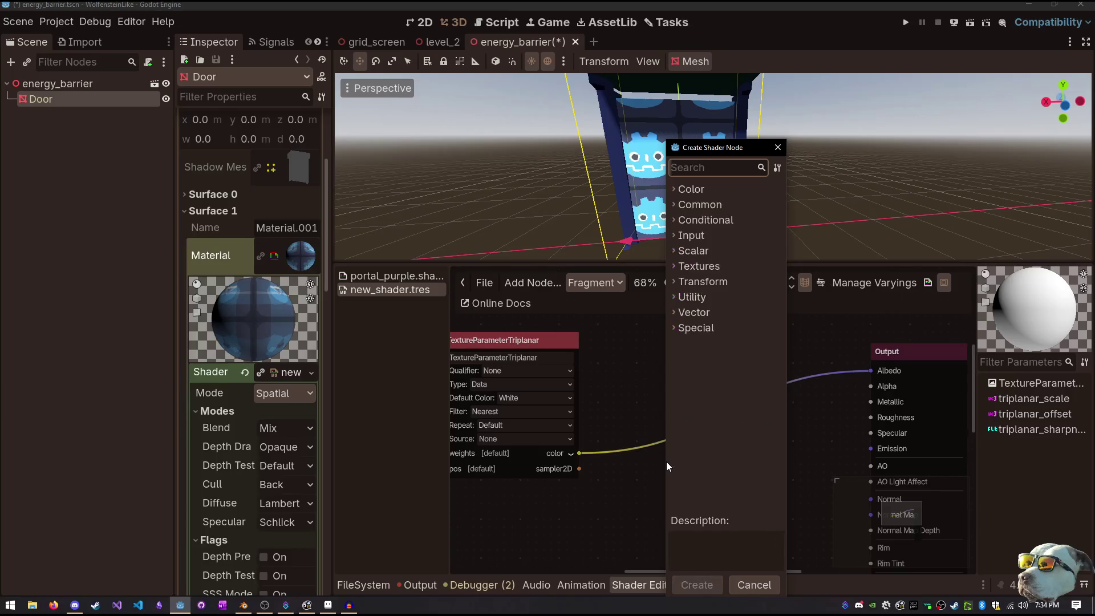
pyautogui.write('texture')
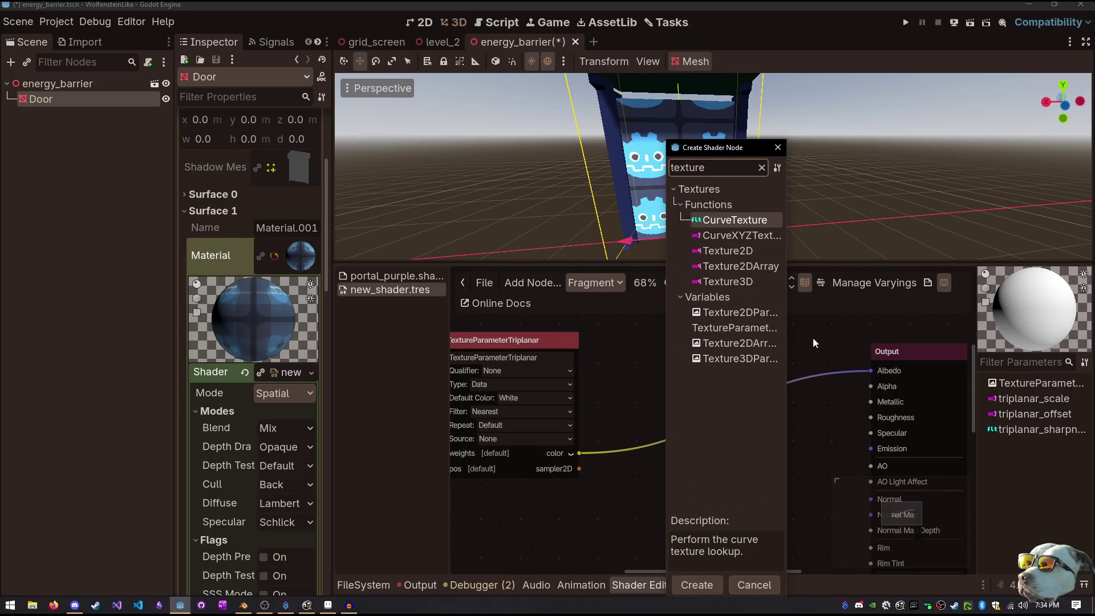
pyautogui.click(737, 311)
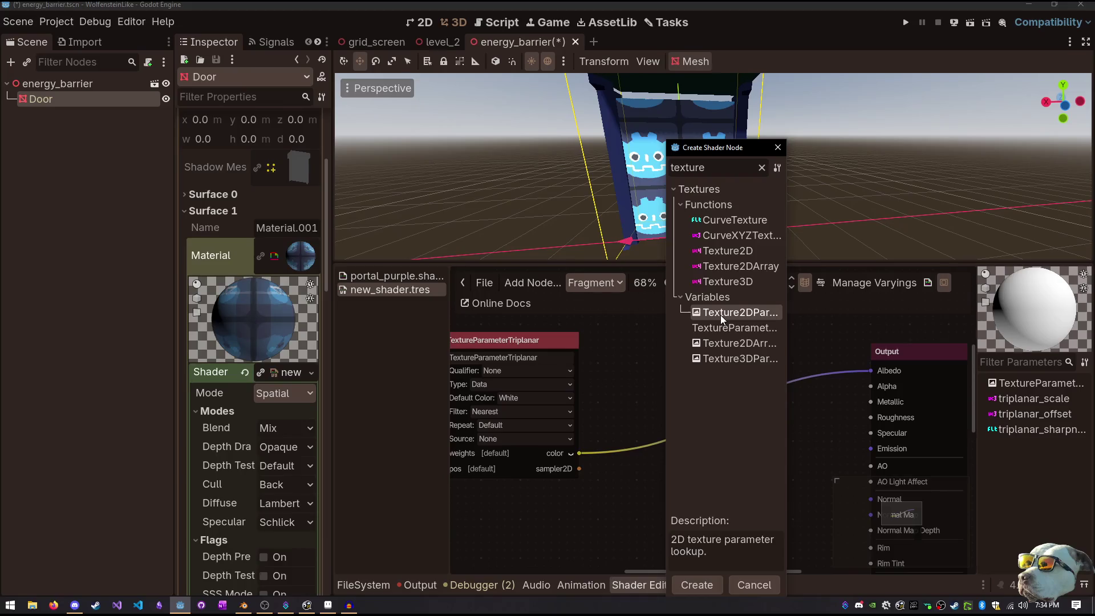
pyautogui.doubleClick(721, 315)
pyautogui.scroll(-3, 708, 372)
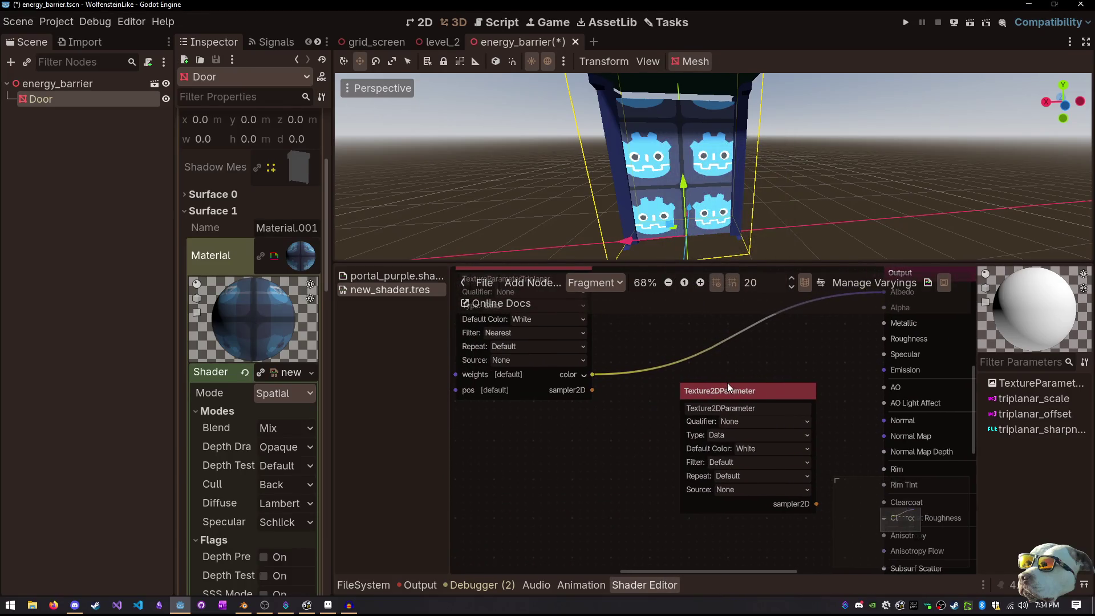
pyautogui.moveTo(727, 382); pyautogui.dragTo(676, 388)
pyautogui.hscroll(2, 727, 379)
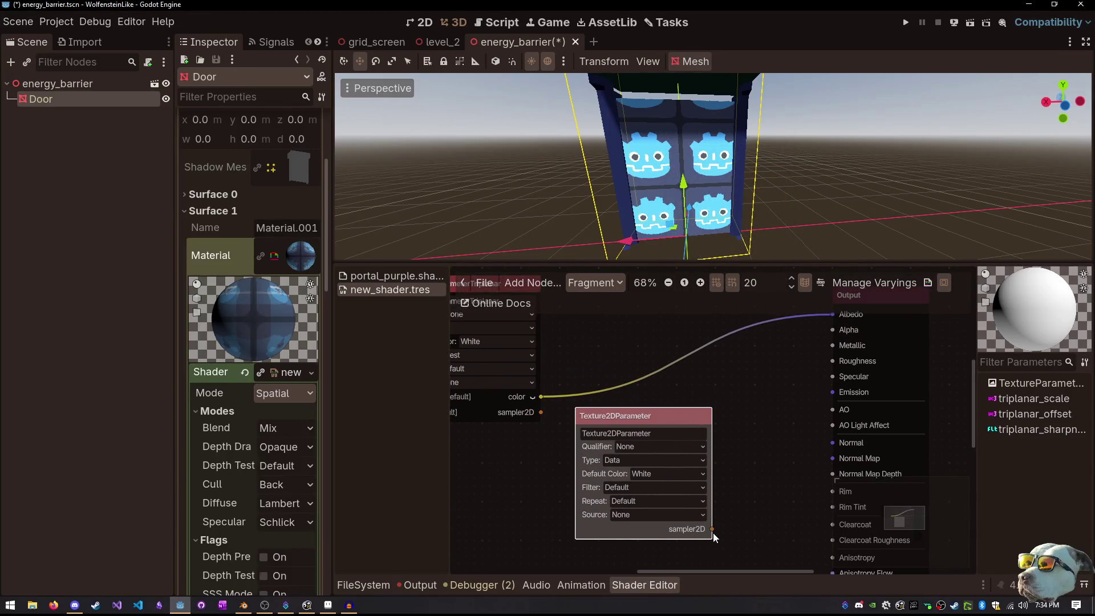
# Sample the parameter with a new Texture2D node whose color drives the Output's Alpha
pyautogui.moveTo(713, 530); pyautogui.dragTo(754, 460)
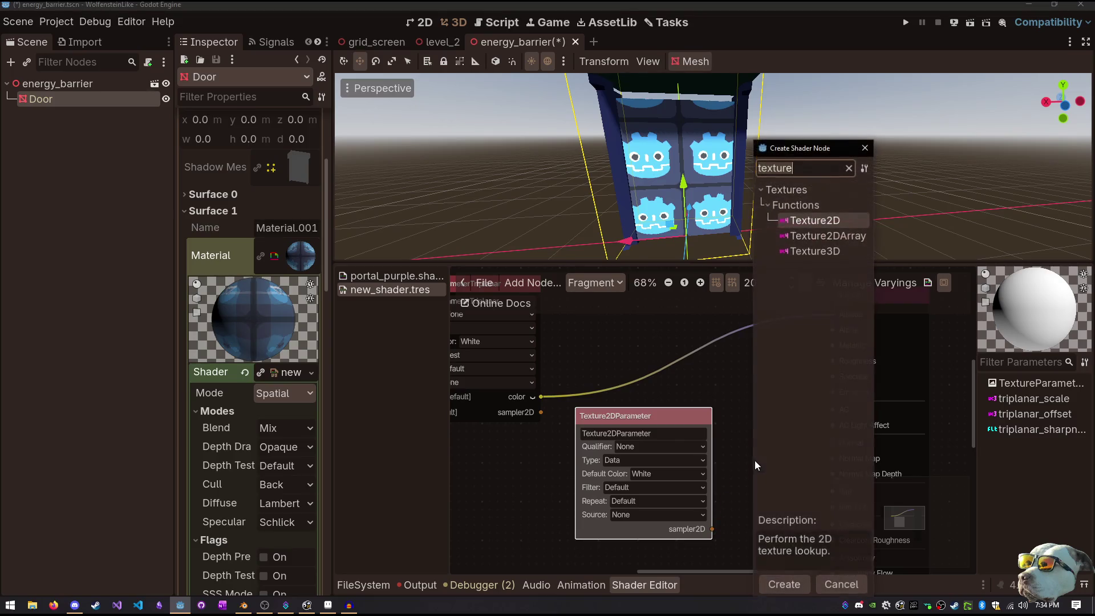
pyautogui.doubleClick(826, 222)
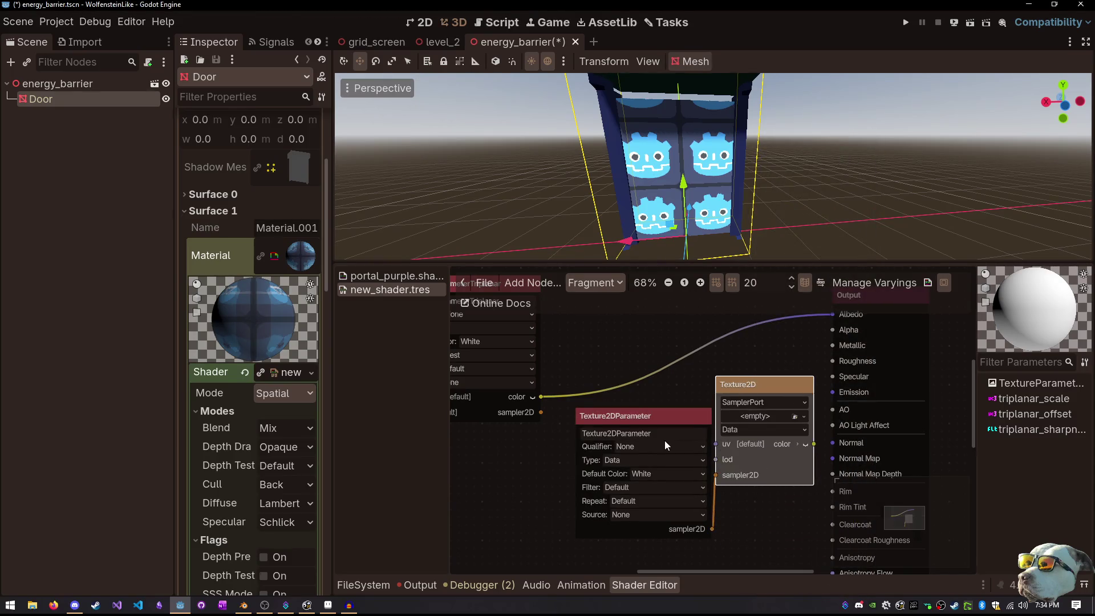
pyautogui.moveTo(654, 418); pyautogui.dragTo(538, 466)
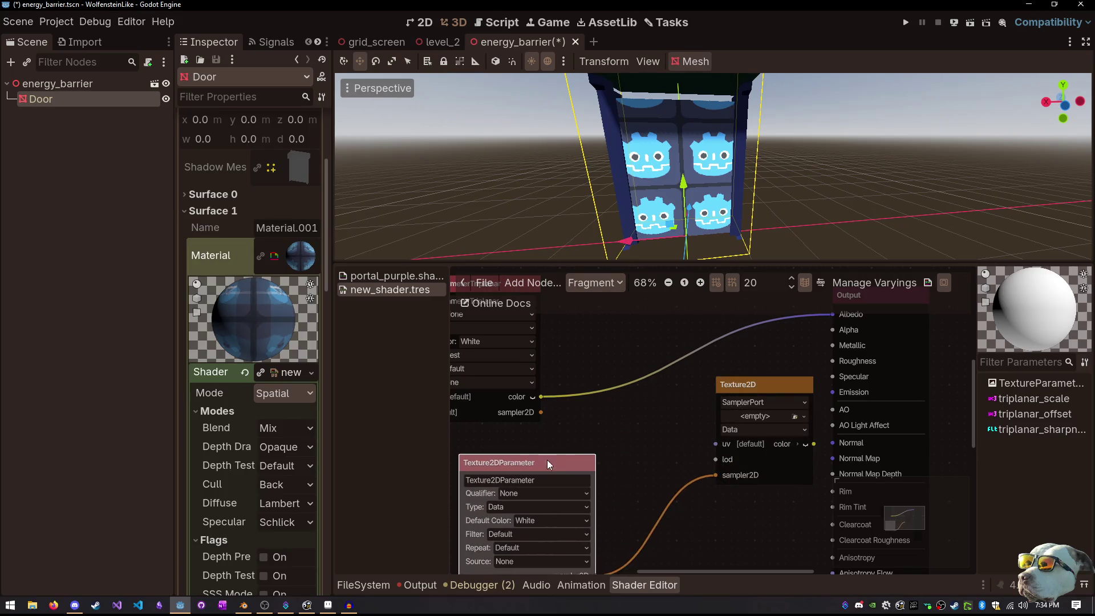
pyautogui.moveTo(791, 389); pyautogui.dragTo(743, 410)
pyautogui.moveTo(767, 459)
pyautogui.mouseDown()
pyautogui.moveTo(835, 373)
pyautogui.moveTo(833, 329)
pyautogui.mouseUp()
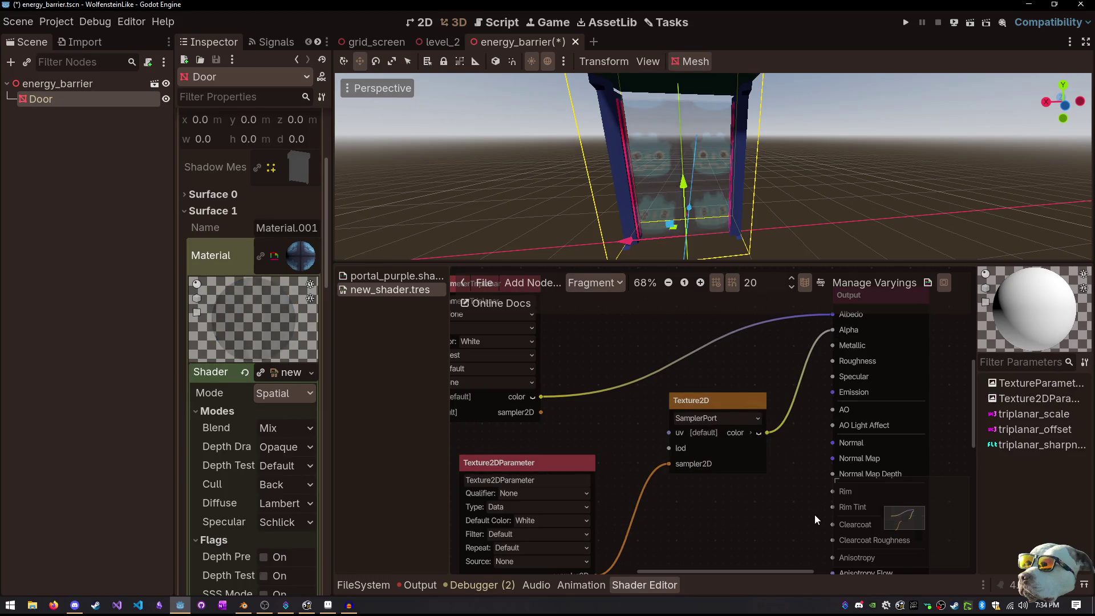
# Collapse the material's Modes and Flags sections and select the parameter node's name for renaming
pyautogui.moveTo(814, 514); pyautogui.dragTo(853, 464)
pyautogui.scroll(-1, 716, 451)
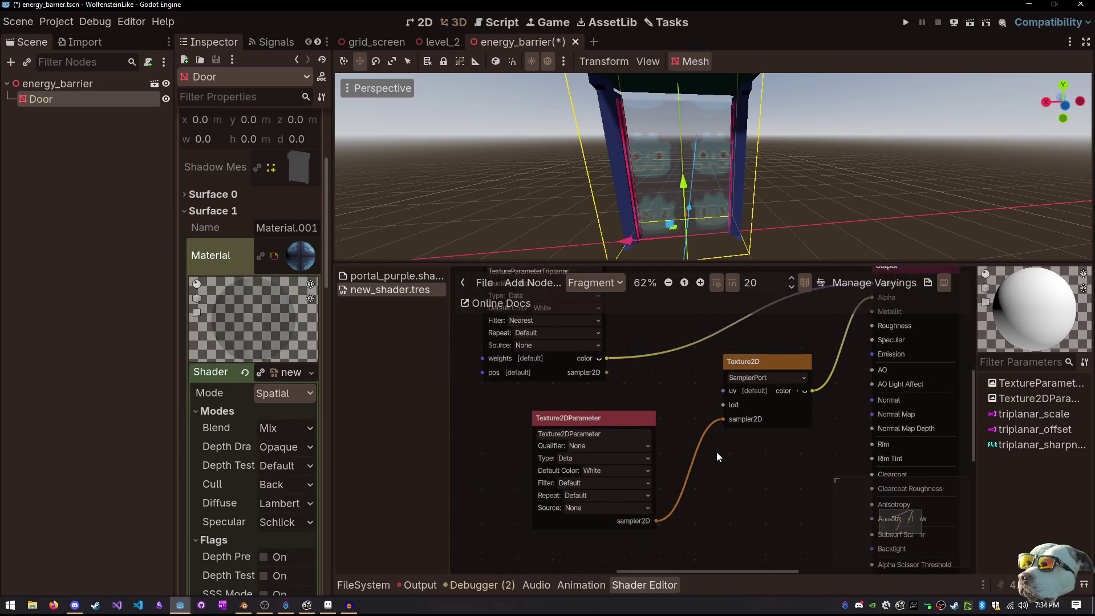
pyautogui.scroll(-4, 221, 439)
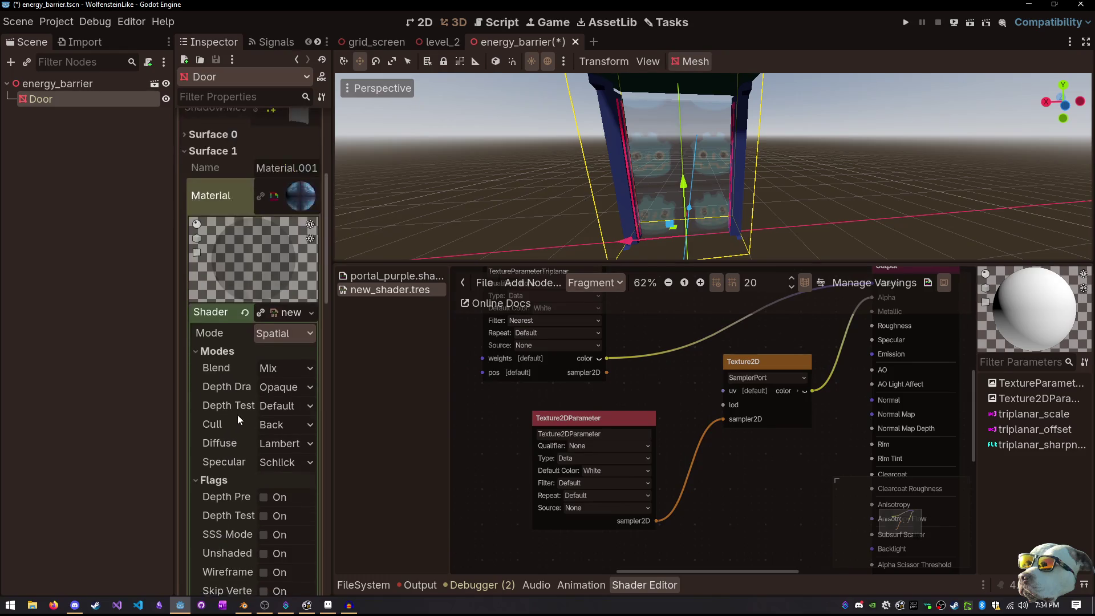
pyautogui.scroll(5, 247, 391)
pyautogui.scroll(-3, 249, 380)
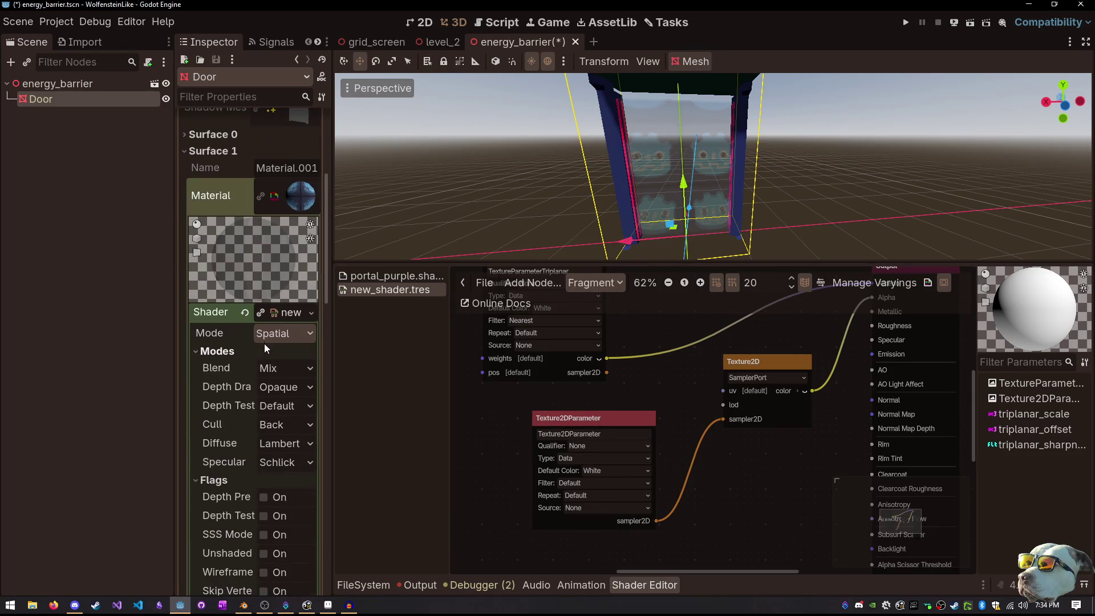
pyautogui.click(228, 351)
pyautogui.click(215, 368)
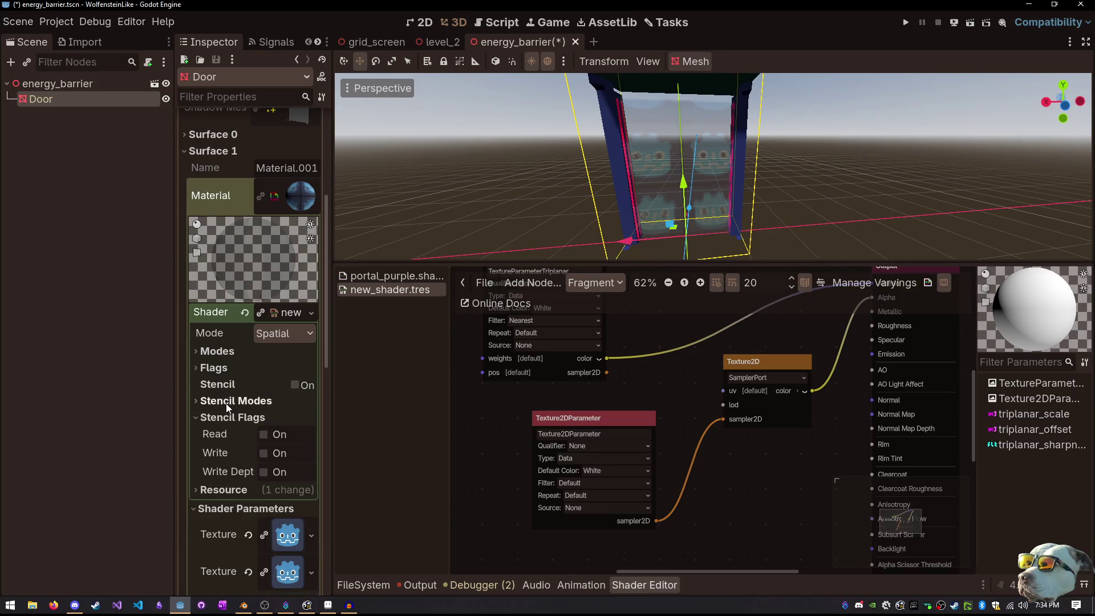
pyautogui.scroll(-4, 282, 427)
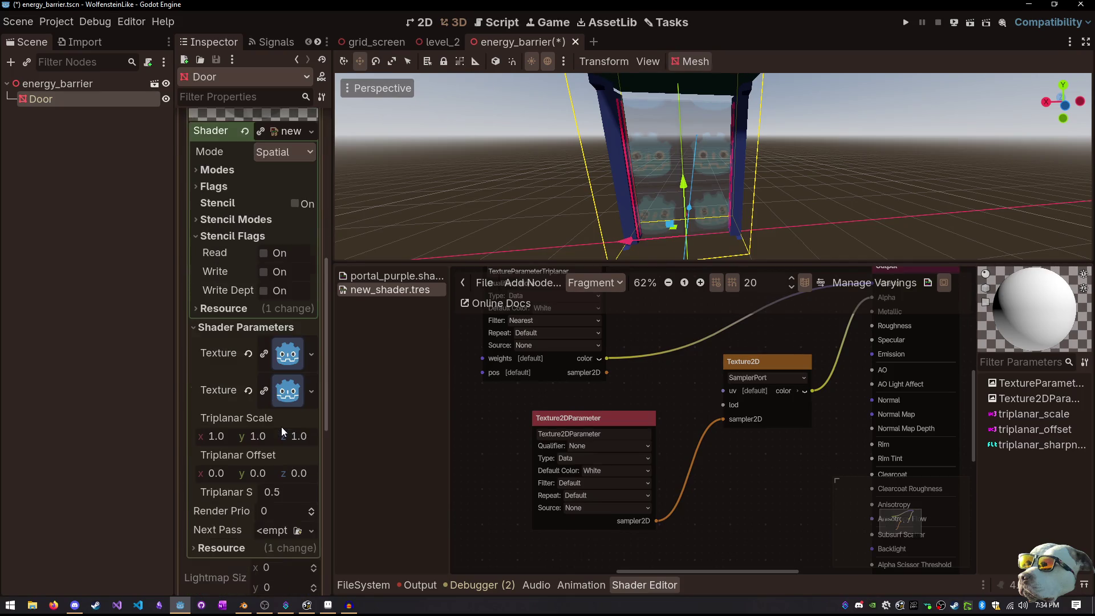
pyautogui.click(599, 420)
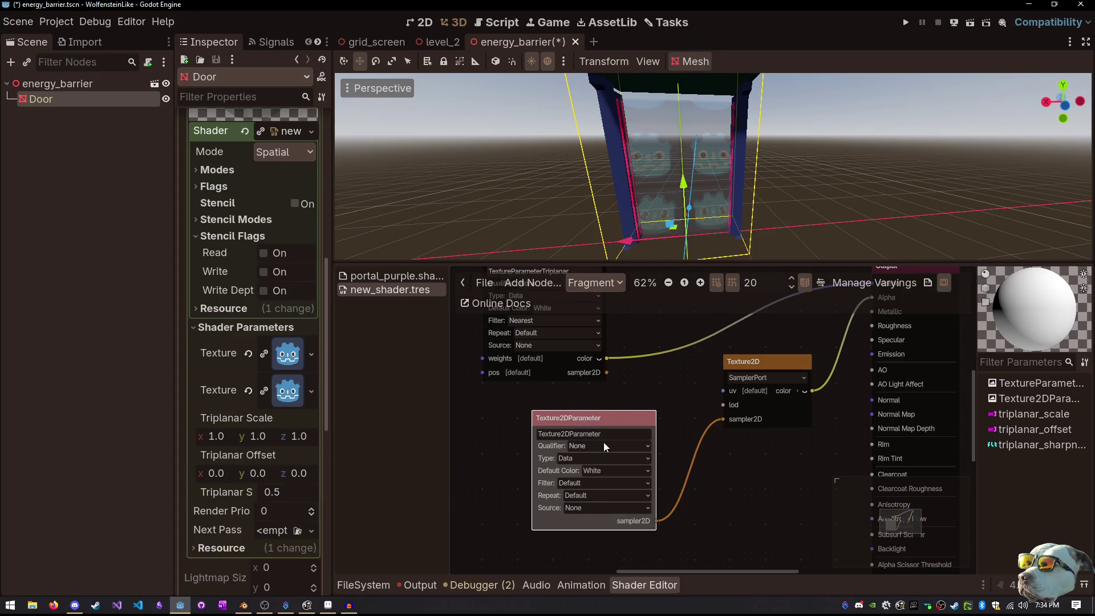
pyautogui.moveTo(602, 435); pyautogui.dragTo(499, 439)
# Rename the texture parameter to Noise and assign grid.png as its texture
pyautogui.write('Noi')
pyautogui.write('se')
pyautogui.press('Return')
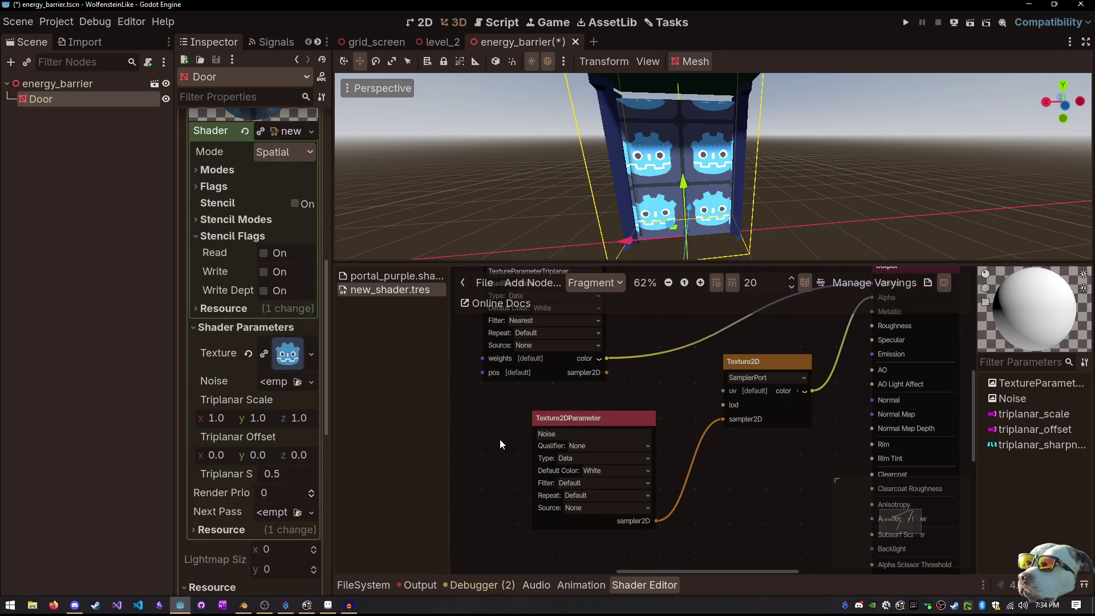
pyautogui.scroll(2, 679, 430)
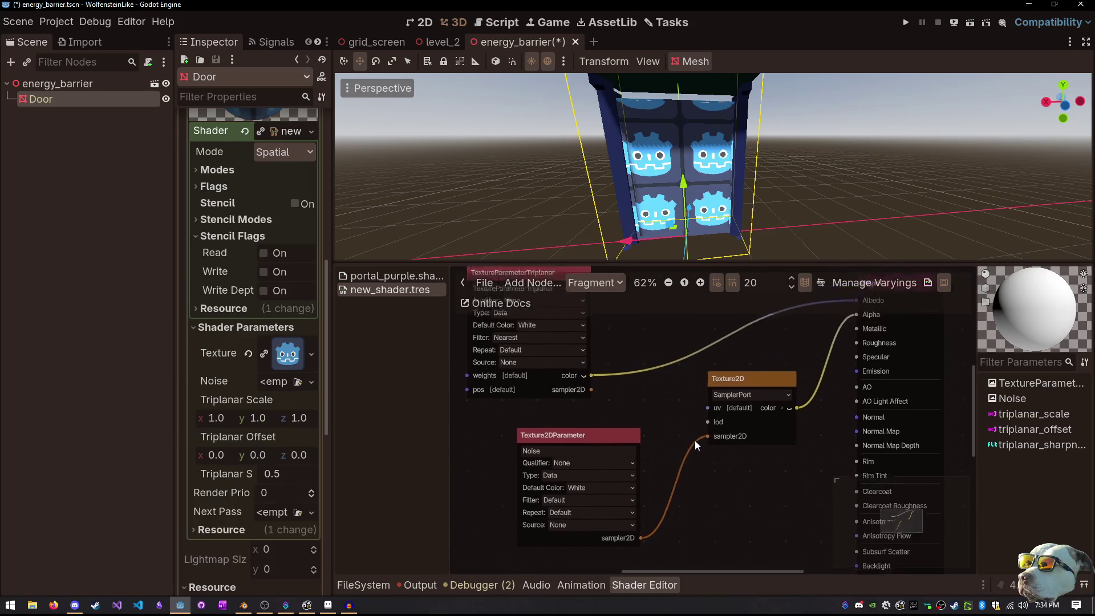
pyautogui.click(298, 382)
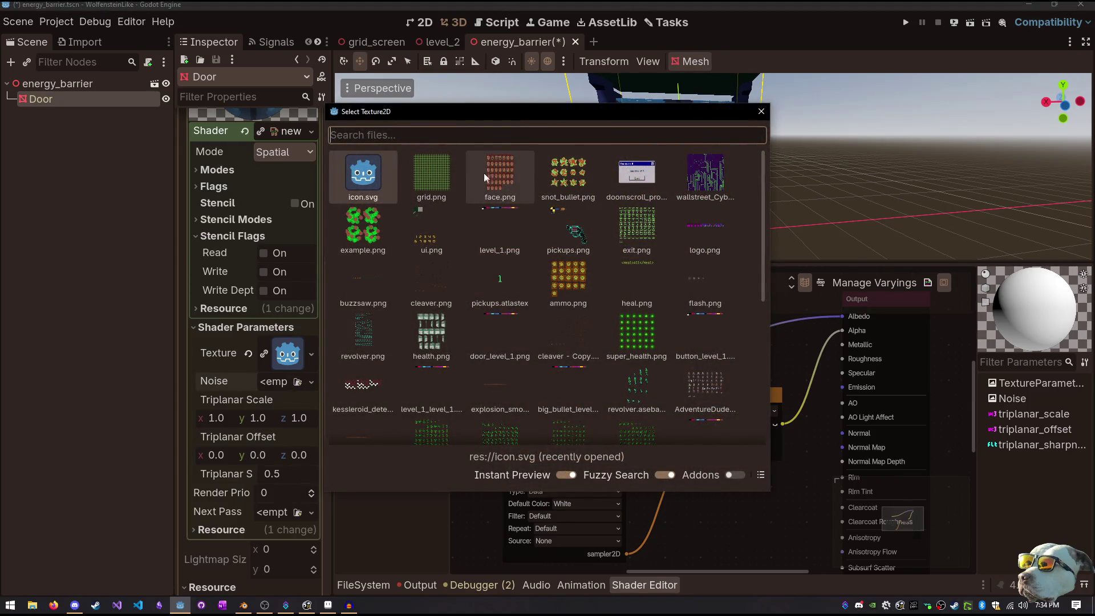
pyautogui.doubleClick(433, 173)
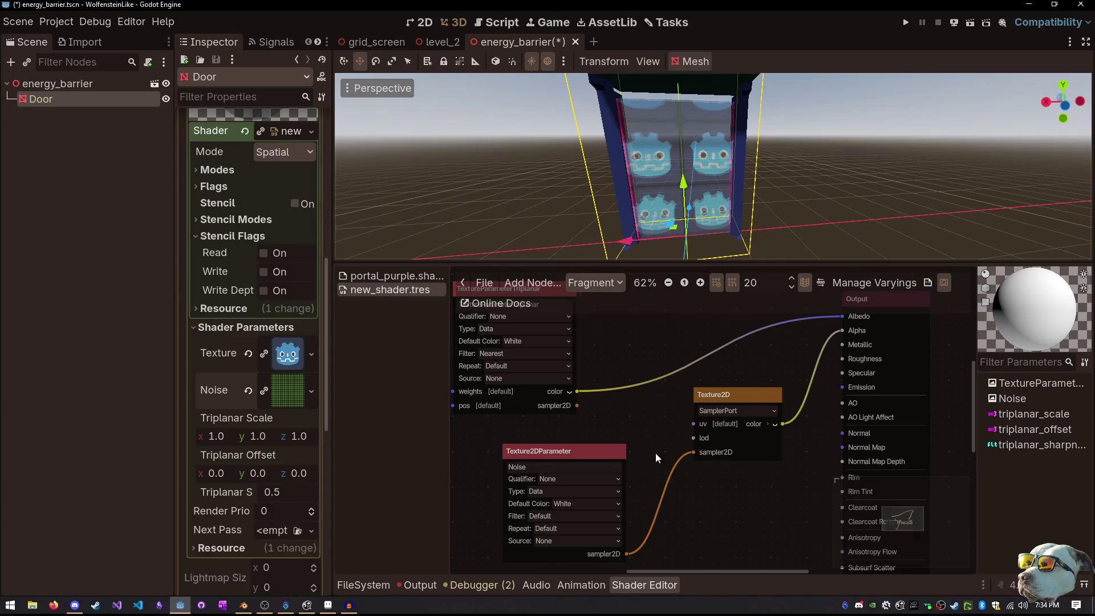
pyautogui.scroll(-5, 661, 172)
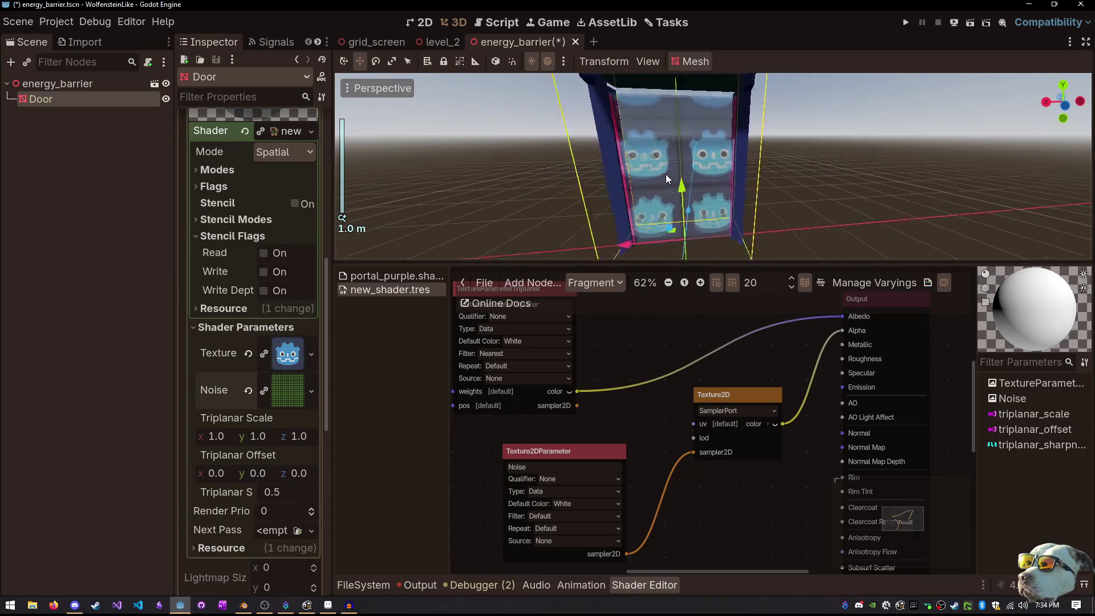
pyautogui.scroll(10, 662, 176)
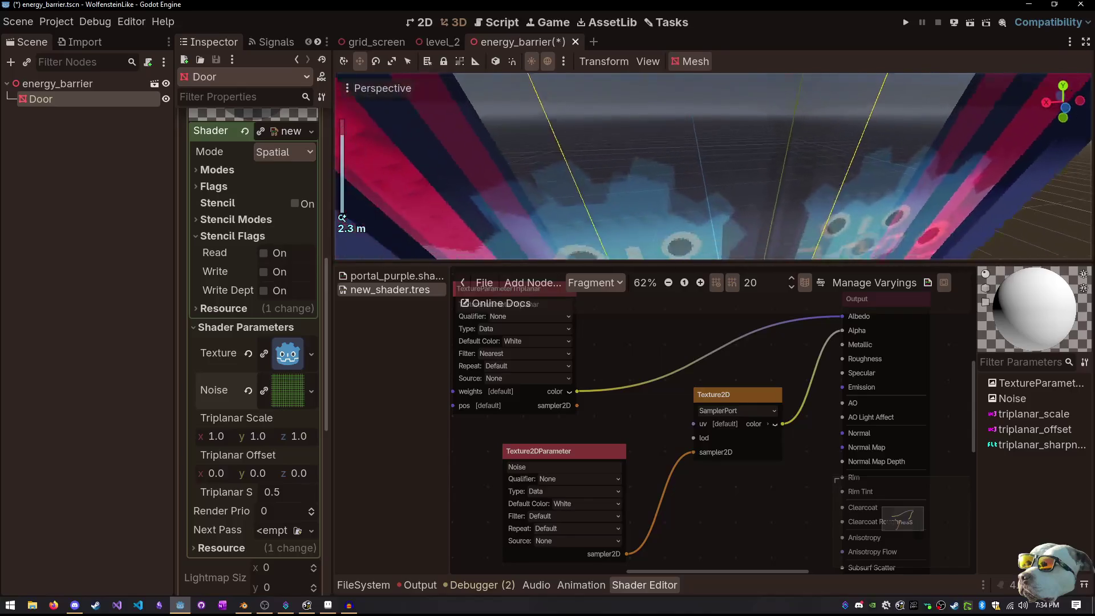
pyautogui.scroll(-6, 676, 176)
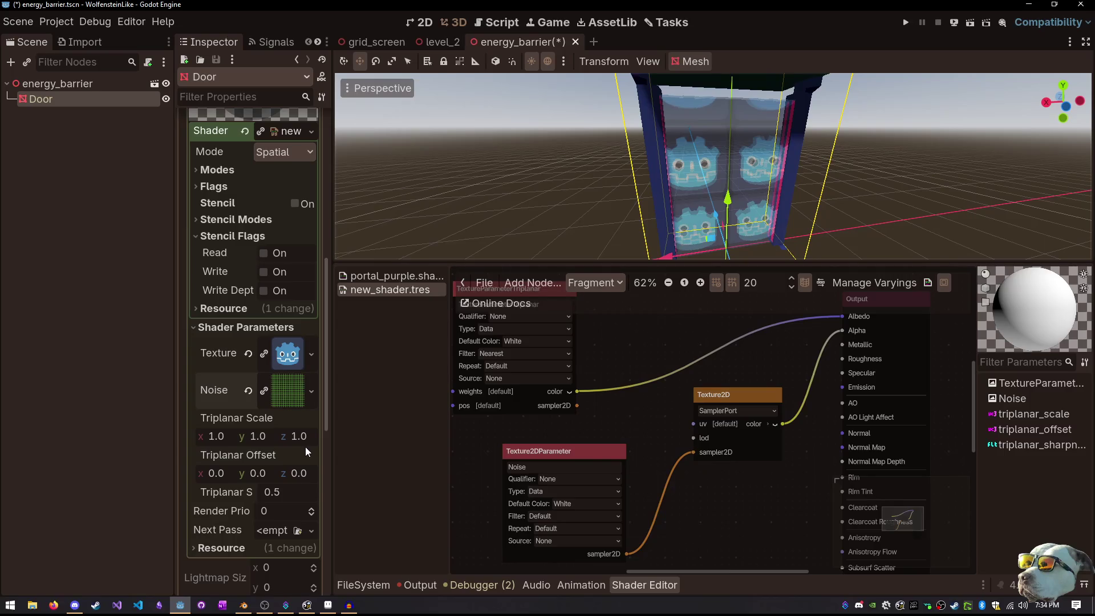
# Adjust the triplanar x scale, then set it back to 1.0
pyautogui.moveTo(225, 442)
pyautogui.mouseDown()
pyautogui.moveTo(257, 443)
pyautogui.moveTo(211, 442)
pyautogui.moveTo(262, 443)
pyautogui.mouseUp()
pyautogui.click(224, 435)
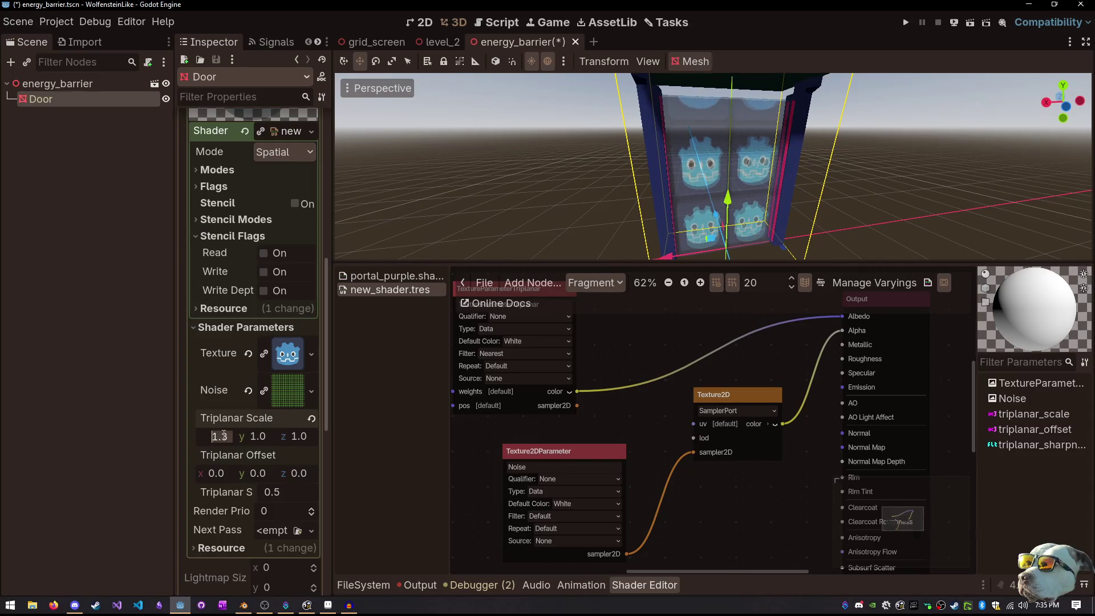
pyautogui.write('1')
pyautogui.press('Return')
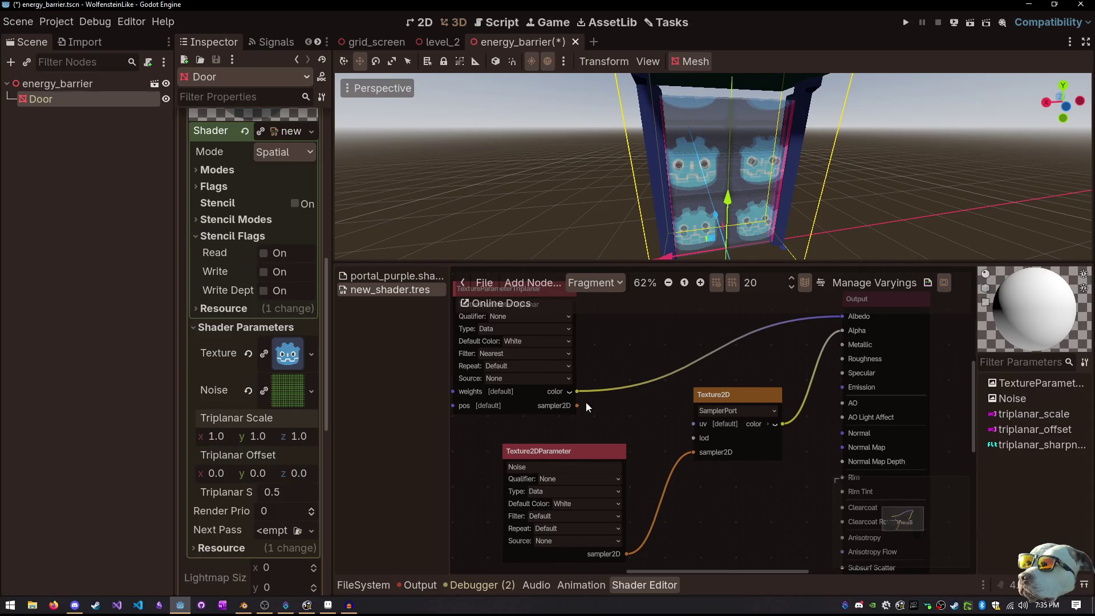
pyautogui.moveTo(586, 401); pyautogui.dragTo(610, 435)
pyautogui.click(557, 324)
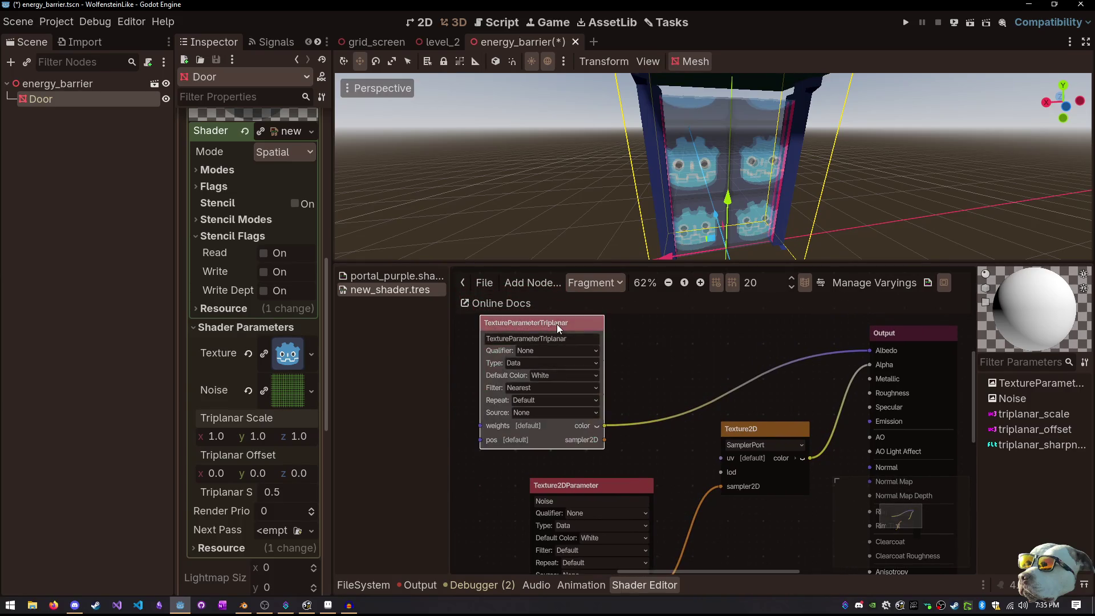
# Delete the triplanar node and duplicate the Noise parameter as a new one named Image
pyautogui.press('Delete')
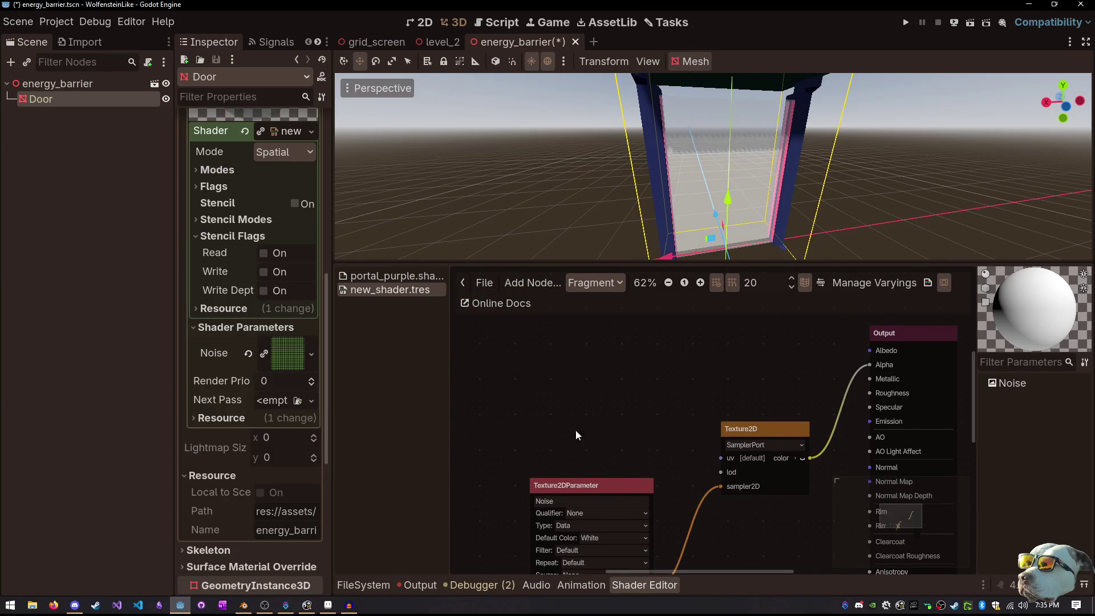
pyautogui.click(580, 488)
pyautogui.hotkey('ctrl', 'd')
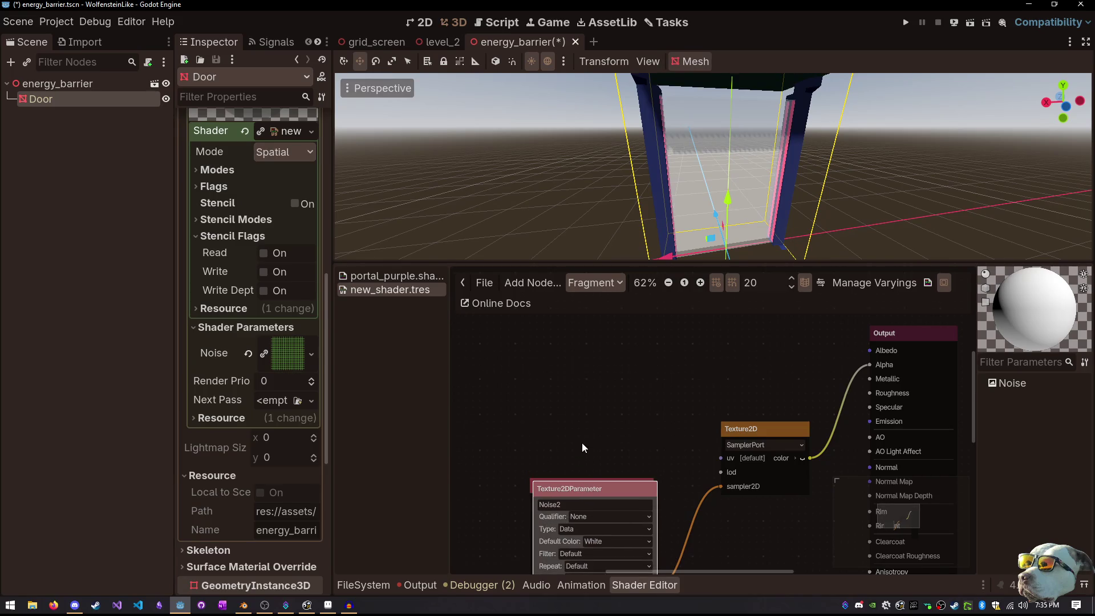
pyautogui.moveTo(580, 489)
pyautogui.mouseDown()
pyautogui.moveTo(548, 332)
pyautogui.moveTo(563, 337)
pyautogui.mouseUp()
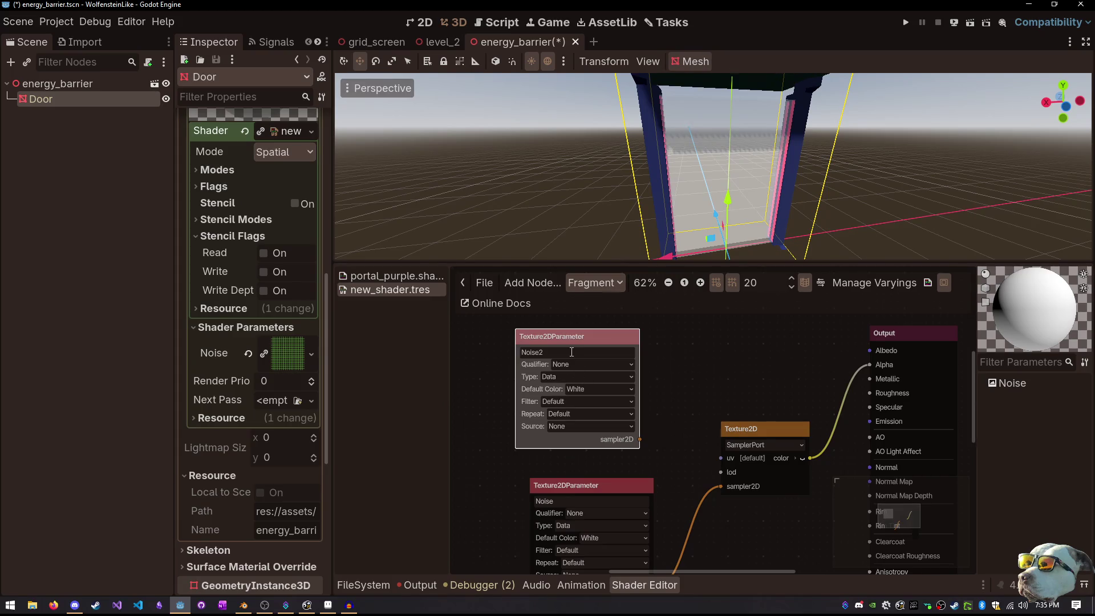
pyautogui.doubleClick(571, 352)
pyautogui.write('Image')
pyautogui.press('Return')
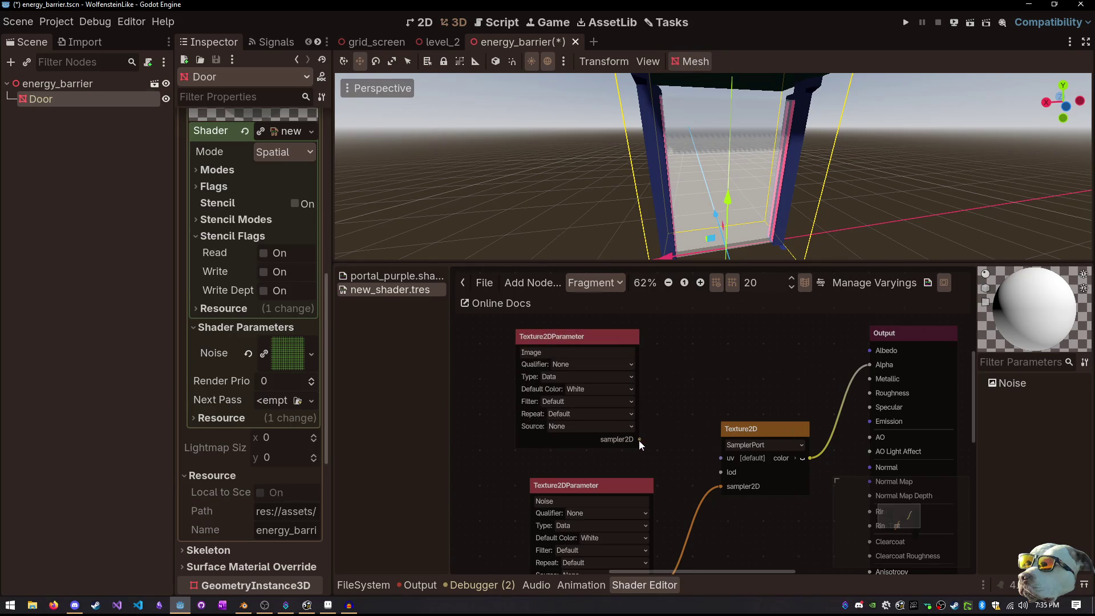
# Feed Image into a new Texture2D node whose color drives Albedo
pyautogui.moveTo(639, 441); pyautogui.dragTo(870, 350)
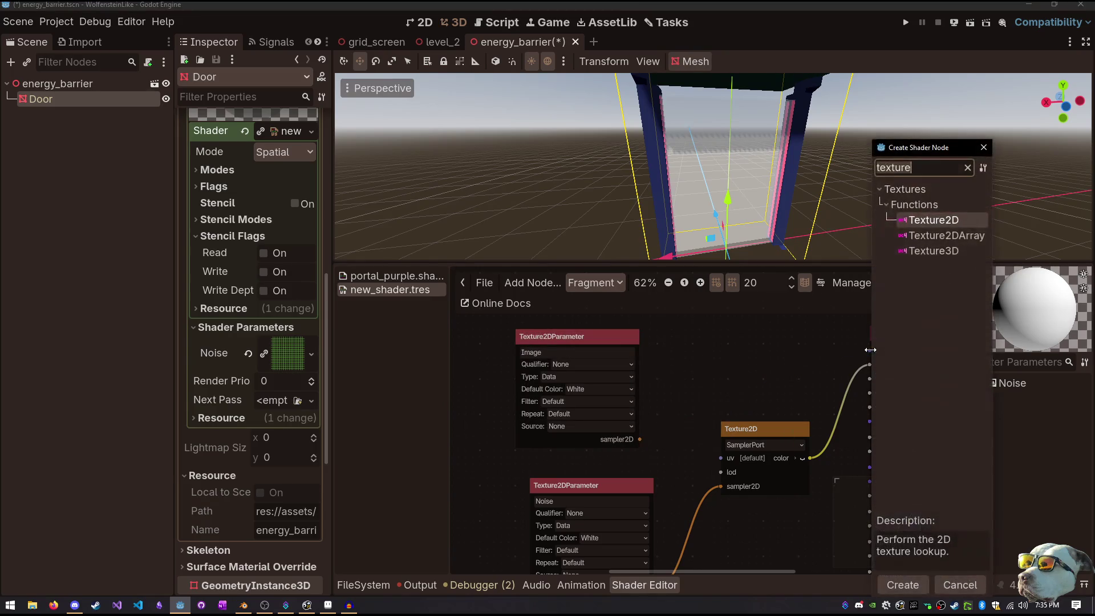
pyautogui.doubleClick(926, 220)
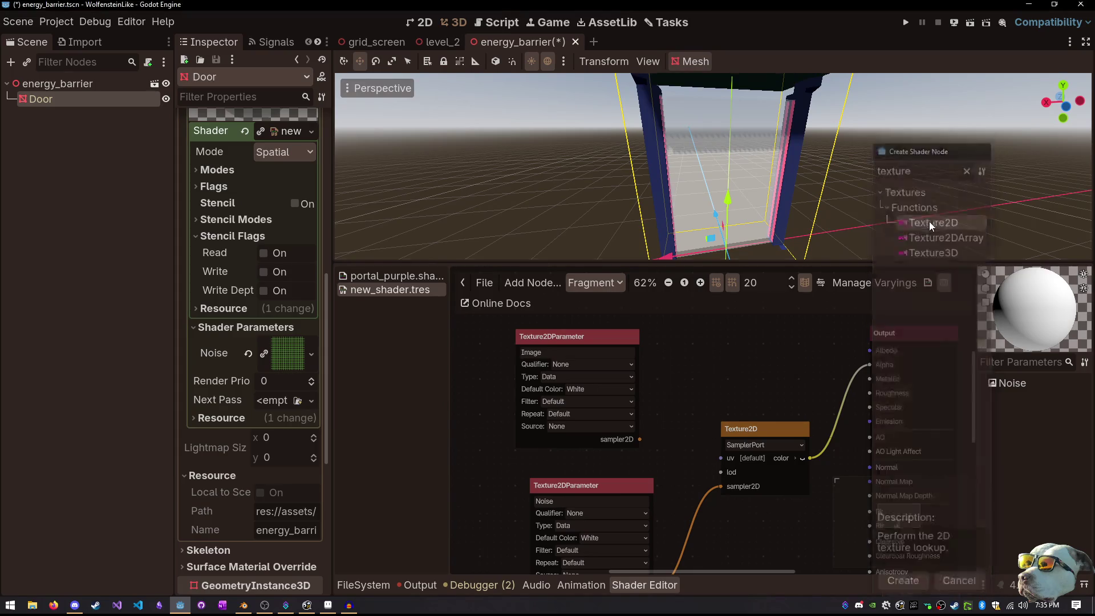
pyautogui.moveTo(923, 366); pyautogui.dragTo(714, 338)
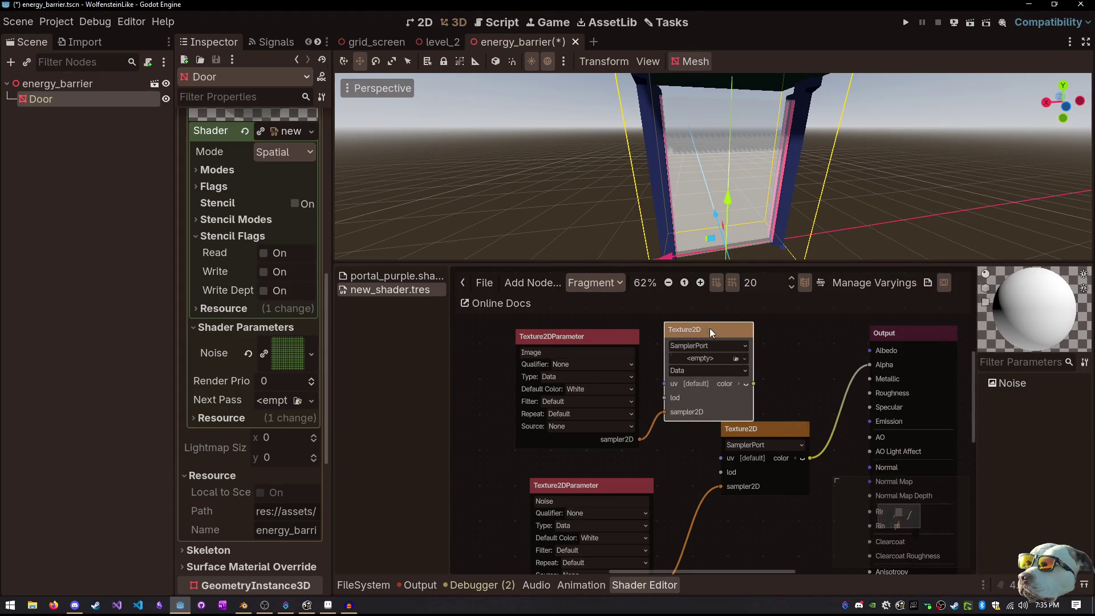
pyautogui.moveTo(754, 383); pyautogui.dragTo(870, 350)
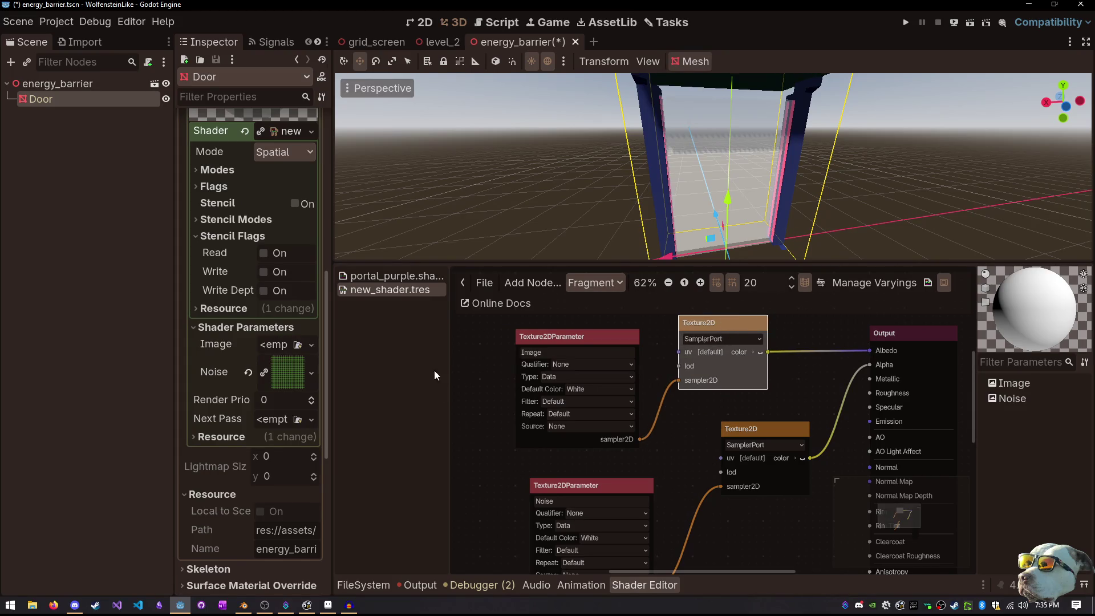
# Assign icon.svg to the Image parameter and reposition its node
pyautogui.click(297, 344)
pyautogui.click(419, 180)
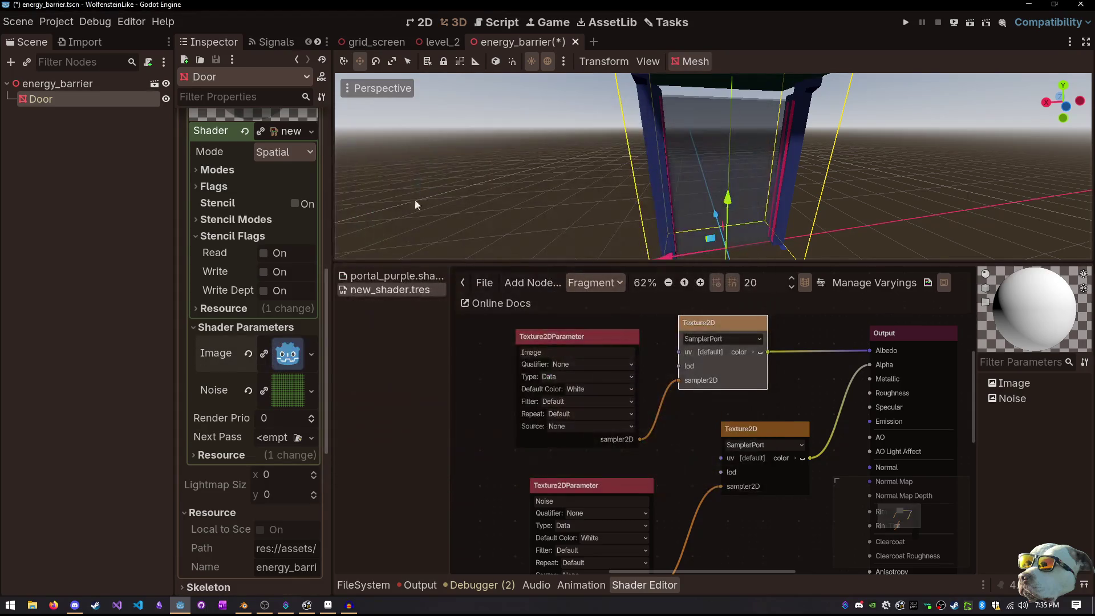
pyautogui.scroll(4, 668, 196)
pyautogui.scroll(-10, 669, 197)
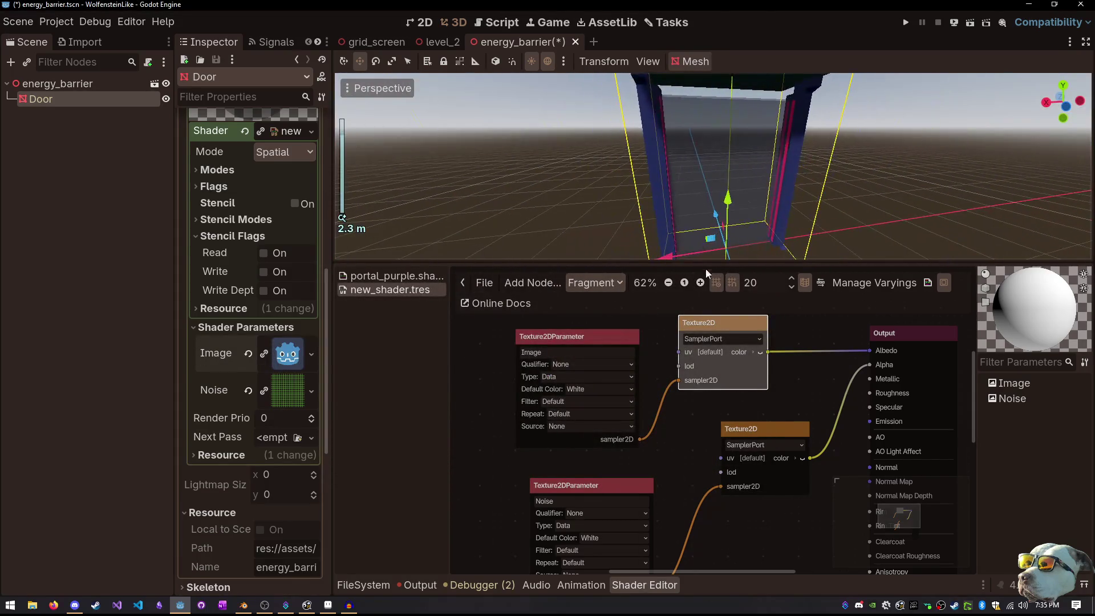
pyautogui.moveTo(617, 332); pyautogui.dragTo(549, 357)
pyautogui.scroll(2, 701, 333)
pyautogui.hscroll(-4, 700, 334)
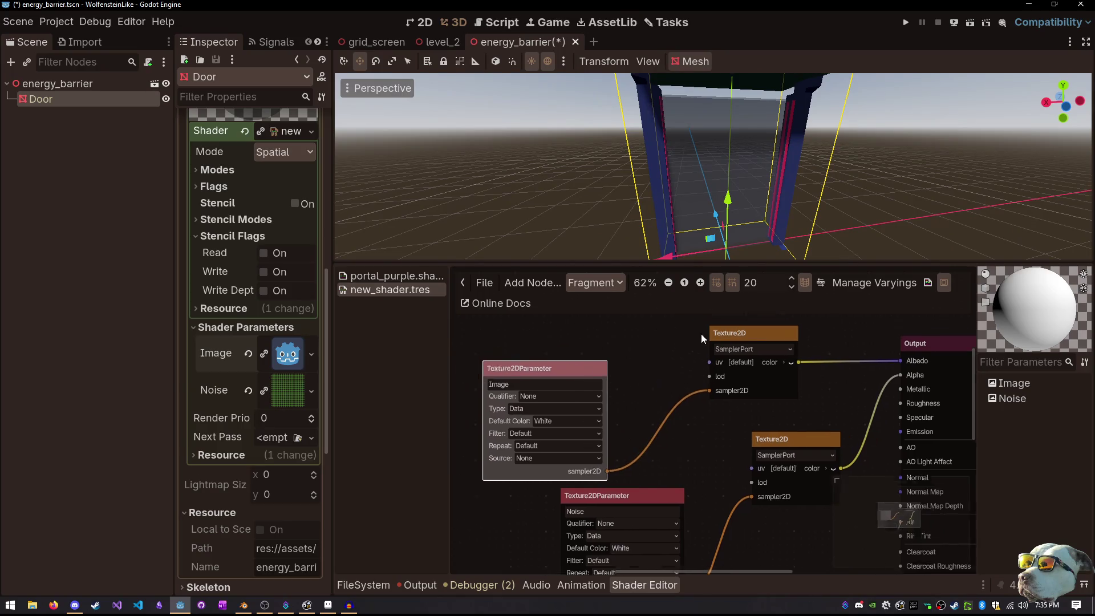
# Add a UV Input node and connect it to the Image sampler's uv port
pyautogui.hotkey('ctrl', 'a')
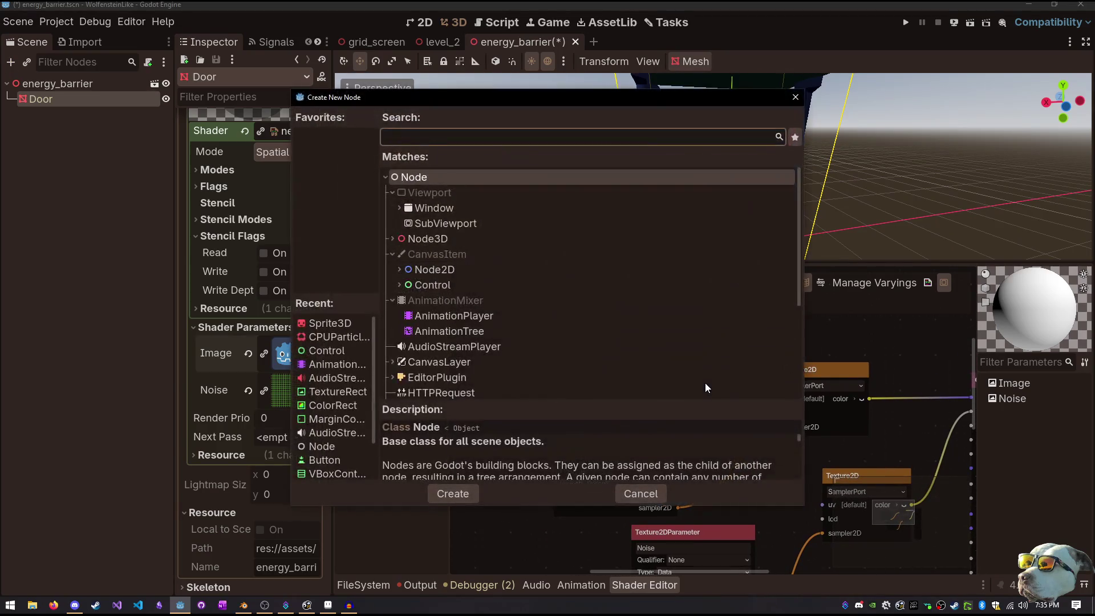
pyautogui.press('Escape')
pyautogui.rightClick(705, 382)
pyautogui.write('texture')
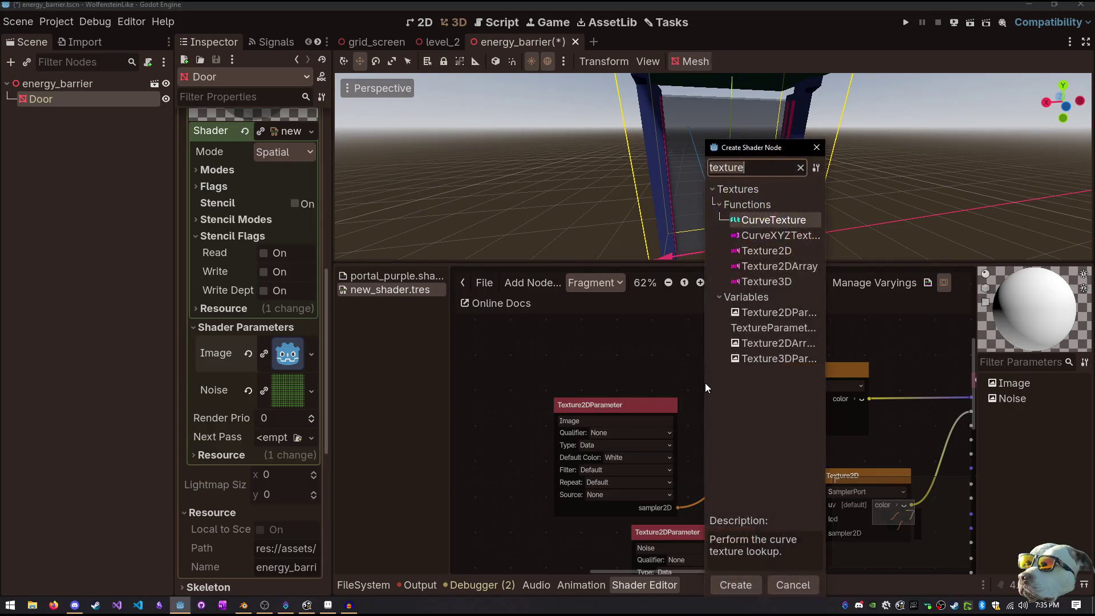
pyautogui.hotkey('ctrl', 'a')
pyautogui.write('uv')
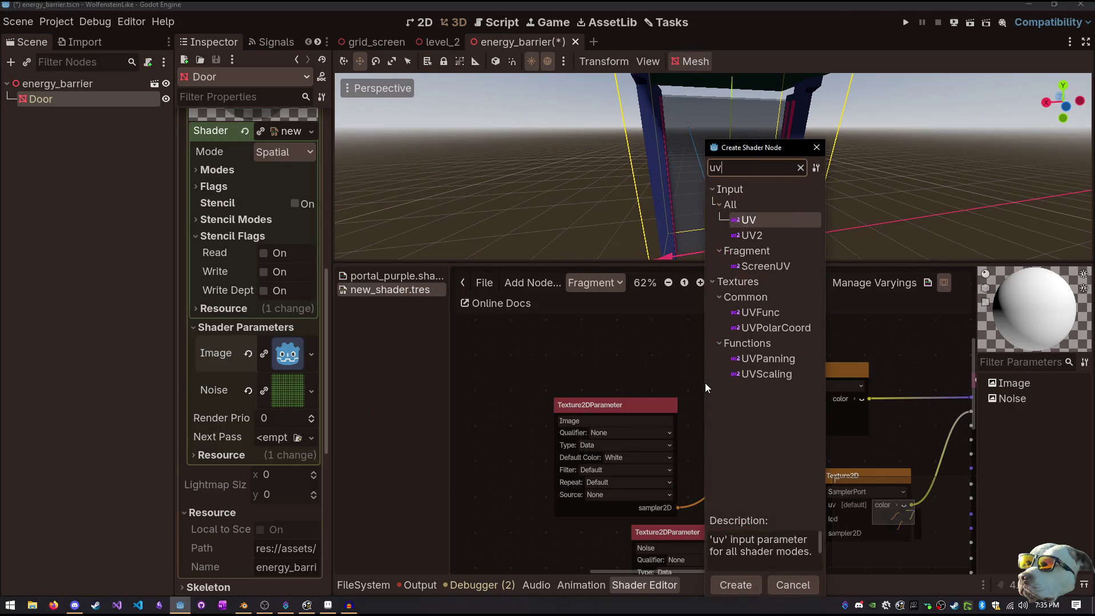
pyautogui.press('Return')
pyautogui.moveTo(758, 396); pyautogui.dragTo(654, 372)
pyautogui.moveTo(757, 395); pyautogui.dragTo(780, 399)
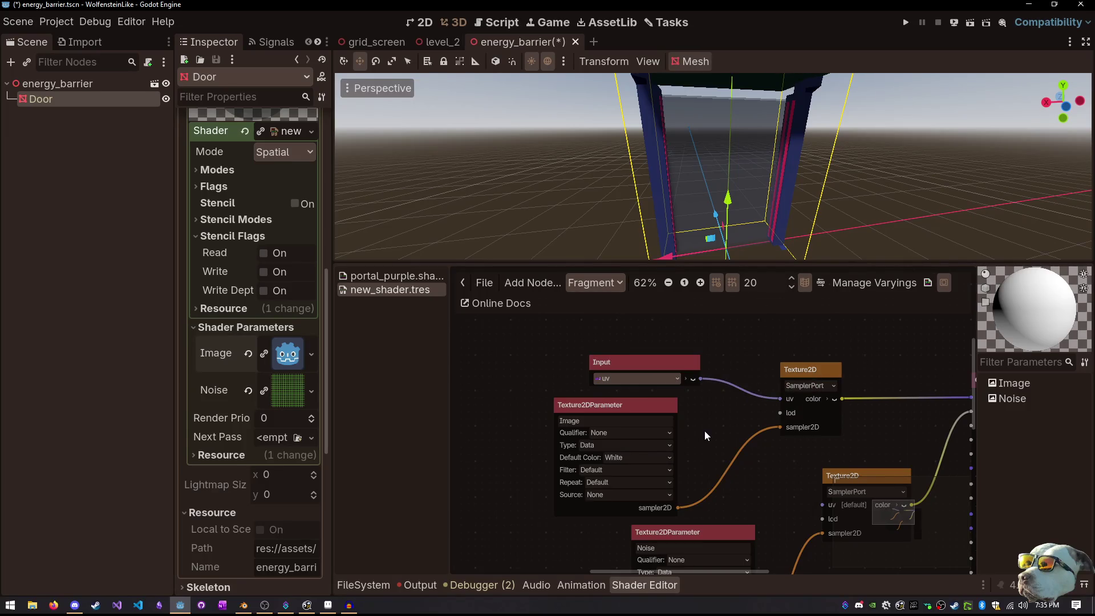
# Switch the Input node from uv to uv2
pyautogui.click(675, 371)
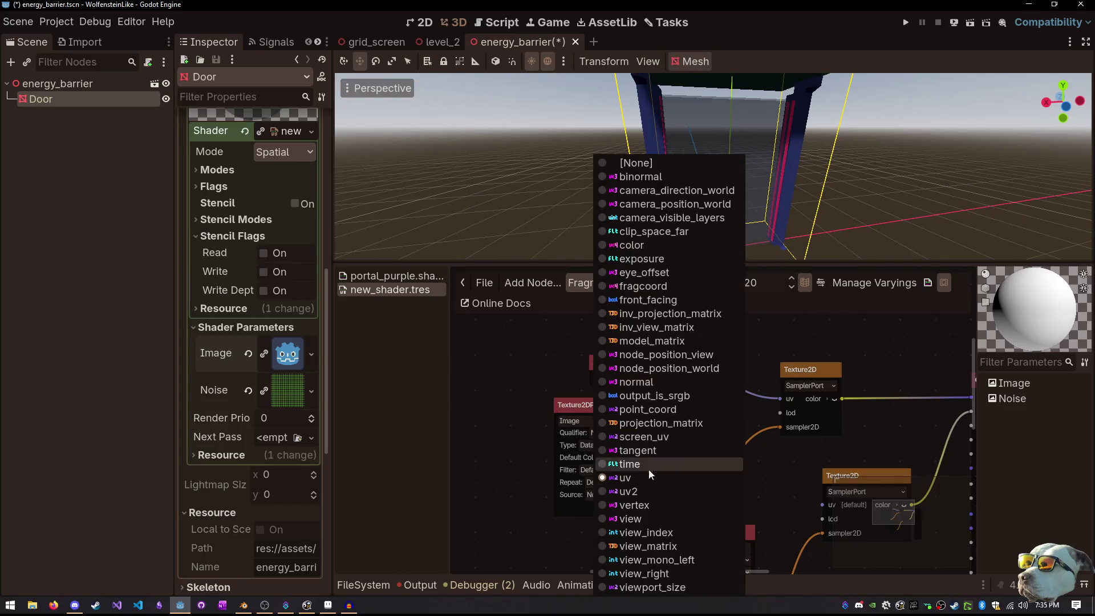
pyautogui.click(640, 493)
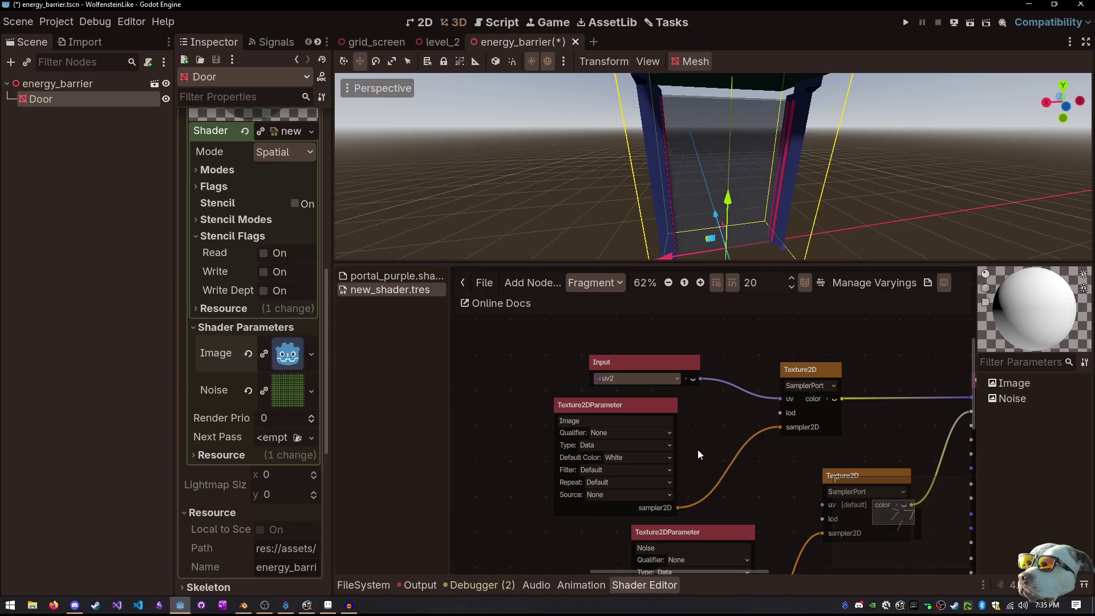
pyautogui.moveTo(702, 406); pyautogui.dragTo(667, 392)
pyautogui.moveTo(768, 157)
pyautogui.mouseDown()
pyautogui.moveTo(698, 97)
pyautogui.moveTo(771, 177)
pyautogui.mouseUp()
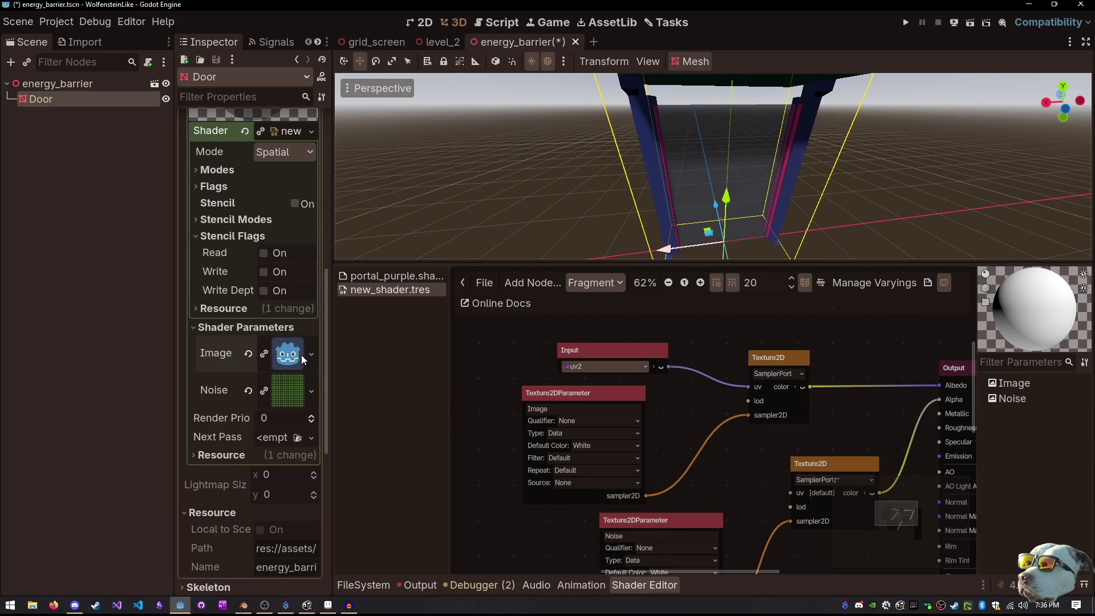
# Clear the Noise and Image shader parameters, then assign grid.png to Image
pyautogui.click(248, 390)
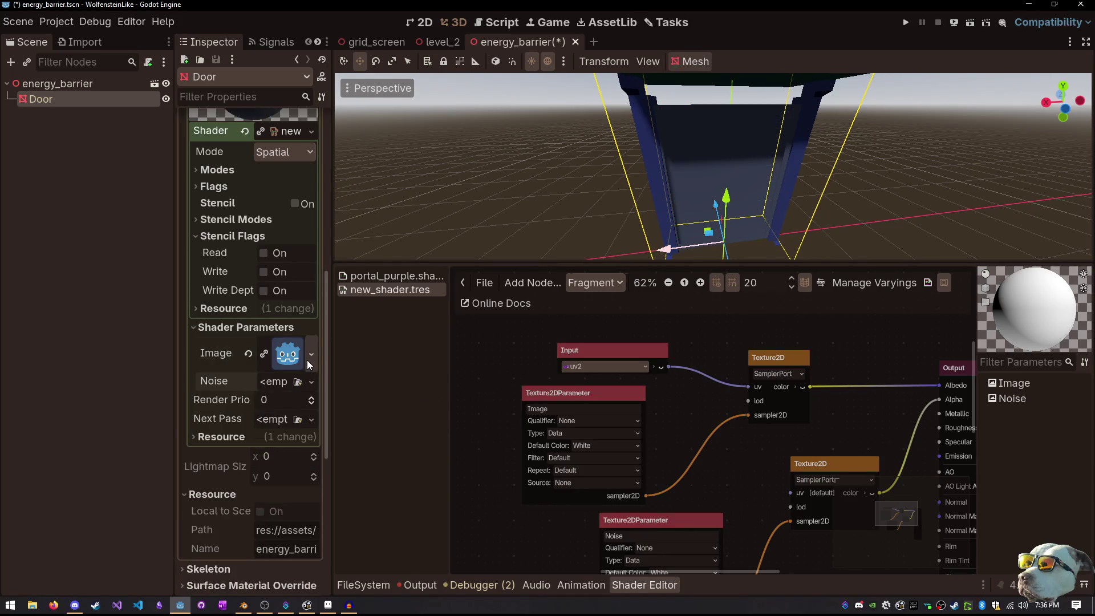
pyautogui.click(308, 362)
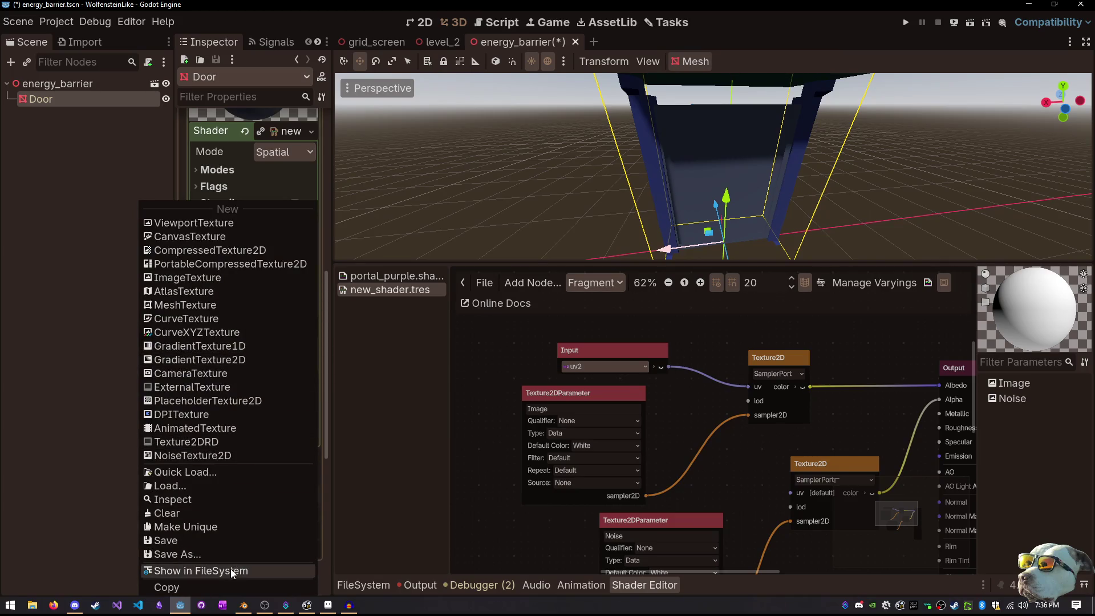
pyautogui.click(230, 588)
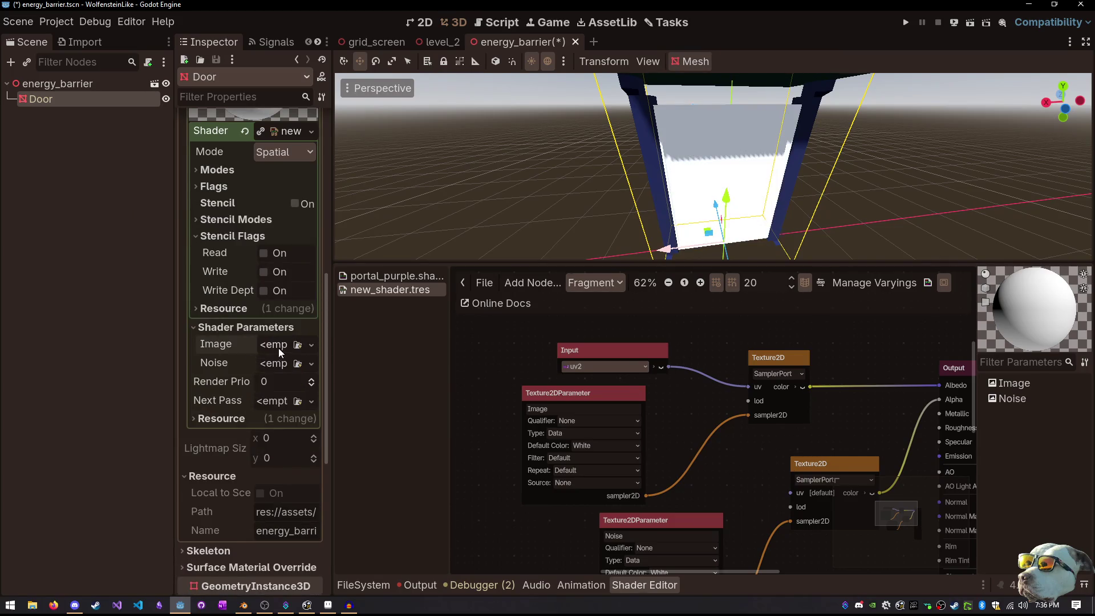
pyautogui.click(297, 345)
pyautogui.doubleClick(434, 177)
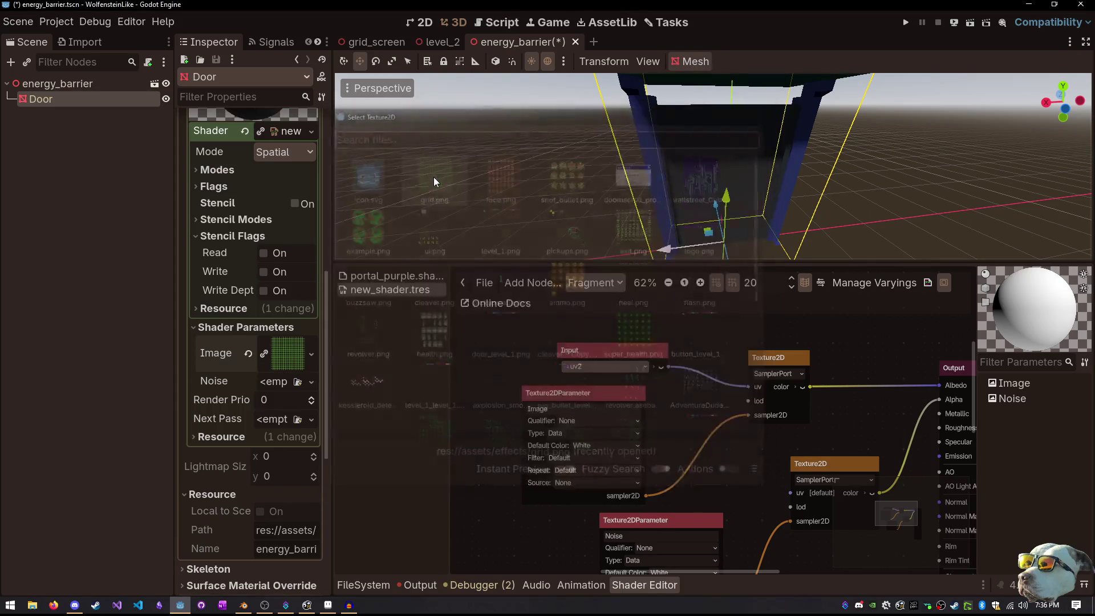
pyautogui.moveTo(819, 232)
pyautogui.mouseDown()
pyautogui.moveTo(682, 176)
pyautogui.moveTo(543, 216)
pyautogui.moveTo(389, 128)
pyautogui.moveTo(752, 234)
pyautogui.moveTo(761, 149)
pyautogui.mouseUp()
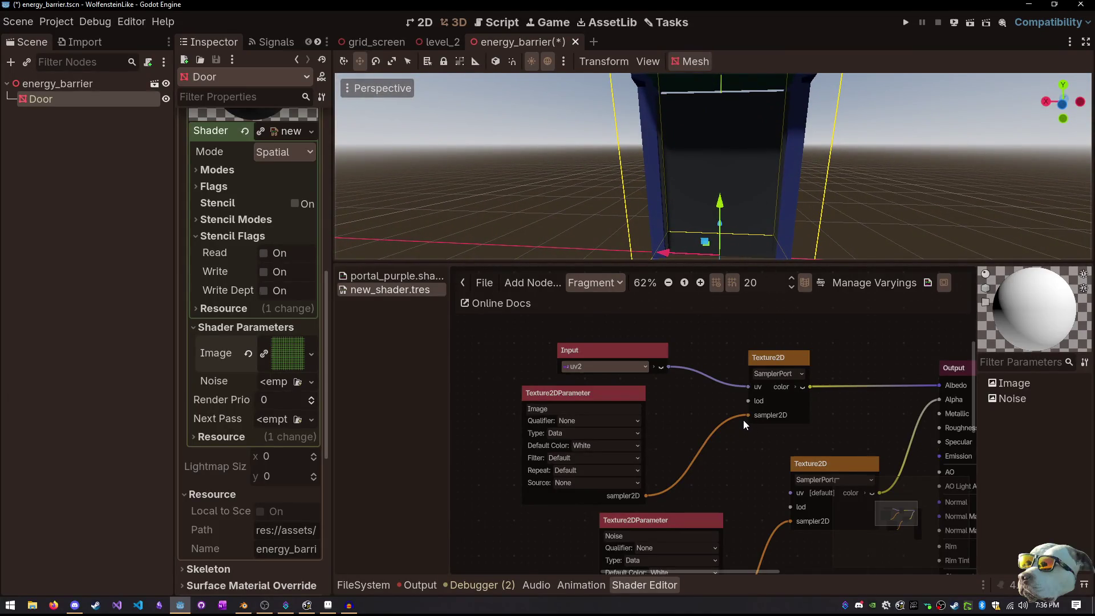
# Delete the UV Input node and the lower Texture2D node from the shader graph
pyautogui.click(664, 351)
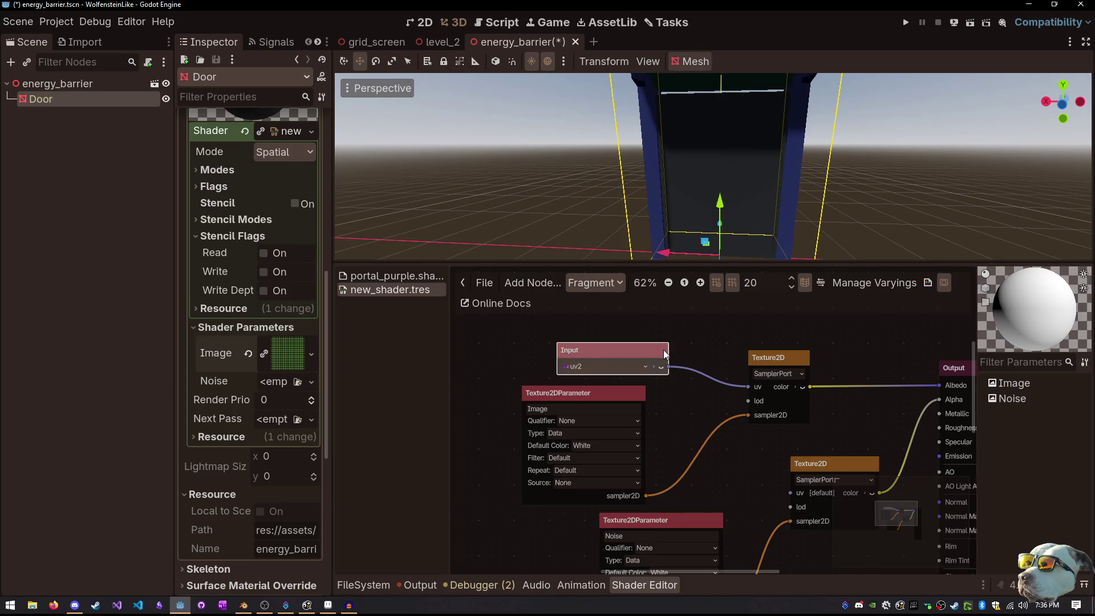
pyautogui.press('Delete')
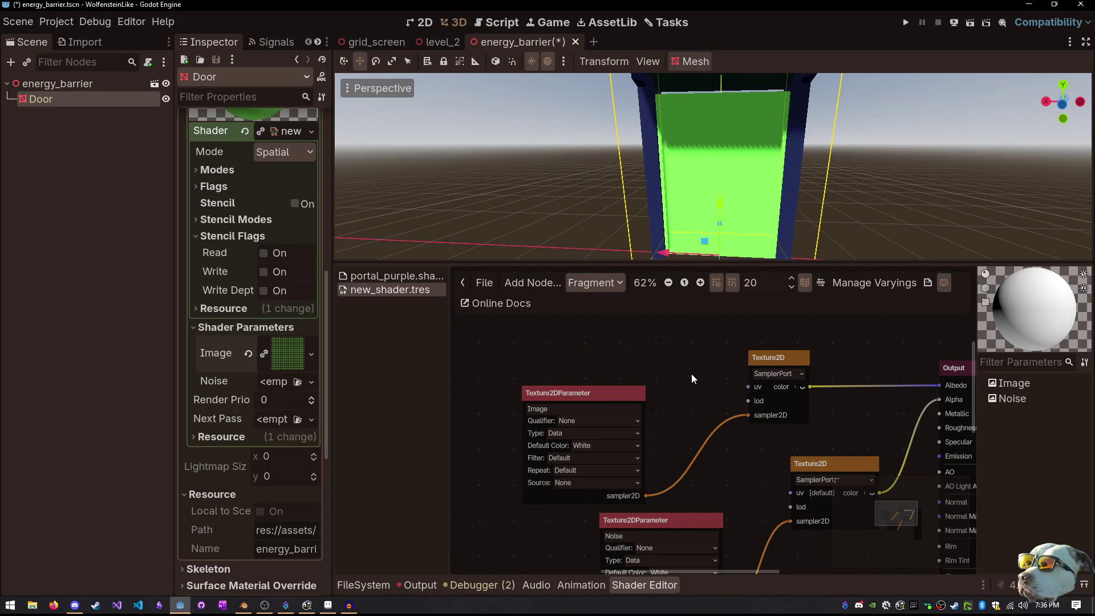
pyautogui.scroll(5, 770, 186)
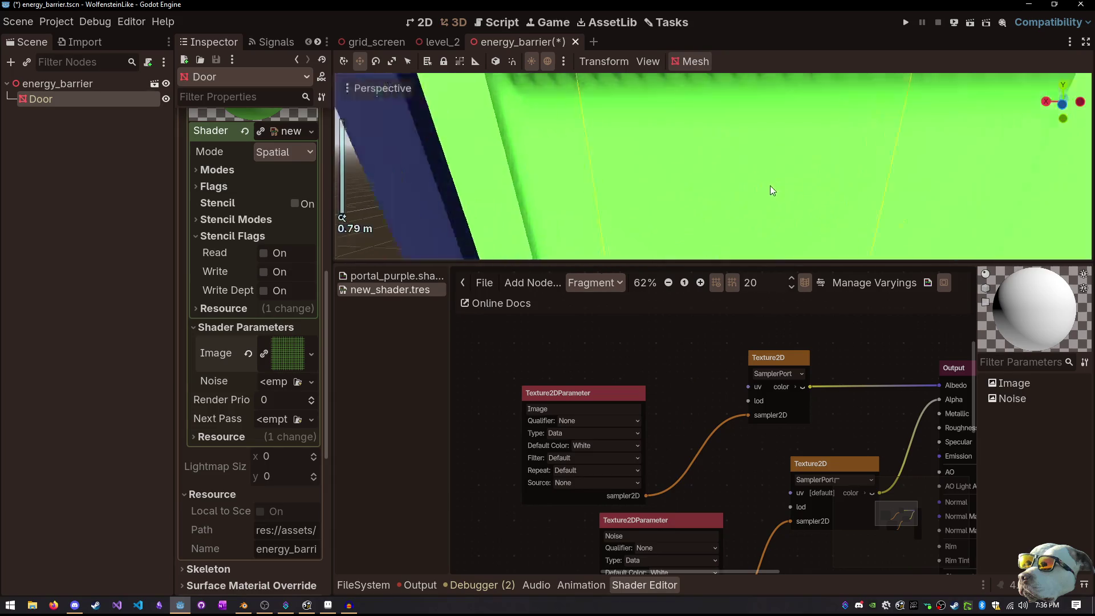
pyautogui.scroll(-5, 752, 185)
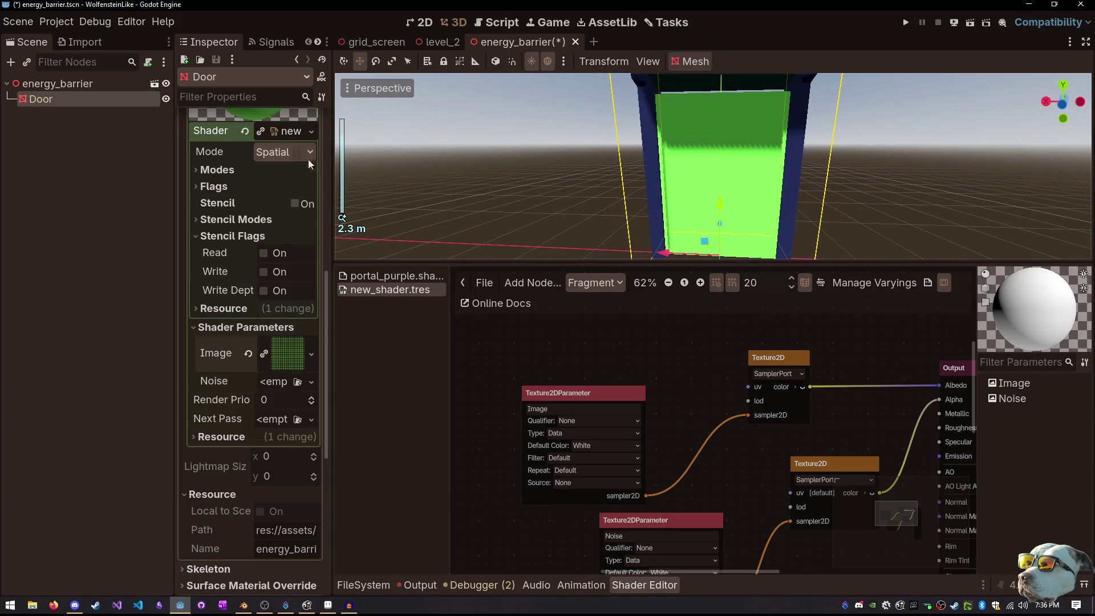
pyautogui.scroll(5, 297, 162)
pyautogui.scroll(-5, 287, 166)
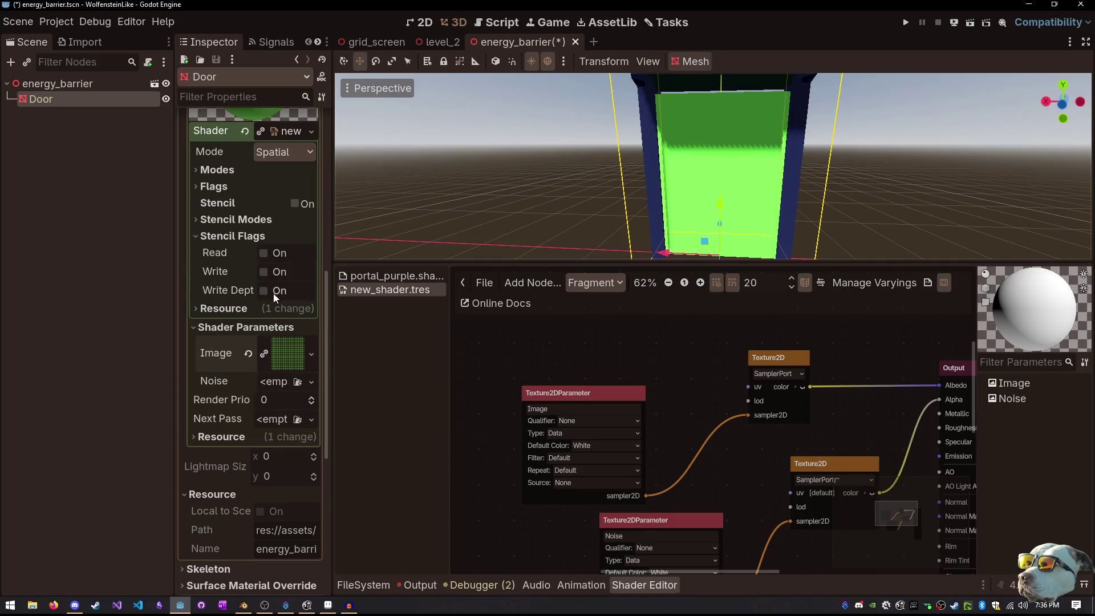
pyautogui.moveTo(718, 477); pyautogui.dragTo(603, 409)
pyautogui.click(733, 393)
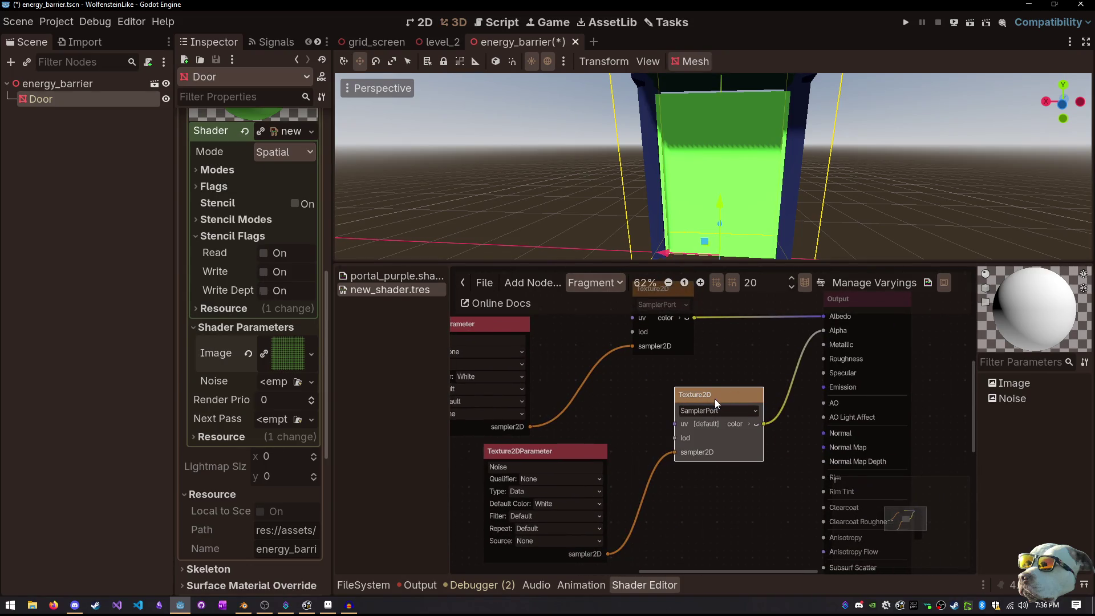
pyautogui.press('Delete')
# Delete the Noise and Image Texture2DParameter nodes
pyautogui.click(591, 450)
pyautogui.press('Delete')
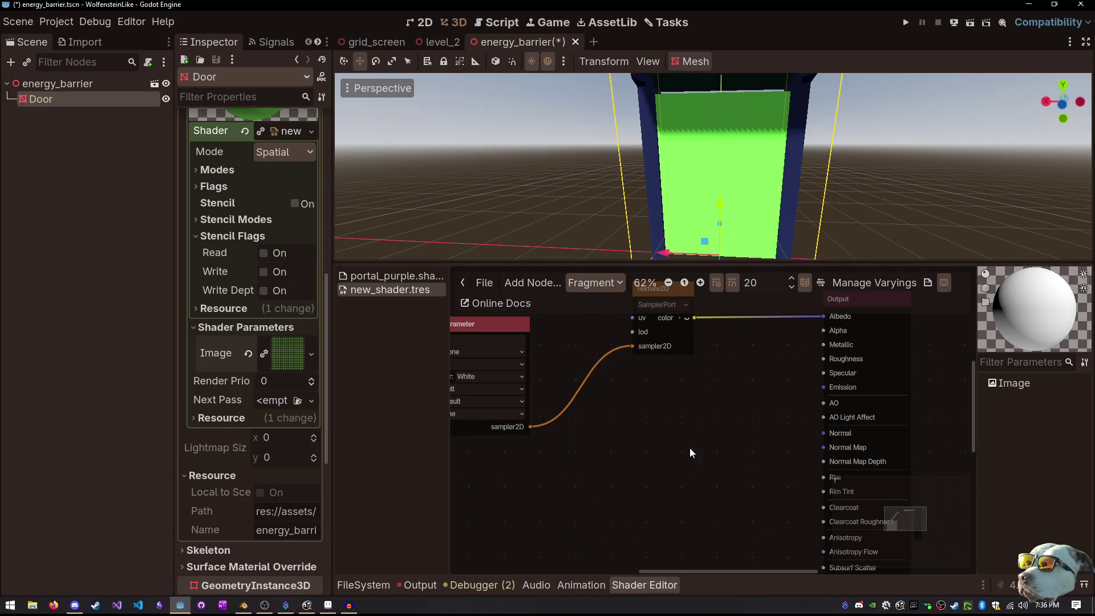
pyautogui.moveTo(699, 423); pyautogui.dragTo(755, 458)
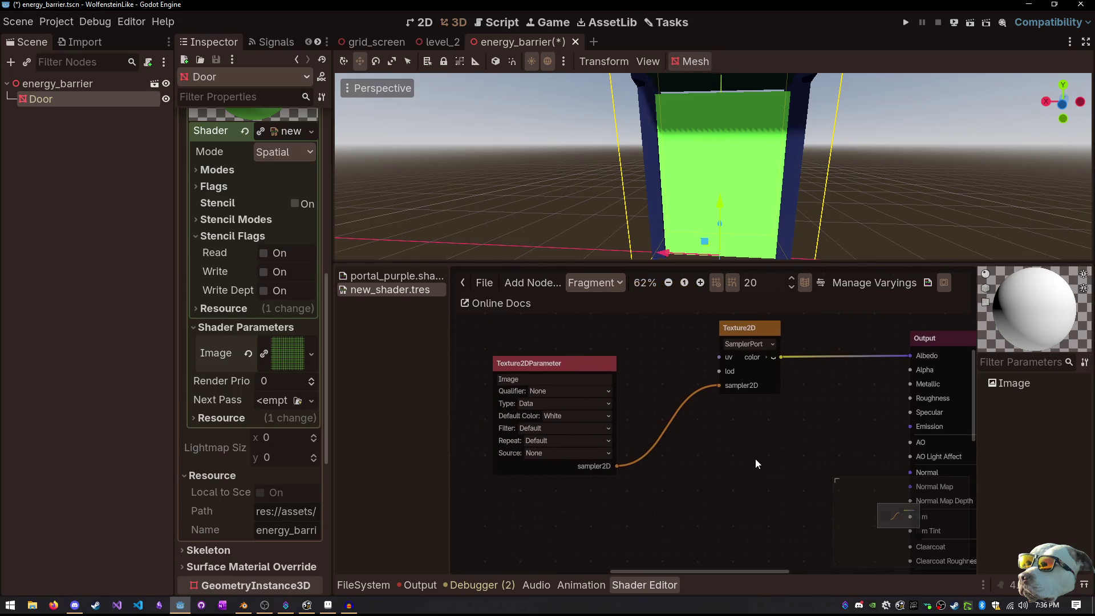
pyautogui.click(584, 370)
pyautogui.press('Delete')
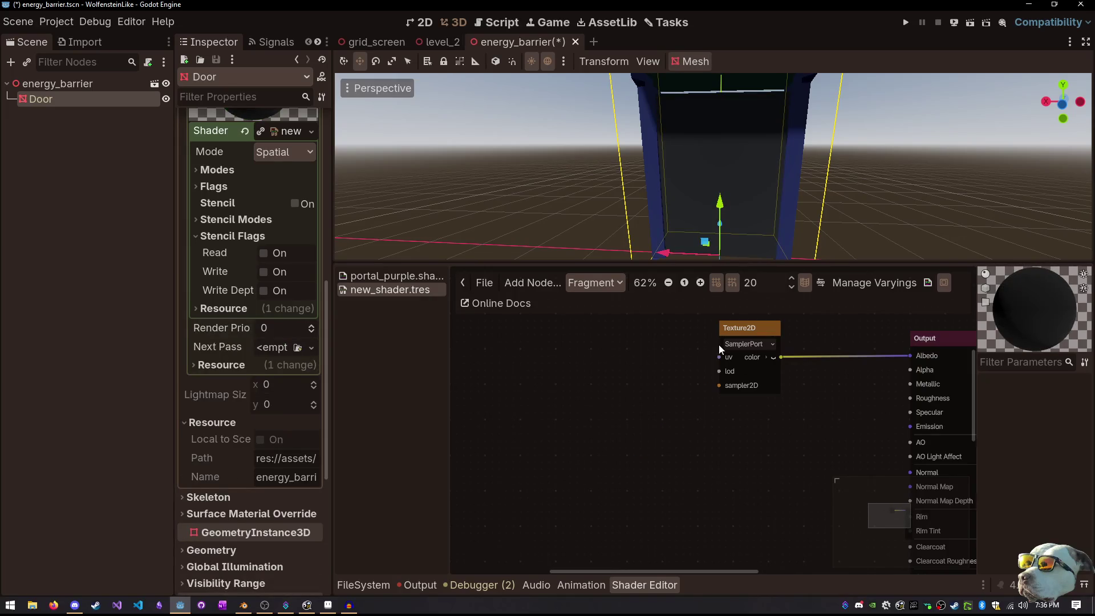
# Add a TextureParameterTriplanar node feeding the Texture2D sampler, placed to its left
pyautogui.moveTo(716, 385); pyautogui.dragTo(584, 406)
pyautogui.write('uv')
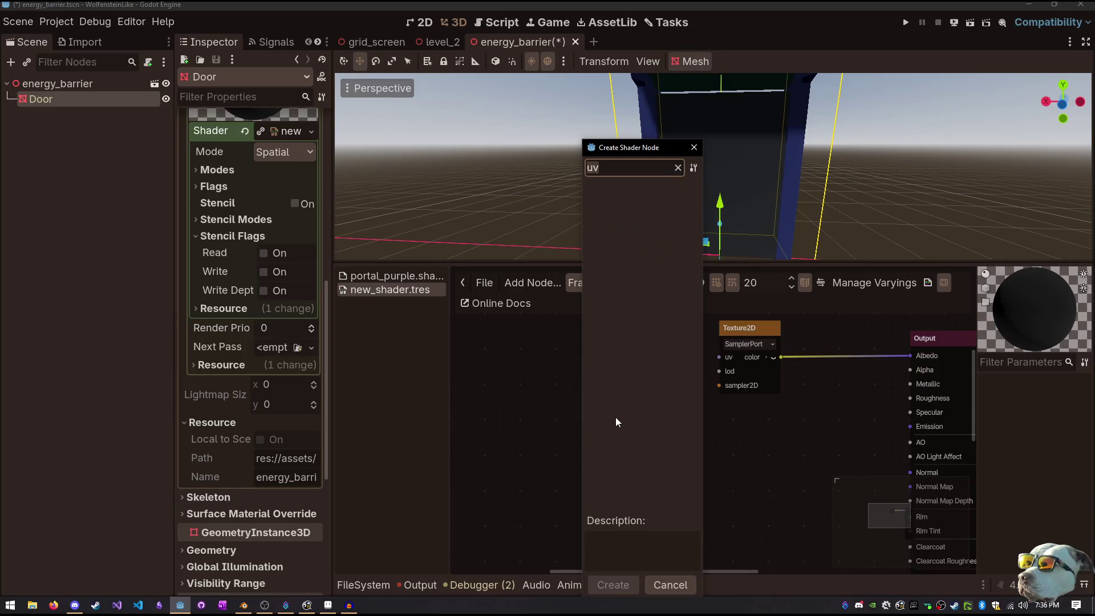
pyautogui.press('Return')
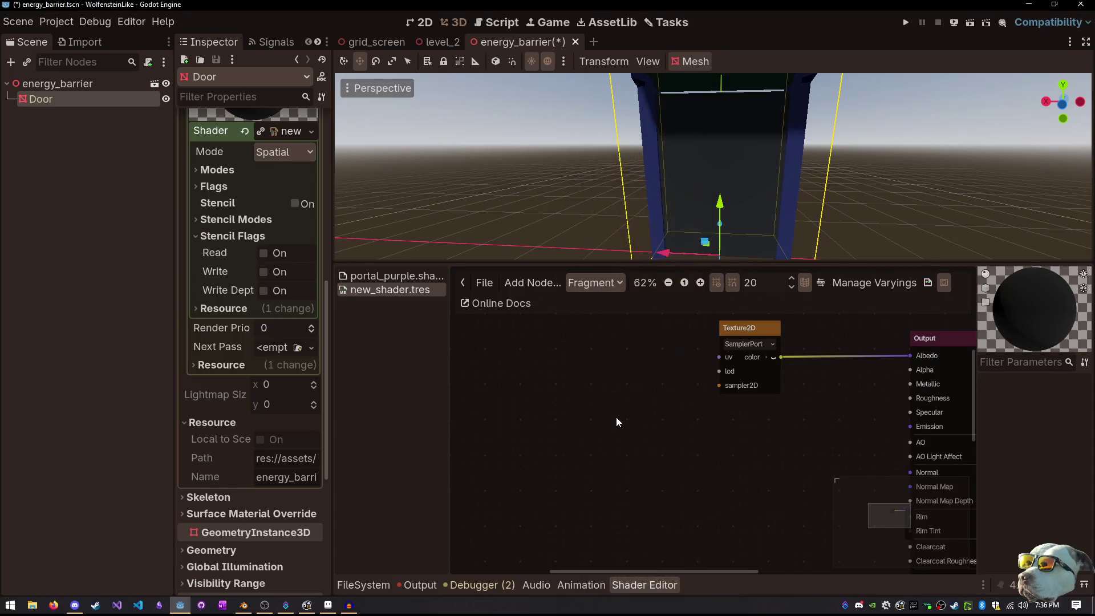
pyautogui.moveTo(602, 408); pyautogui.dragTo(556, 387)
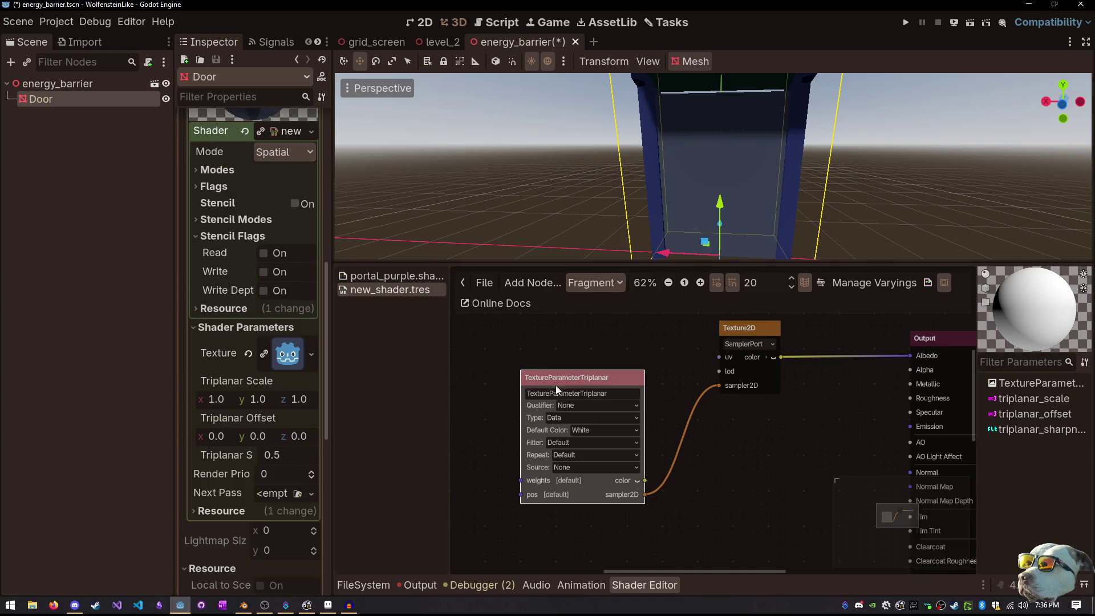
# Load grid.png into the triplanar Texture and stretch Triplanar Scale y to 7.78
pyautogui.click(248, 353)
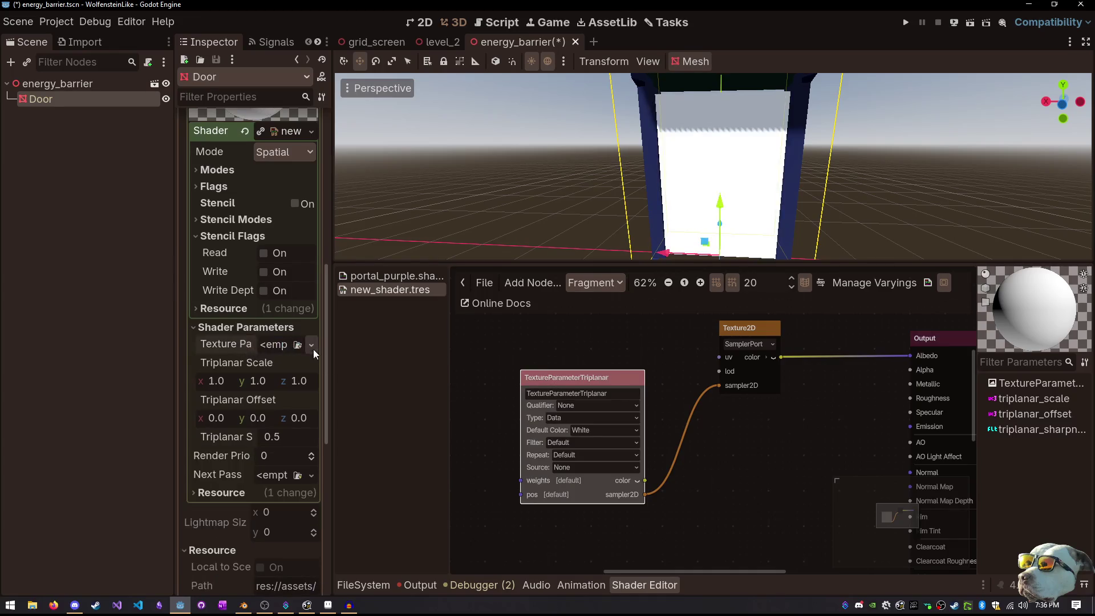
pyautogui.click(298, 345)
pyautogui.doubleClick(357, 190)
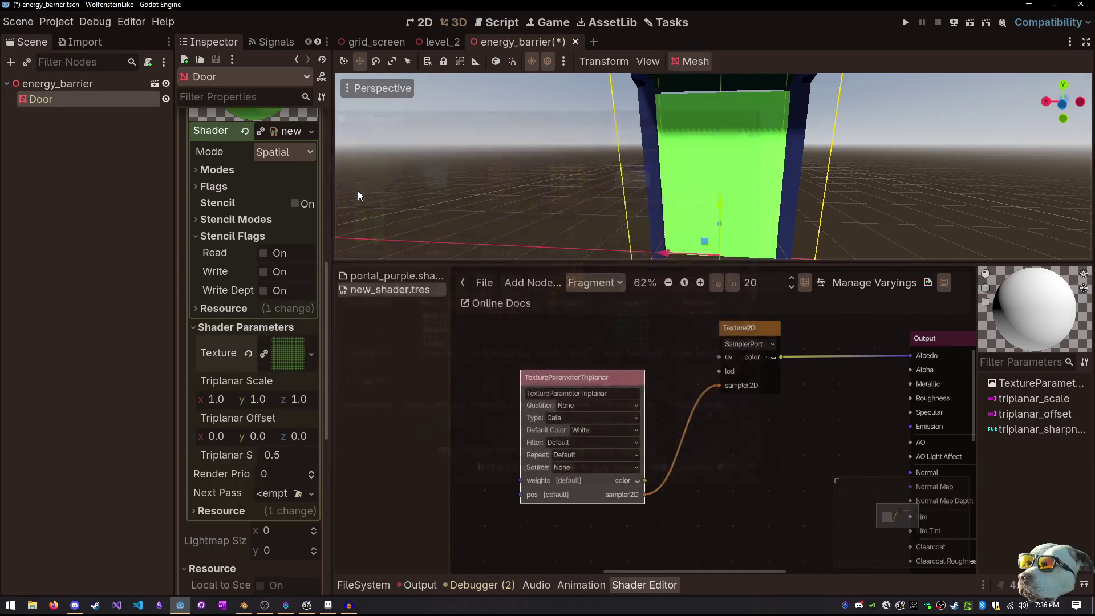
pyautogui.moveTo(260, 404); pyautogui.dragTo(584, 382)
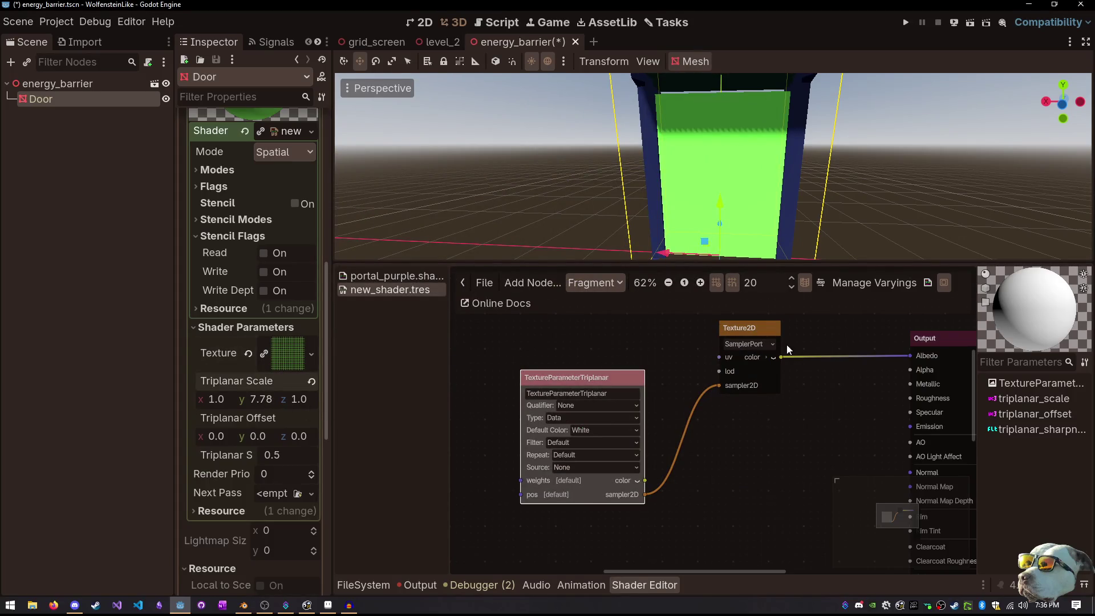
# Rewire the graph so the triplanar colour feeds Albedo and the Texture2D colour feeds Alpha
pyautogui.moveTo(781, 357); pyautogui.dragTo(915, 374)
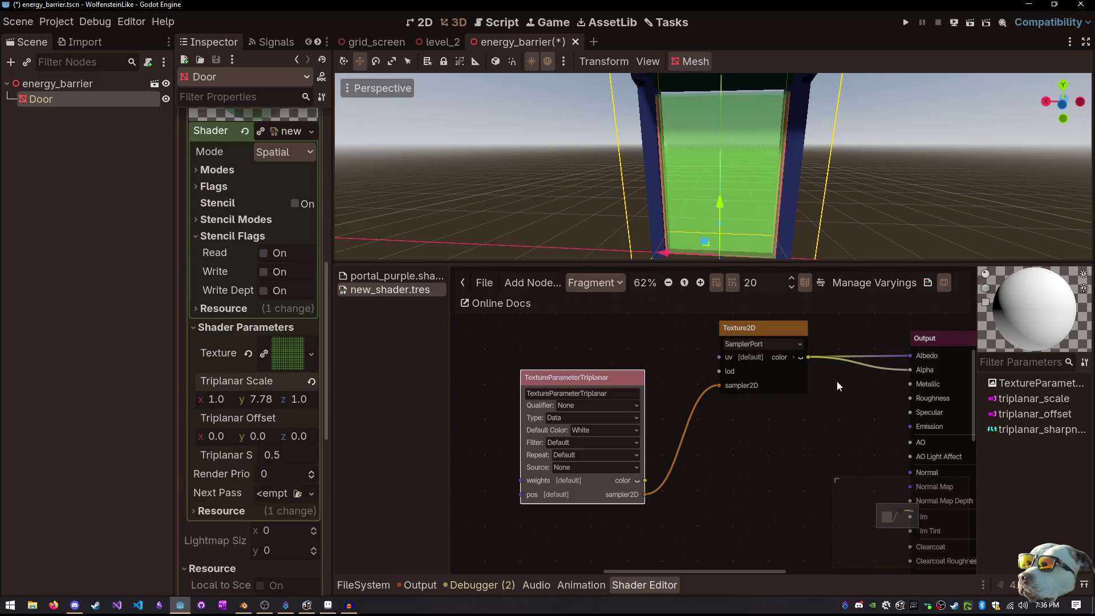
pyautogui.click(800, 357)
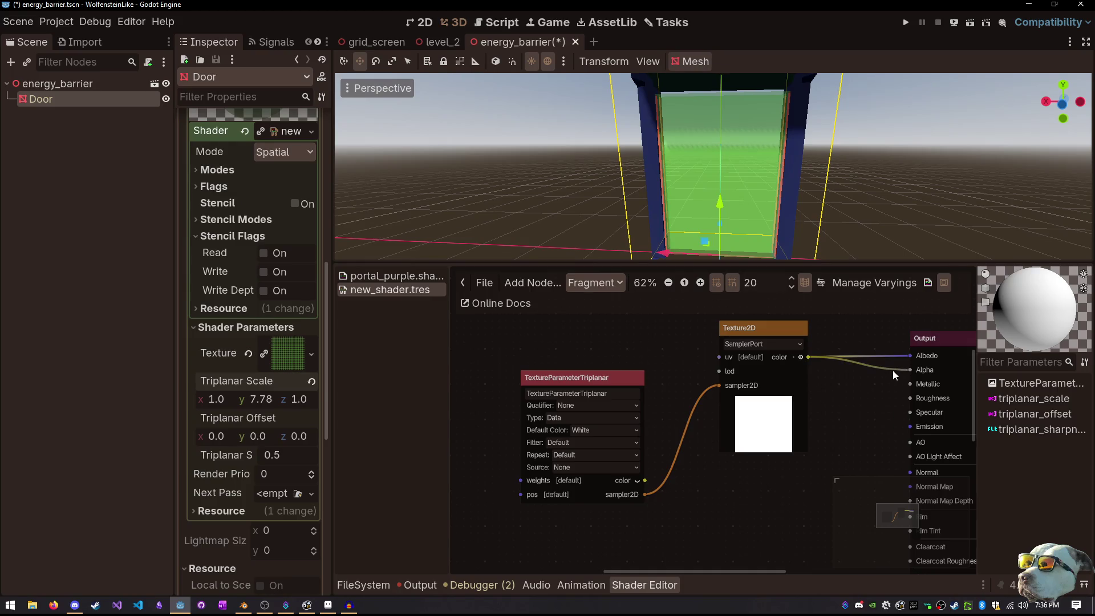
pyautogui.moveTo(911, 370); pyautogui.dragTo(861, 387)
pyautogui.click(764, 425)
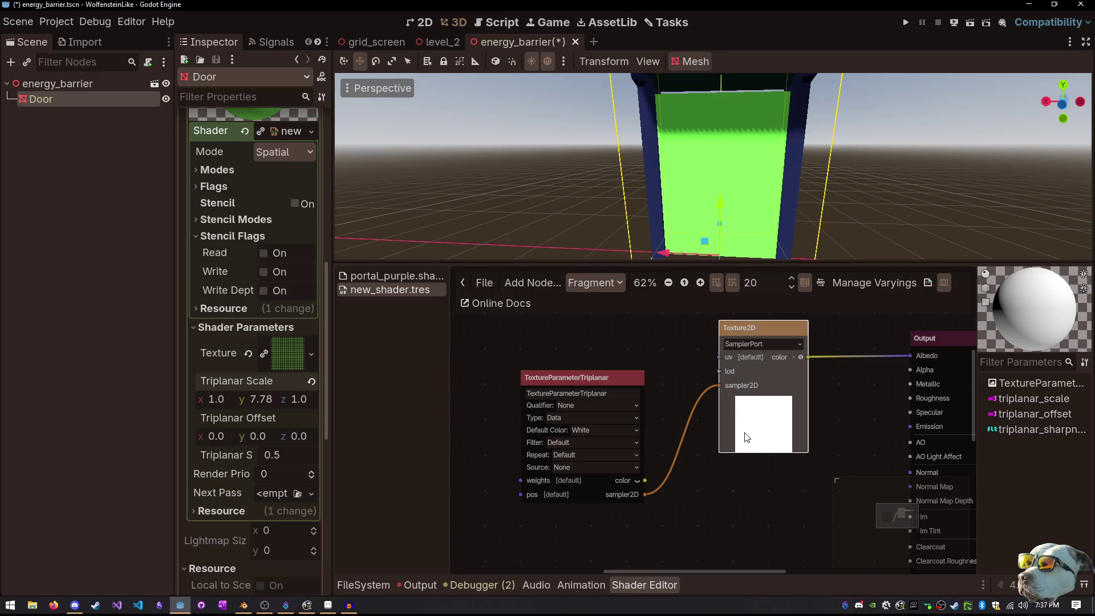
pyautogui.moveTo(714, 470)
pyautogui.mouseDown()
pyautogui.moveTo(819, 466)
pyautogui.moveTo(904, 347)
pyautogui.moveTo(912, 355)
pyautogui.mouseUp()
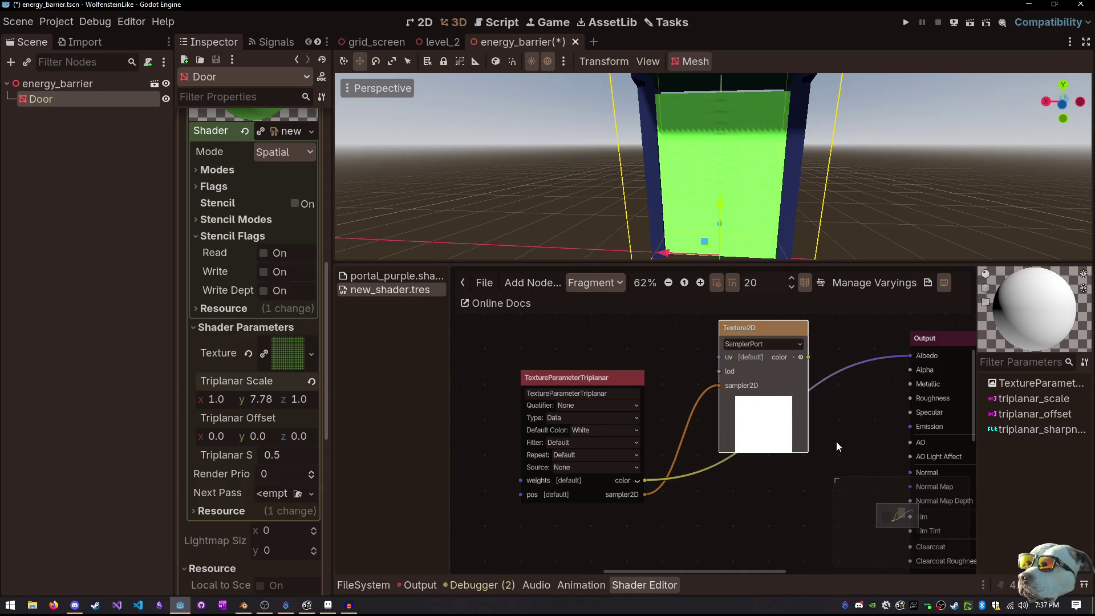
pyautogui.moveTo(904, 354); pyautogui.dragTo(903, 368)
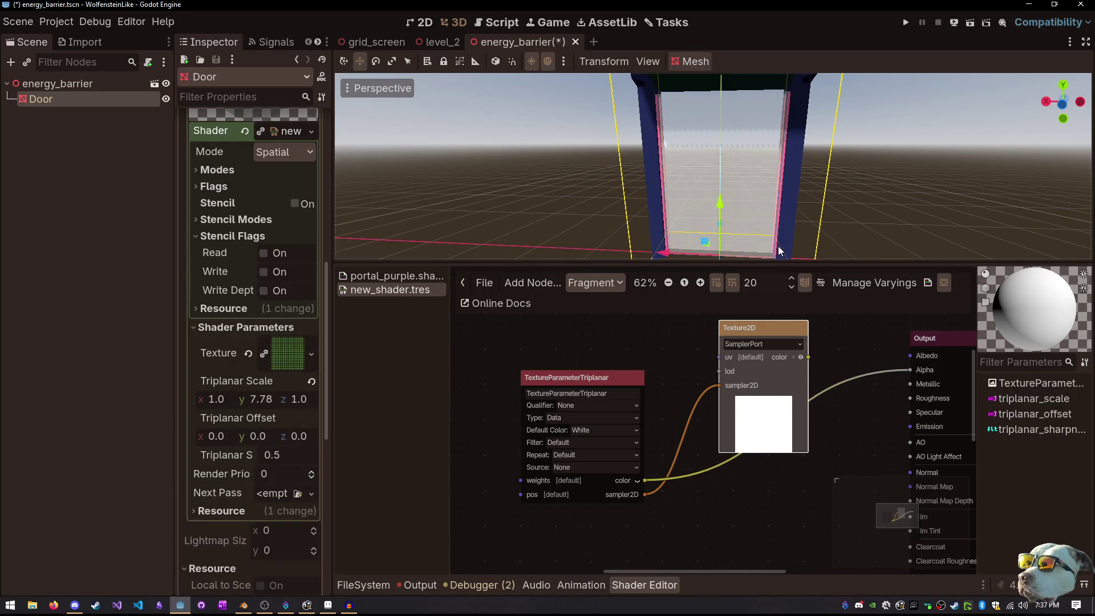
pyautogui.moveTo(742, 176)
pyautogui.mouseDown()
pyautogui.moveTo(580, 176)
pyautogui.moveTo(870, 175)
pyautogui.moveTo(822, 197)
pyautogui.mouseUp()
# Set Triplanar Scale y back to 1 and inspect the door from the front
pyautogui.click(262, 400)
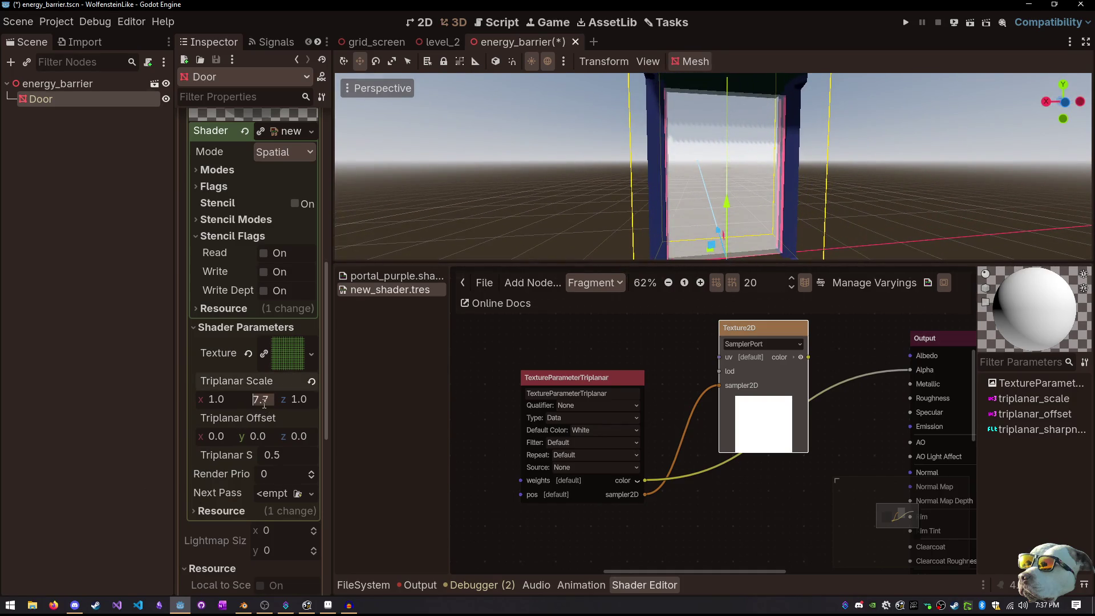
pyautogui.write('1')
pyautogui.press('Return')
pyautogui.scroll(8, 702, 196)
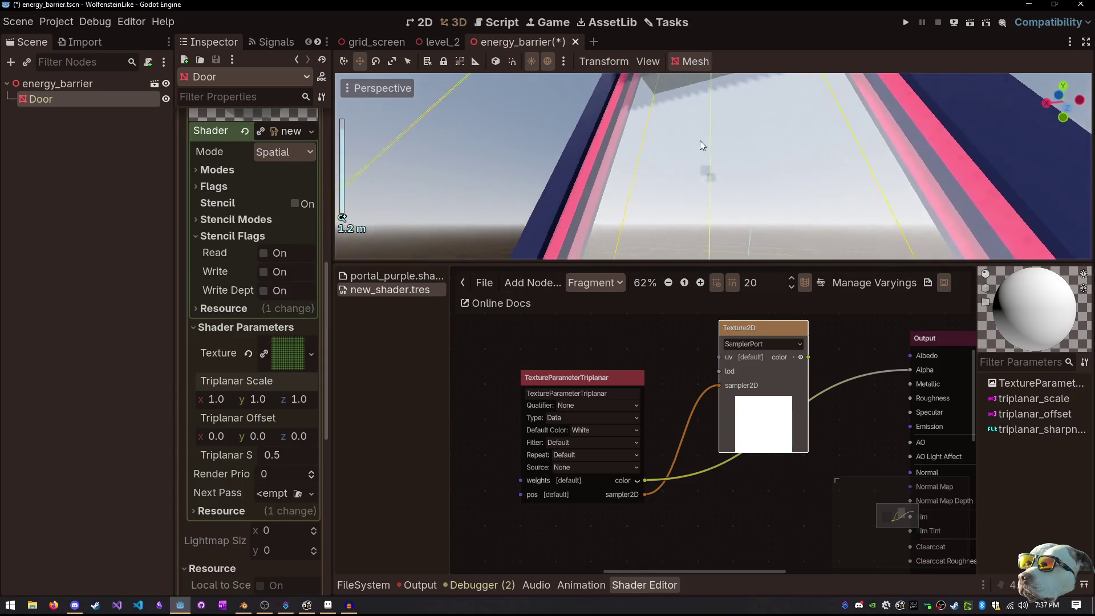
pyautogui.moveTo(700, 140)
pyautogui.mouseDown()
pyautogui.moveTo(737, 85)
pyautogui.moveTo(720, 180)
pyautogui.moveTo(733, 86)
pyautogui.moveTo(735, 255)
pyautogui.moveTo(730, 154)
pyautogui.mouseUp()
pyautogui.scroll(-5, 730, 154)
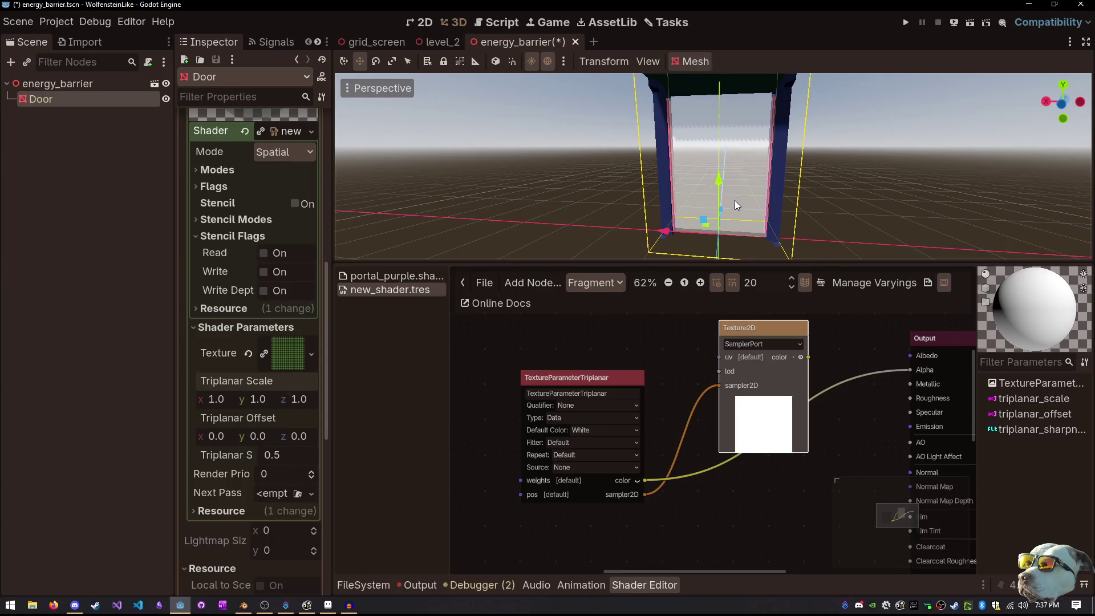
# Set the triplanar texture Type to Color after trying Normal Map and Anisotropic
pyautogui.click(577, 418)
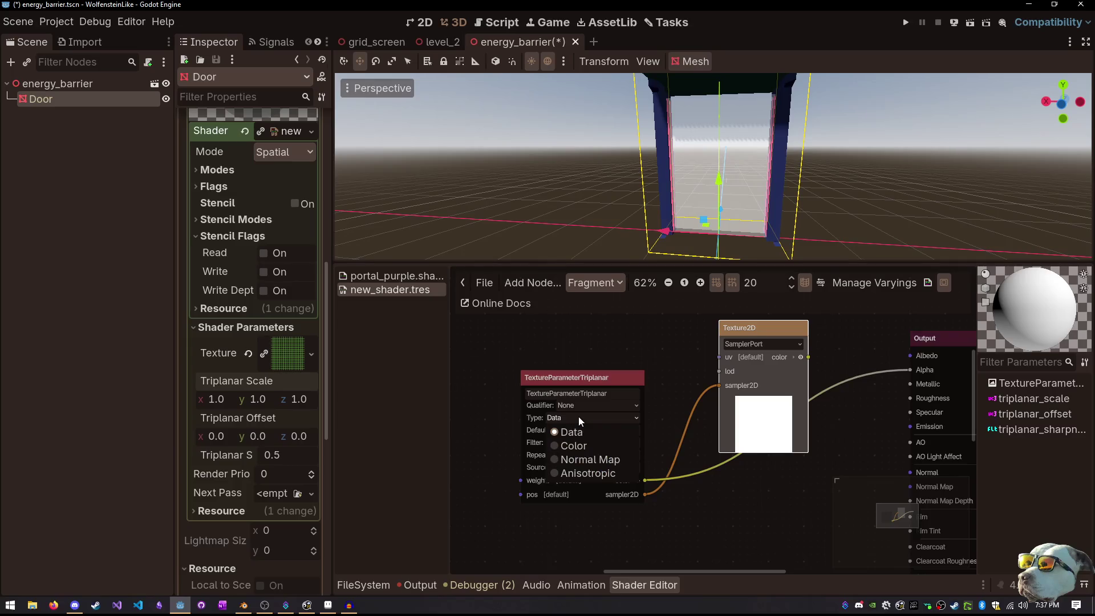
pyautogui.click(574, 444)
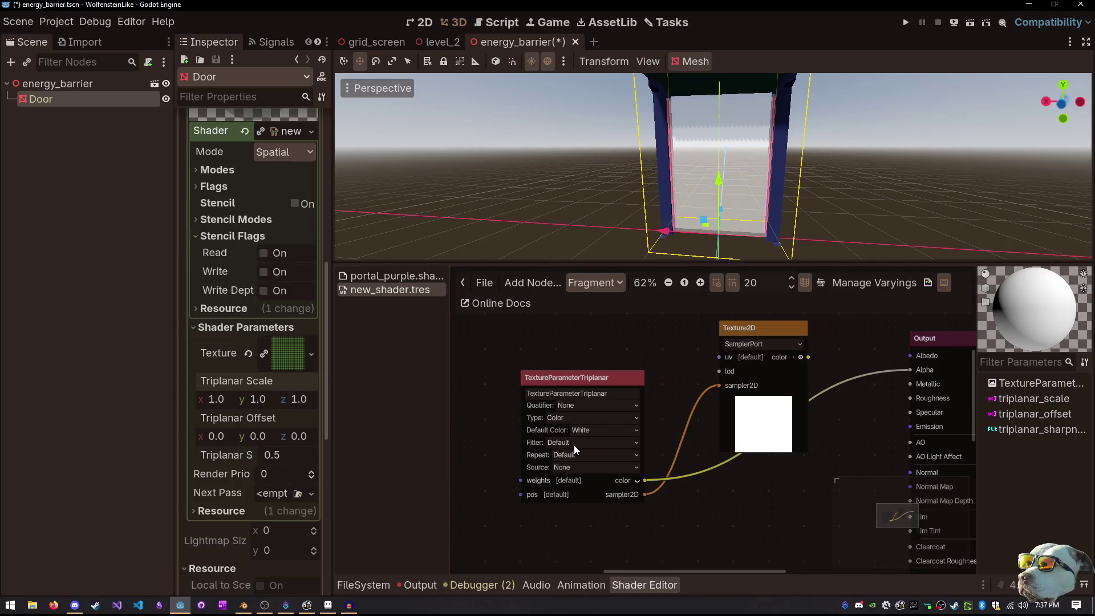
pyautogui.click(583, 417)
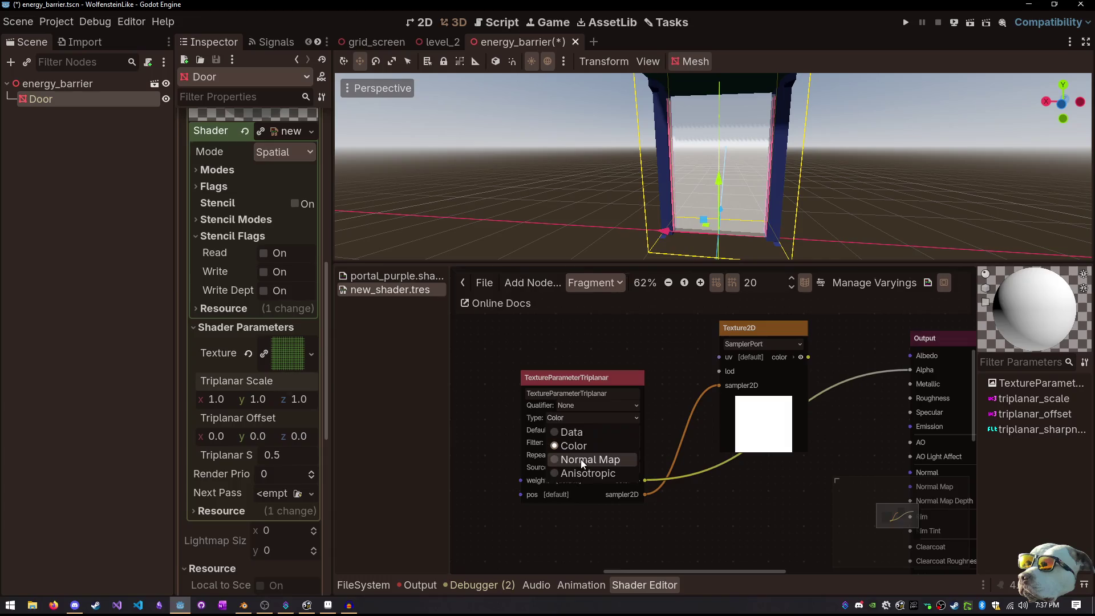
pyautogui.click(582, 459)
pyautogui.click(587, 419)
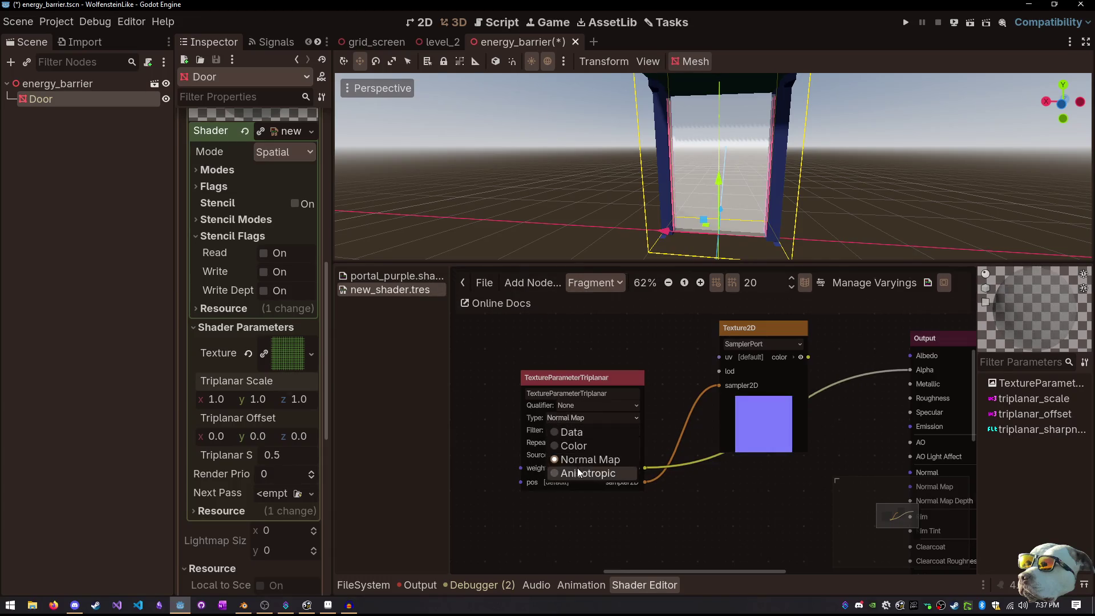
pyautogui.click(587, 473)
pyautogui.click(585, 417)
pyautogui.click(577, 445)
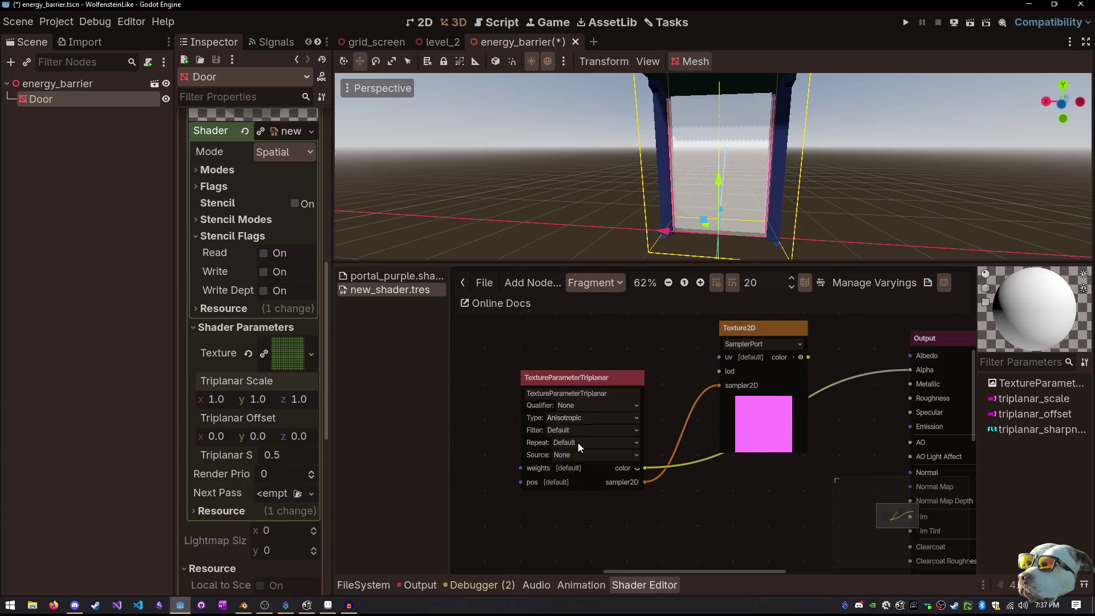
# Try Screen and Depth as texture source, and set Repeat to Enabled
pyautogui.click(587, 467)
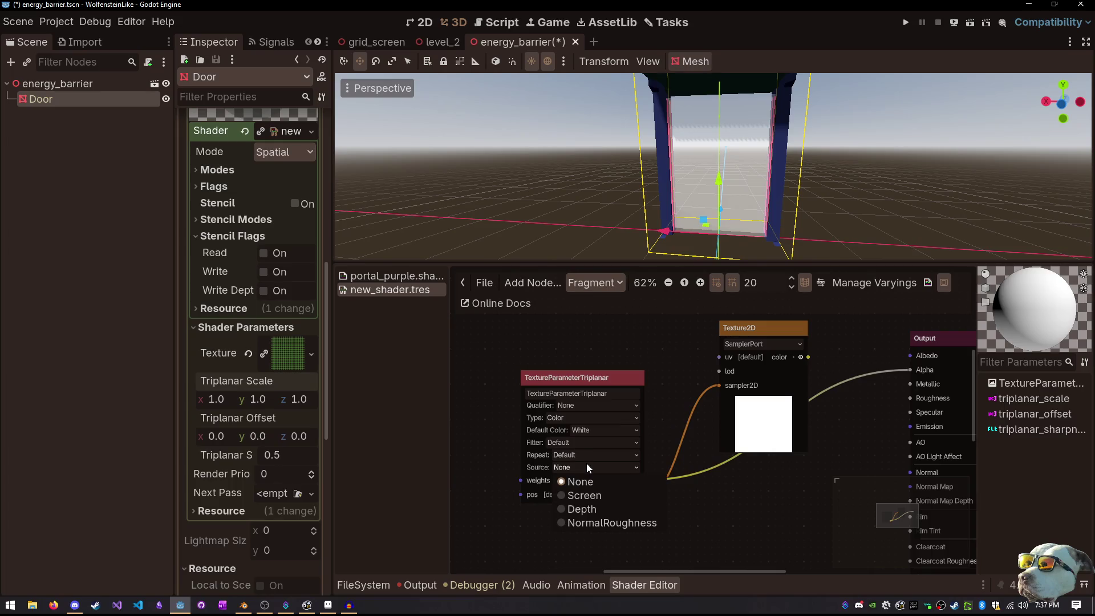
pyautogui.click(591, 496)
pyautogui.moveTo(827, 171)
pyautogui.mouseDown()
pyautogui.moveTo(844, 162)
pyautogui.moveTo(861, 229)
pyautogui.moveTo(837, 164)
pyautogui.mouseUp()
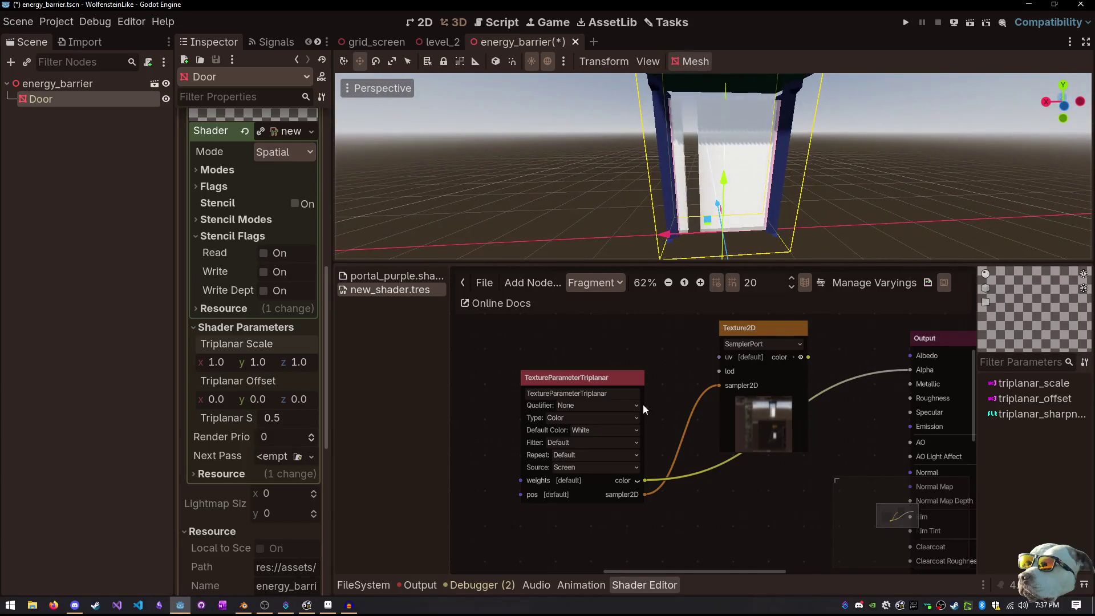
pyautogui.click(602, 468)
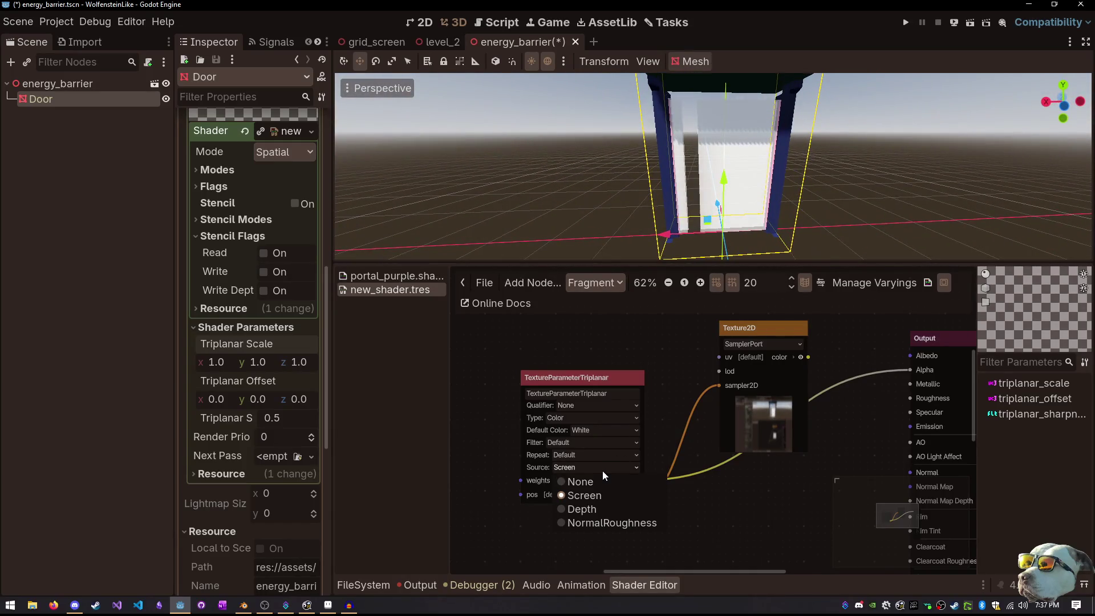
pyautogui.click(601, 509)
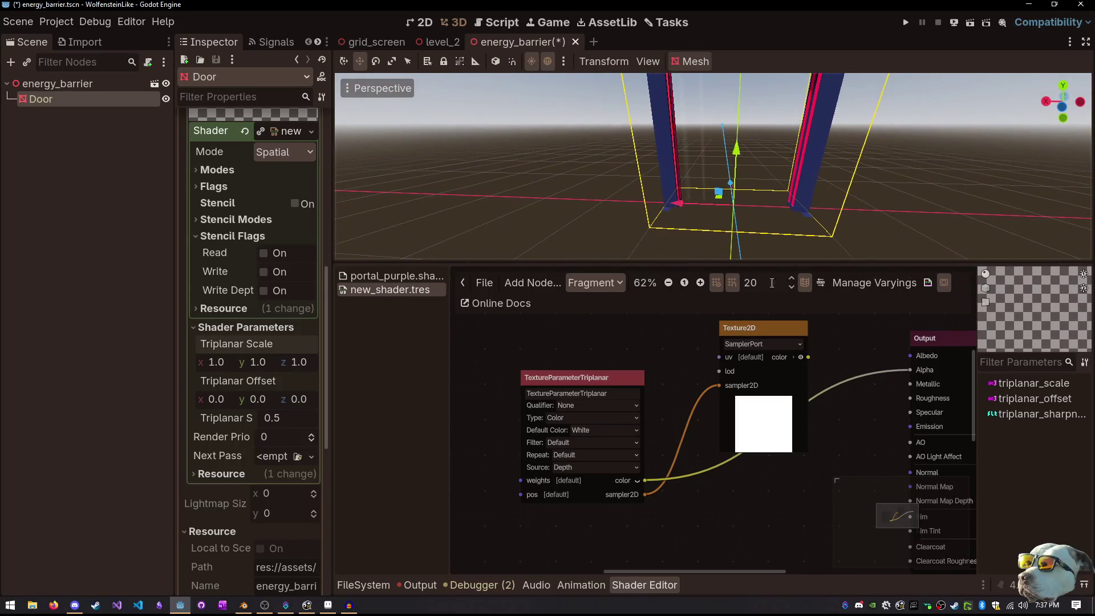
pyautogui.click(576, 466)
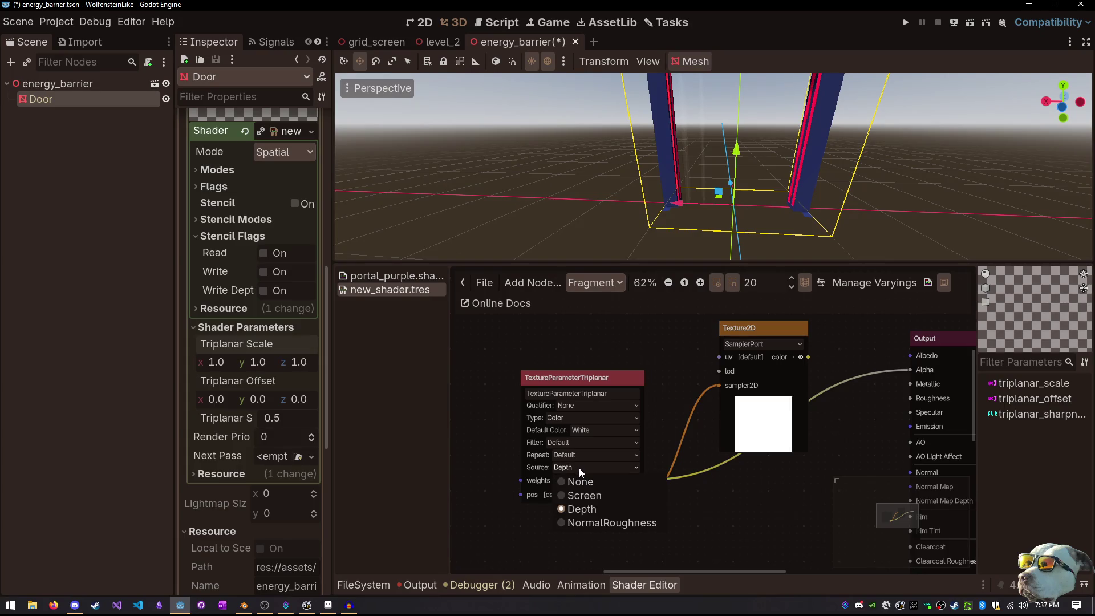
pyautogui.click(579, 467)
pyautogui.click(577, 454)
pyautogui.click(585, 484)
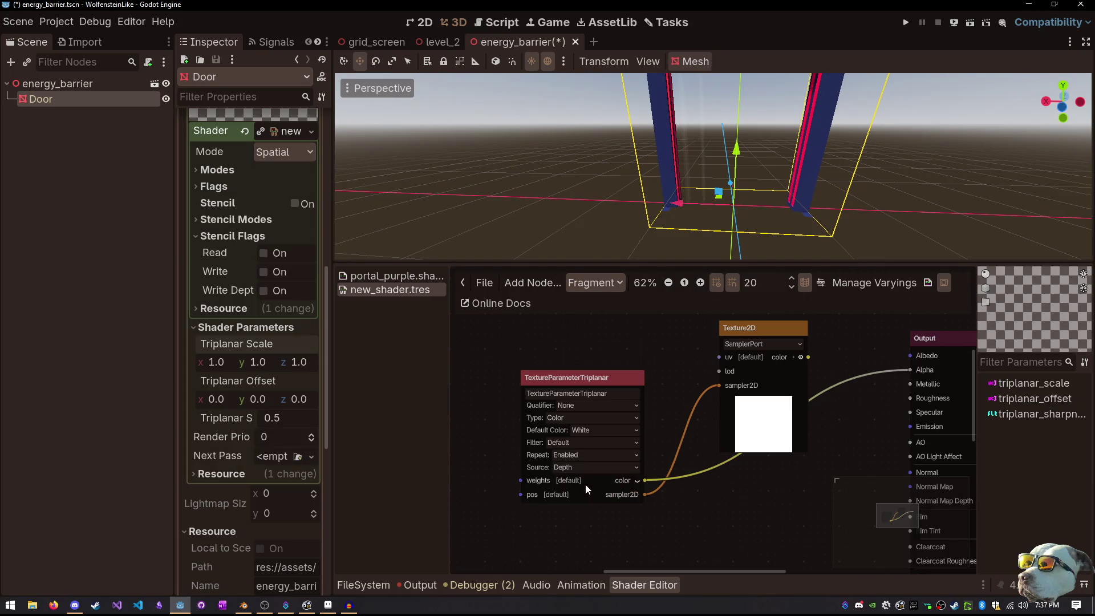
# Set the source back to Screen after trying NormalRoughness, and save energy_barrier
pyautogui.click(587, 465)
pyautogui.click(595, 521)
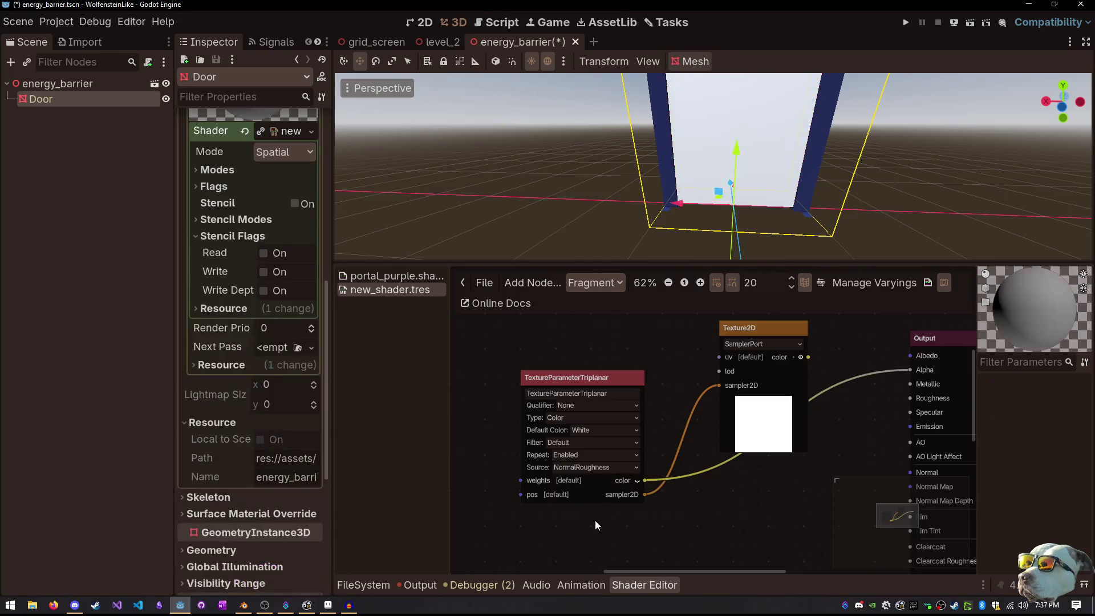
pyautogui.click(590, 470)
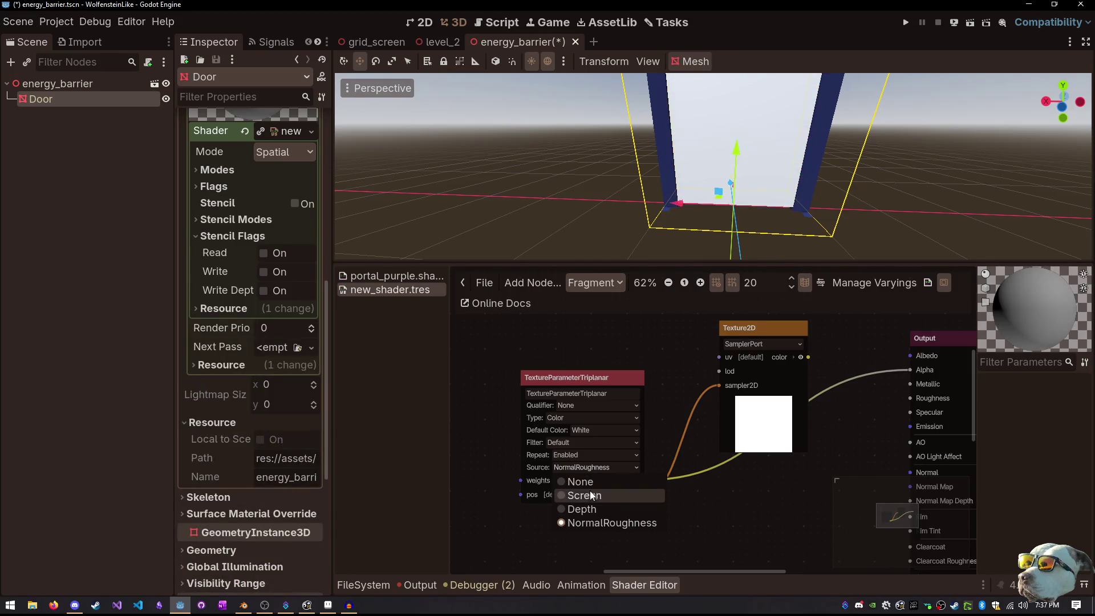
pyautogui.click(590, 493)
pyautogui.moveTo(712, 172)
pyautogui.mouseDown()
pyautogui.moveTo(684, 171)
pyautogui.moveTo(620, 99)
pyautogui.mouseUp()
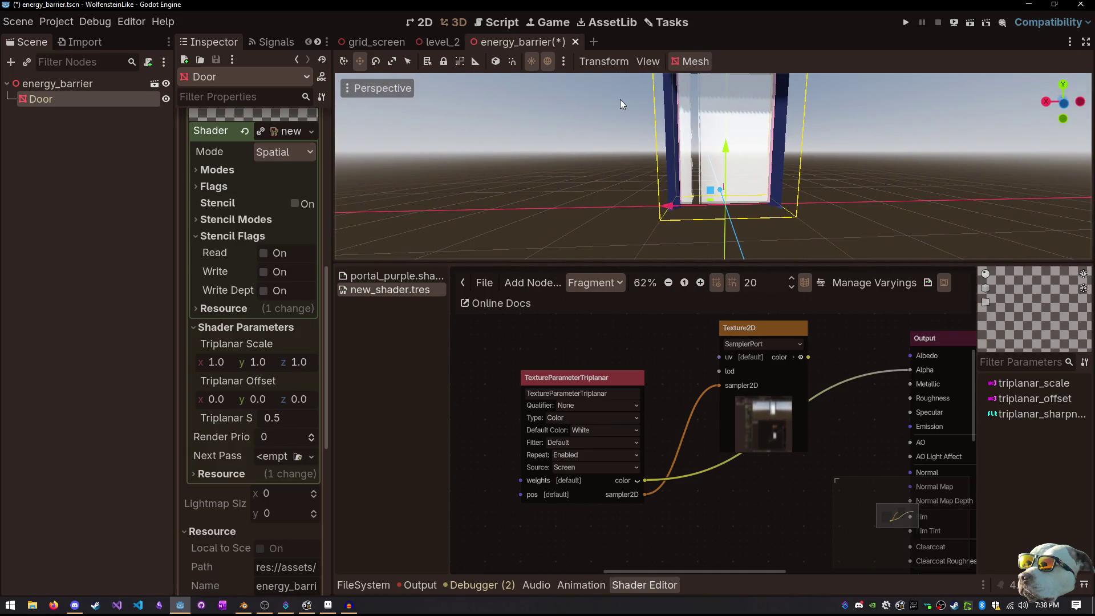
pyautogui.hotkey('ctrl', 's')
# Switch to the level_2 scene and turn the view toward the corridor
pyautogui.click(437, 42)
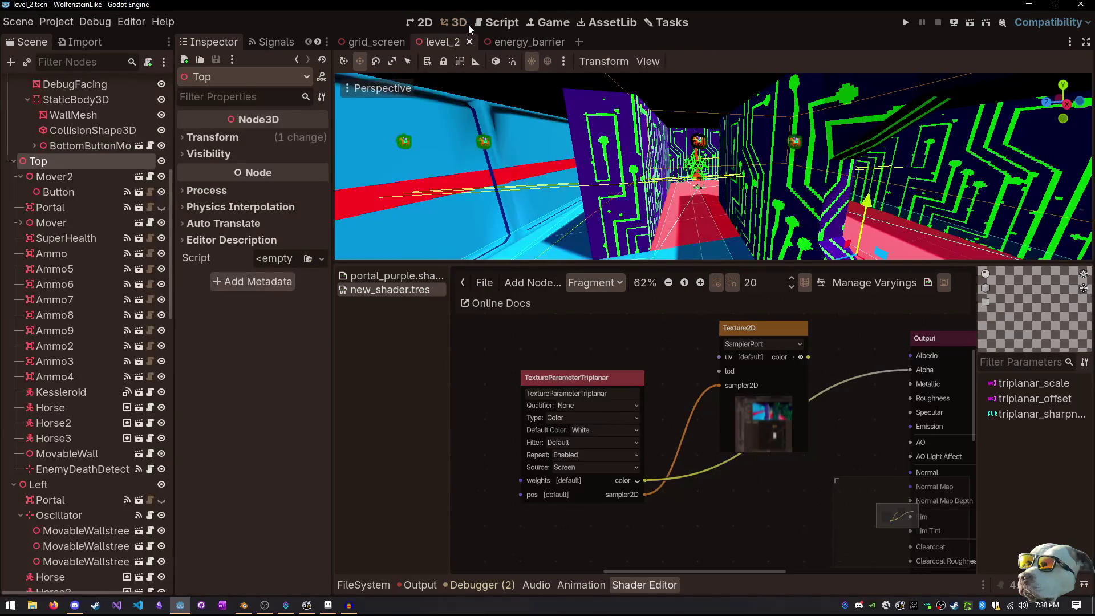
pyautogui.moveTo(491, 114); pyautogui.dragTo(546, 303)
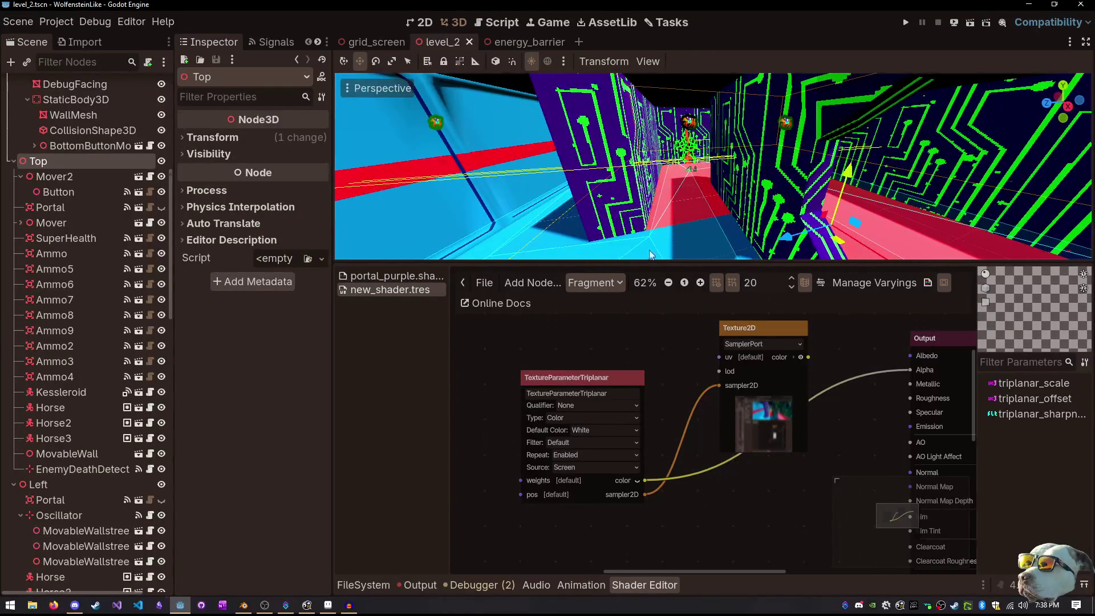
pyautogui.hotkey('ctrl', 'shift', 's')
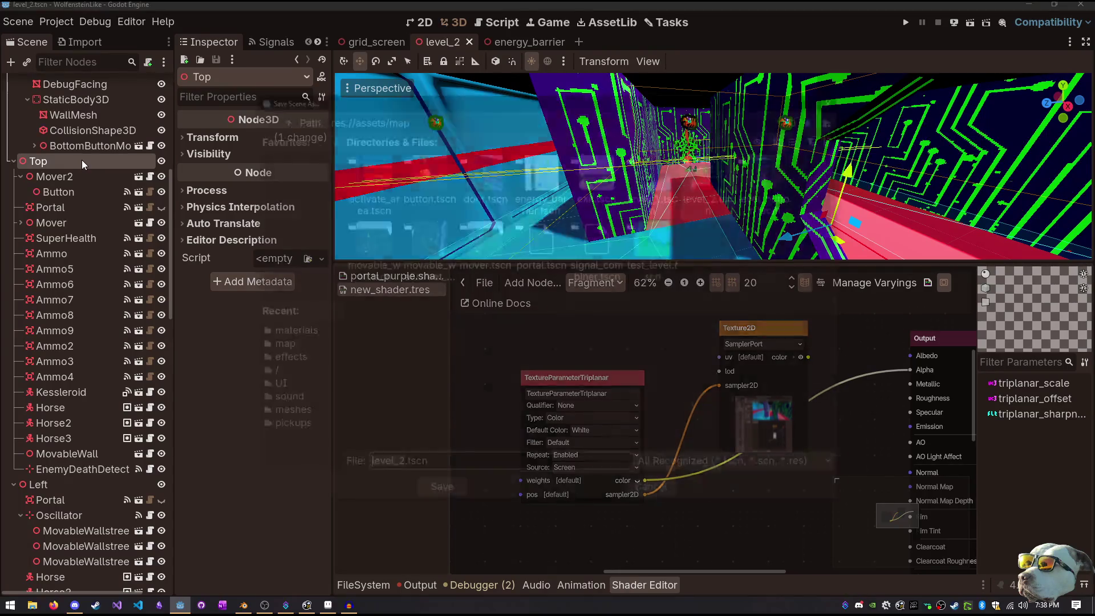
pyautogui.press('Escape')
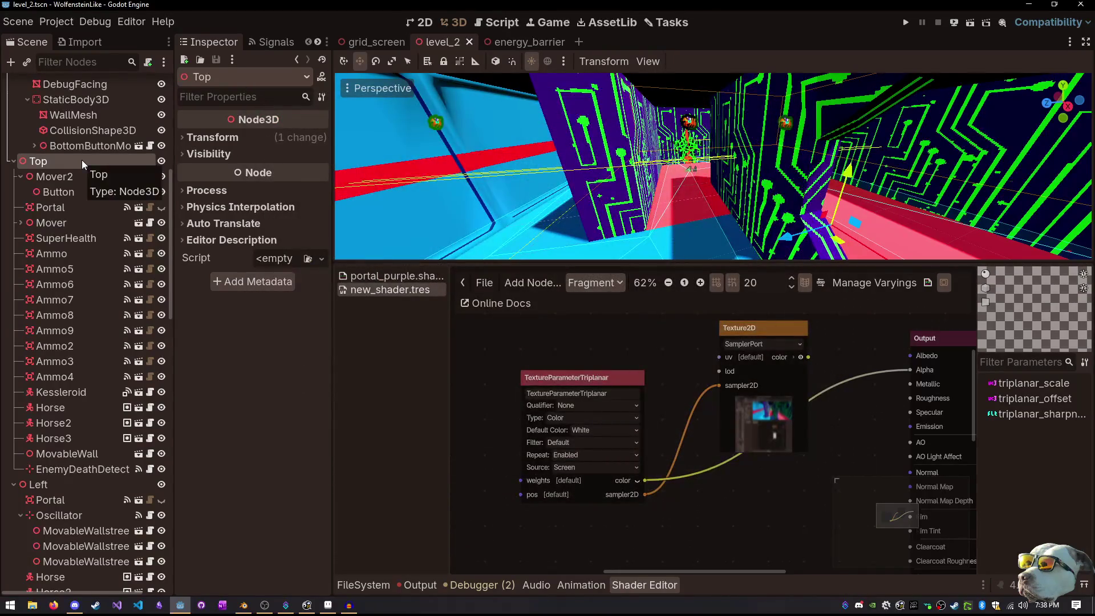
# Instance energy_barrier.tscn under the Top node and move it to the corridor centre
pyautogui.hotkey('ctrl', 'shift', 'o')
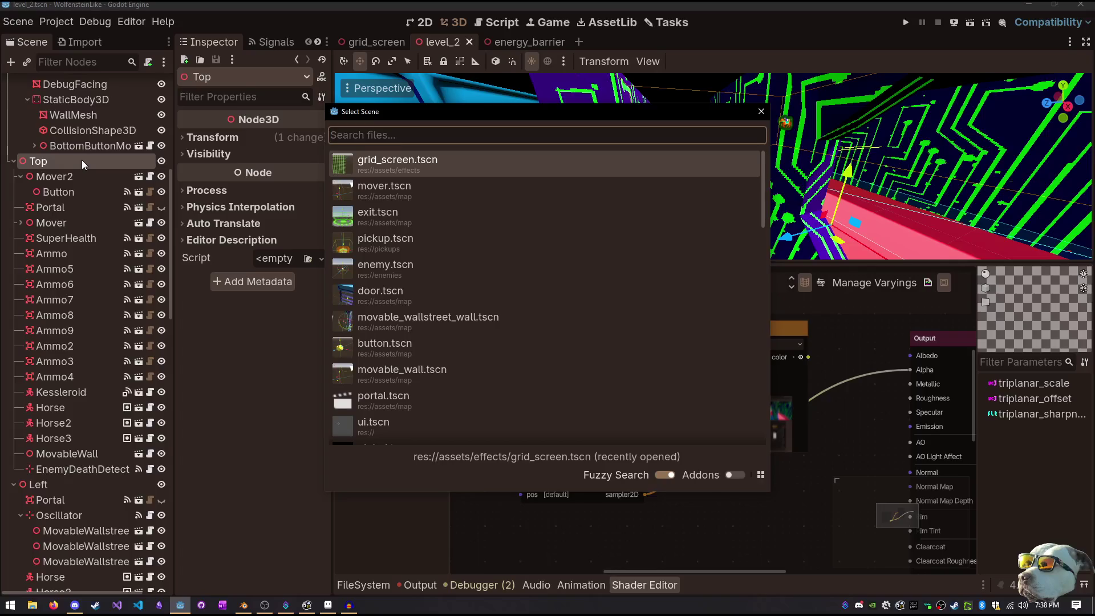
pyautogui.write('ener')
pyautogui.press('Down')
pyautogui.press('Up')
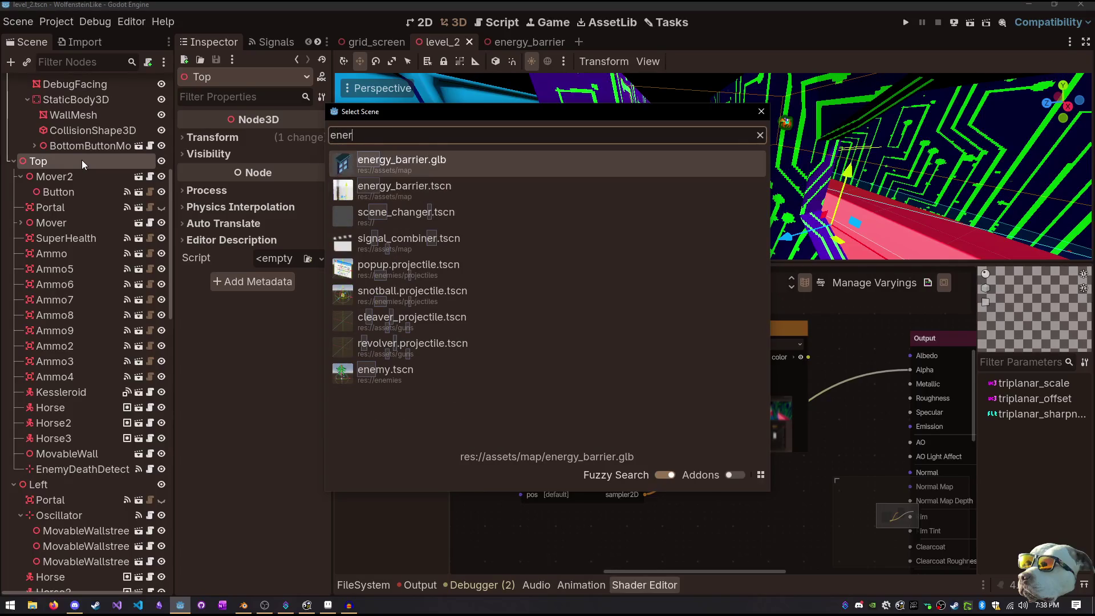
pyautogui.press('Down')
pyautogui.press('Return')
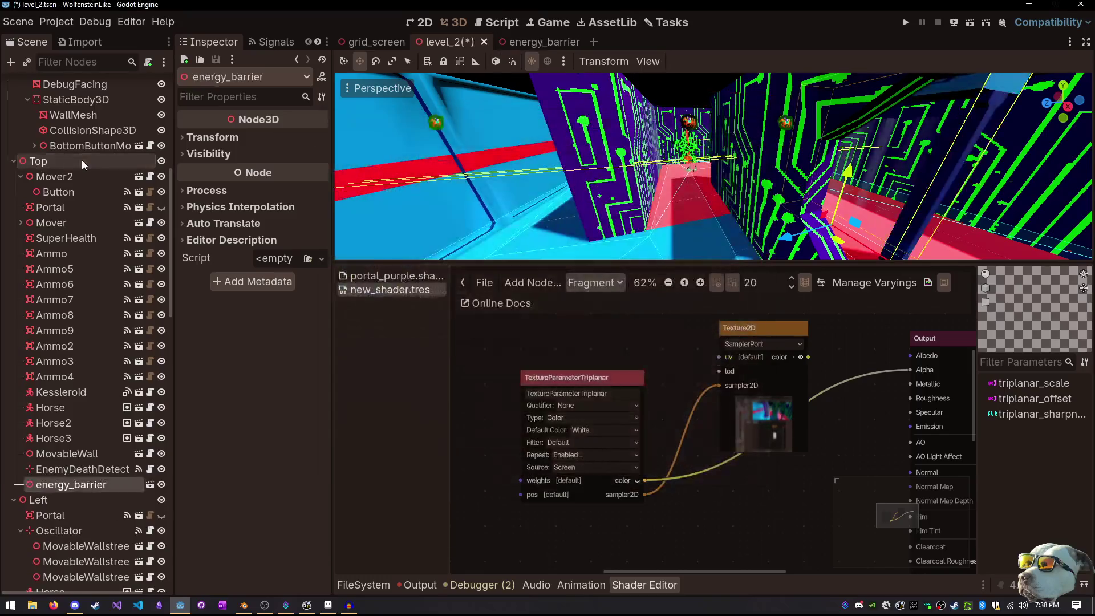
pyautogui.scroll(-4, 452, 170)
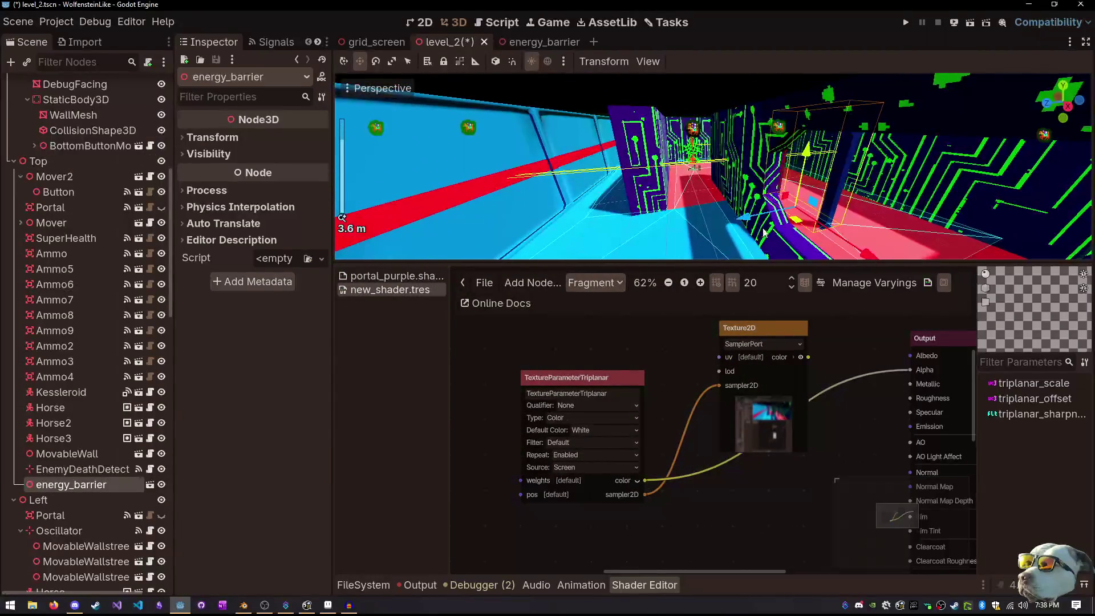
pyautogui.moveTo(791, 224)
pyautogui.mouseDown()
pyautogui.moveTo(703, 203)
pyautogui.moveTo(697, 216)
pyautogui.moveTo(739, 202)
pyautogui.mouseUp()
# Rotate the barrier 90 degrees, then save and run level_2 with F6
pyautogui.press('e')
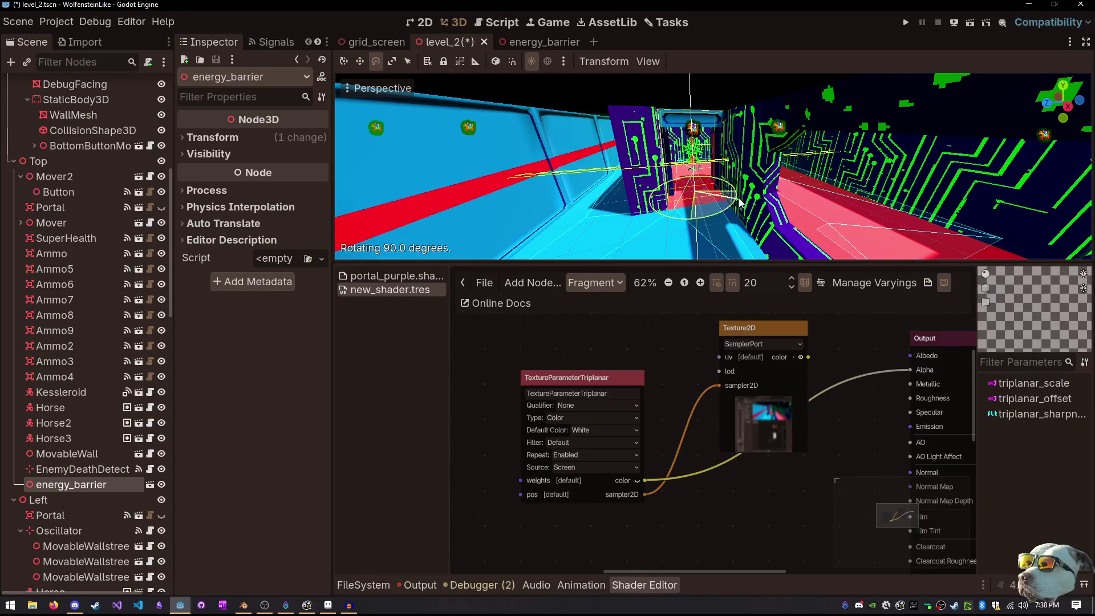
pyautogui.press('q')
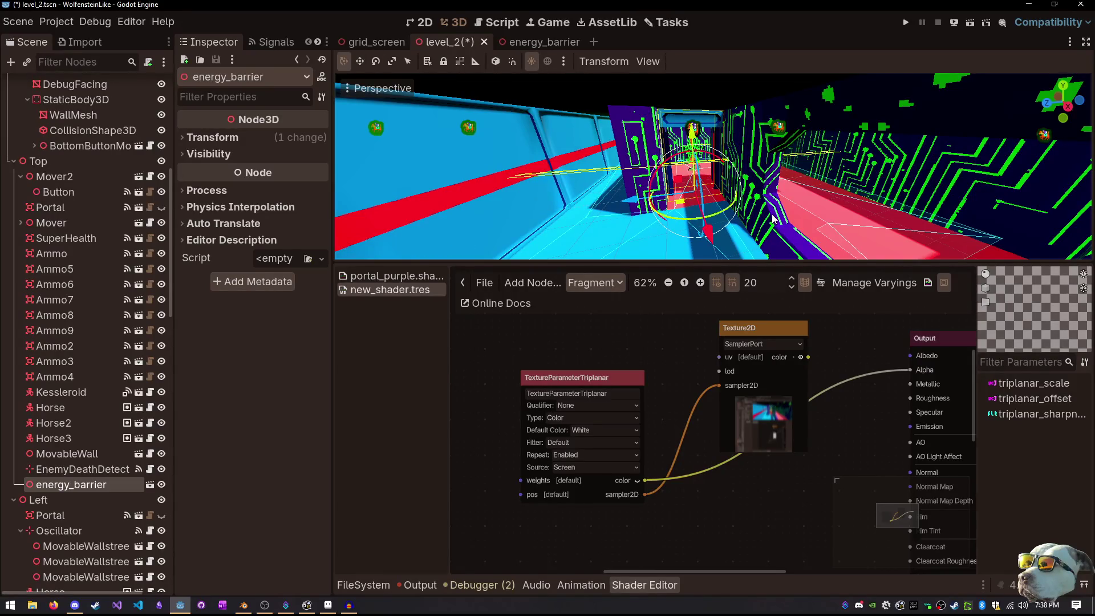
pyautogui.click(764, 216)
pyautogui.moveTo(765, 215)
pyautogui.mouseDown()
pyautogui.moveTo(751, 148)
pyautogui.moveTo(741, 188)
pyautogui.mouseUp()
pyautogui.press('F6')
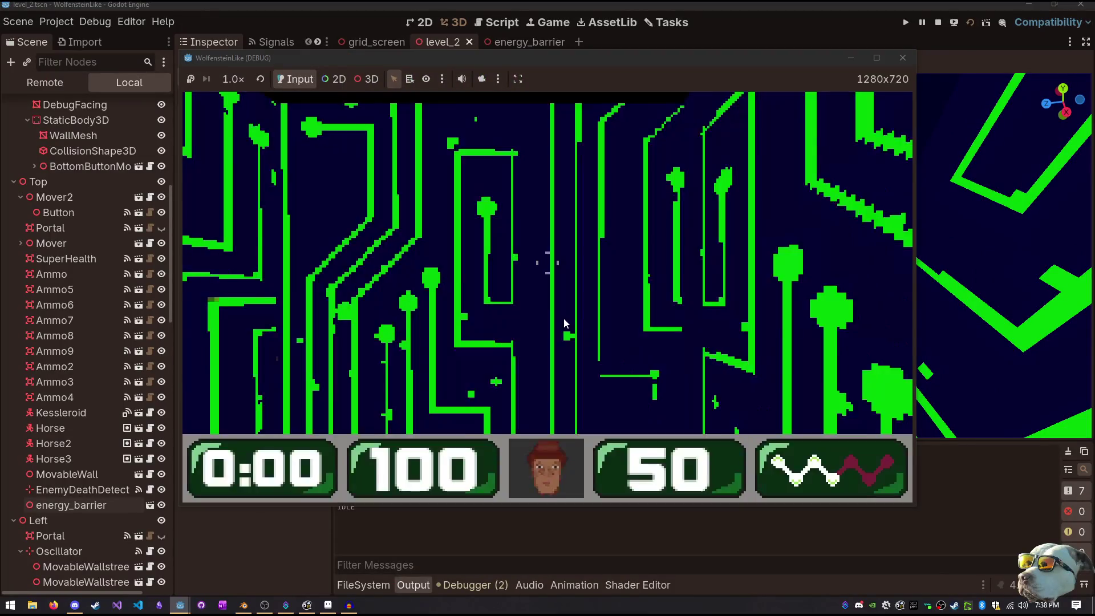
# Walk through the level, using the E panel and reaching the red target in the blue corridor
pyautogui.press('w')
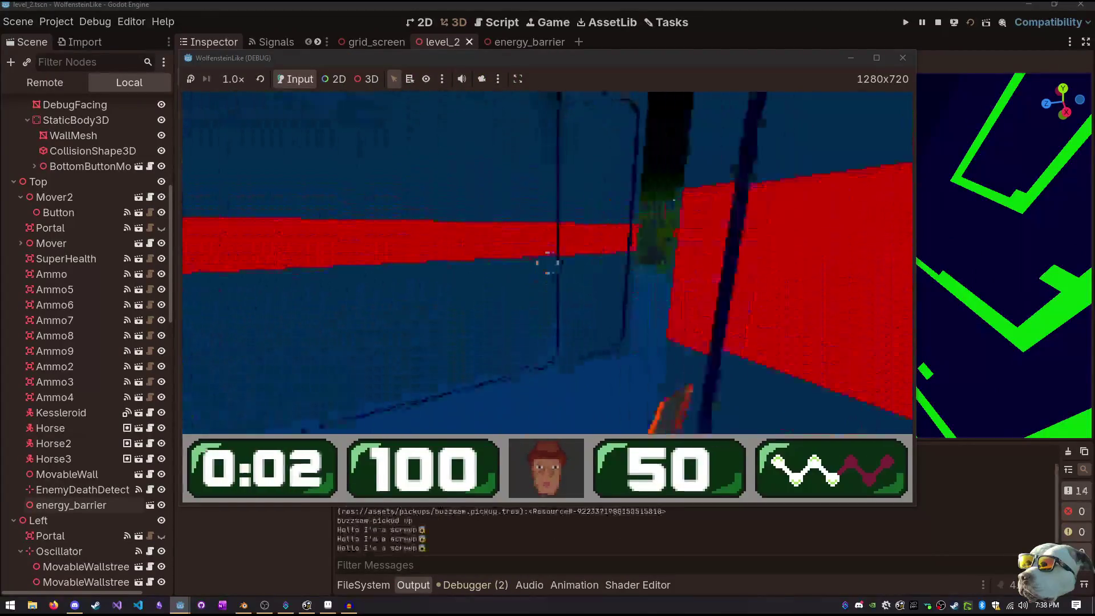
pyautogui.press('w')
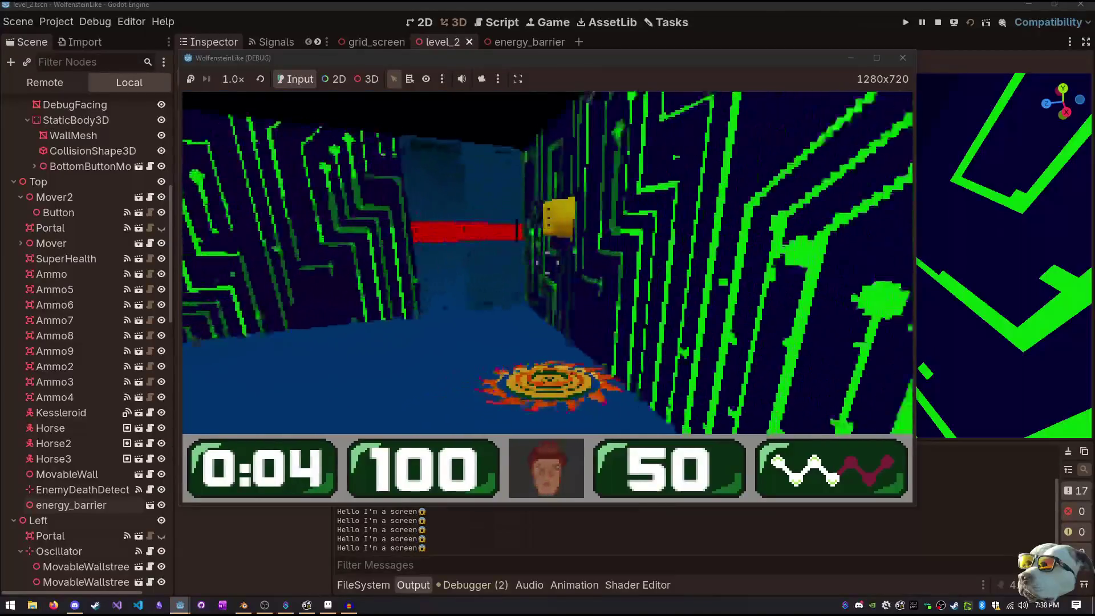
pyautogui.press('w')
pyautogui.press('e')
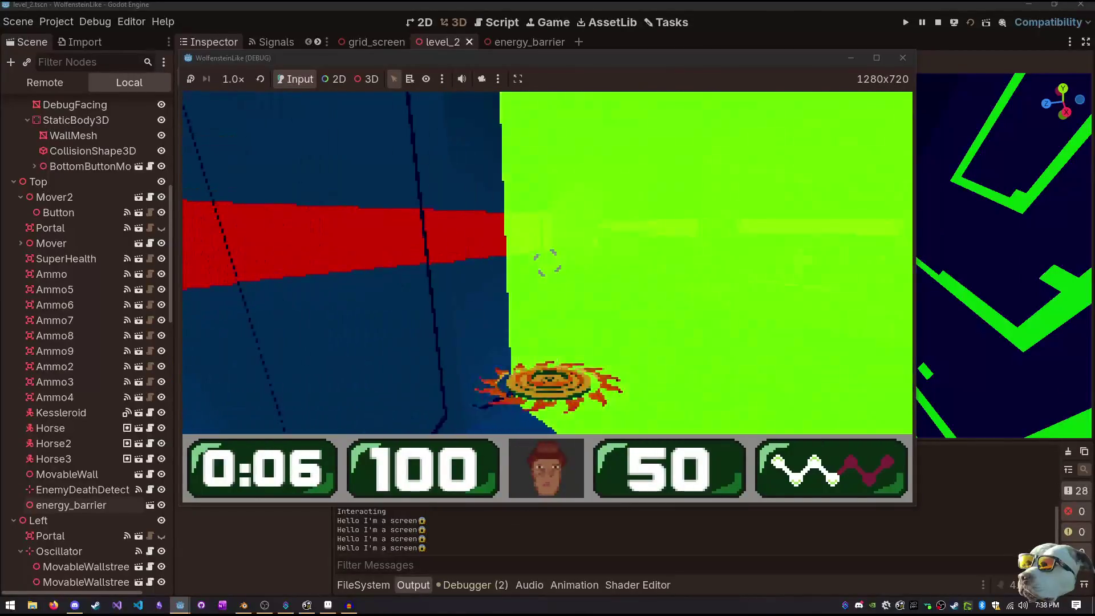
pyautogui.press('Left')
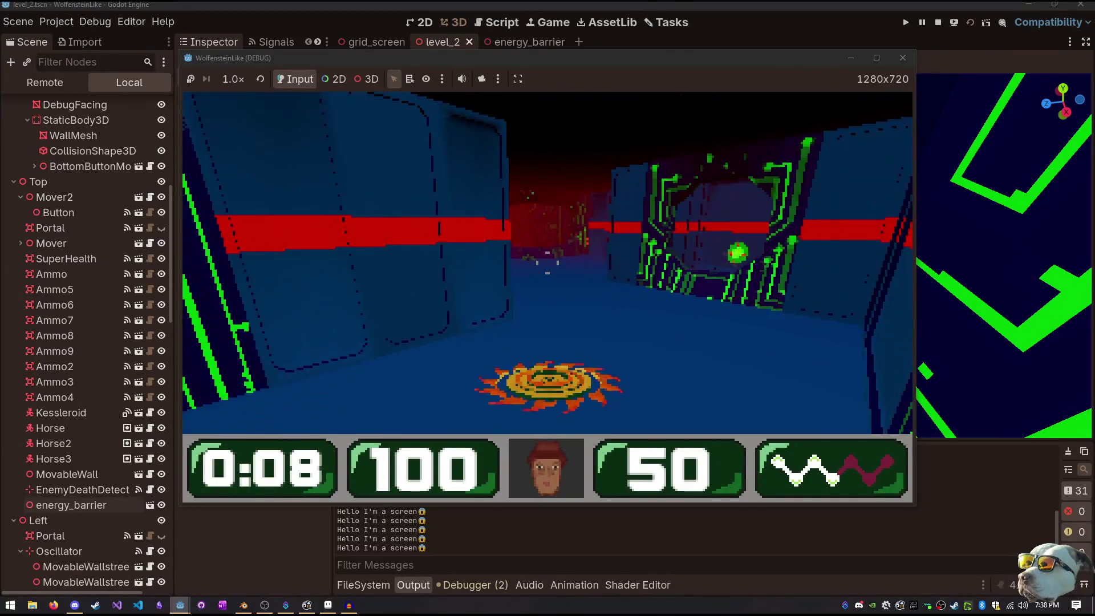
pyautogui.press('Left')
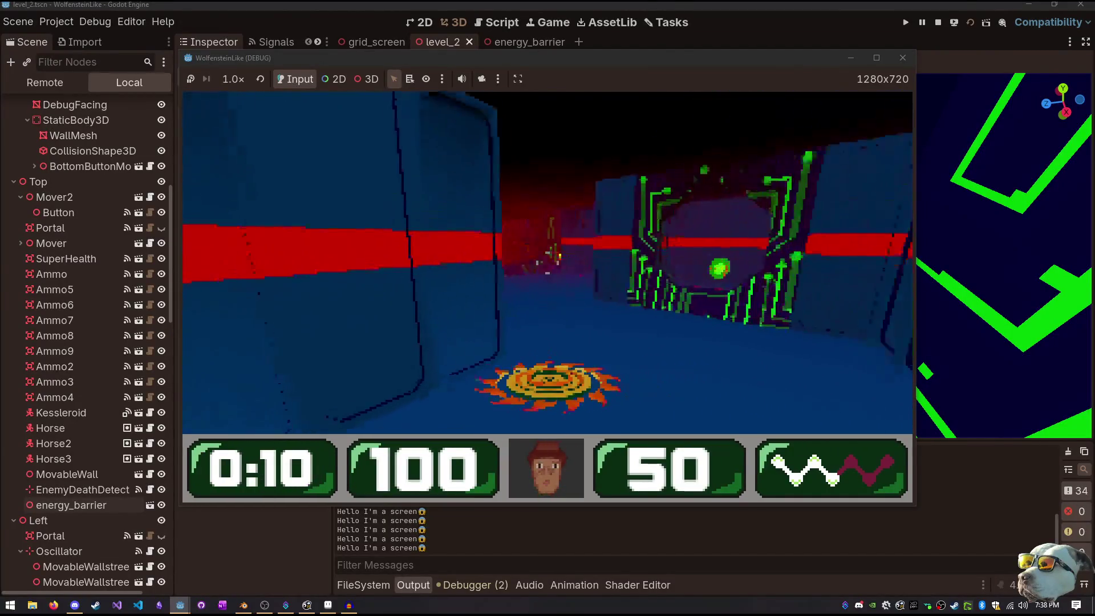
pyautogui.press('w')
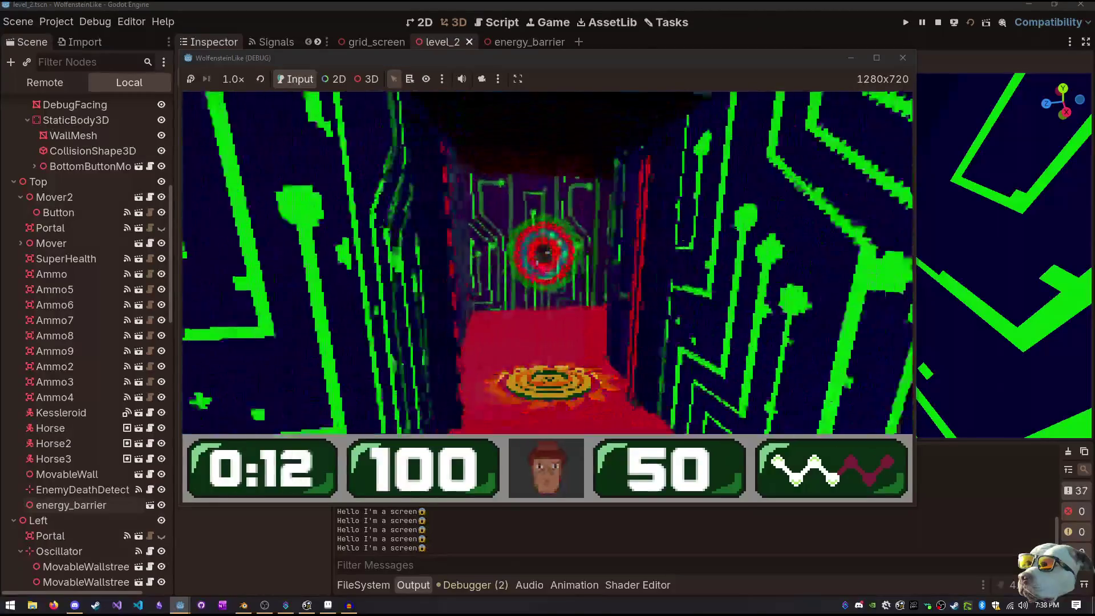
pyautogui.press('s')
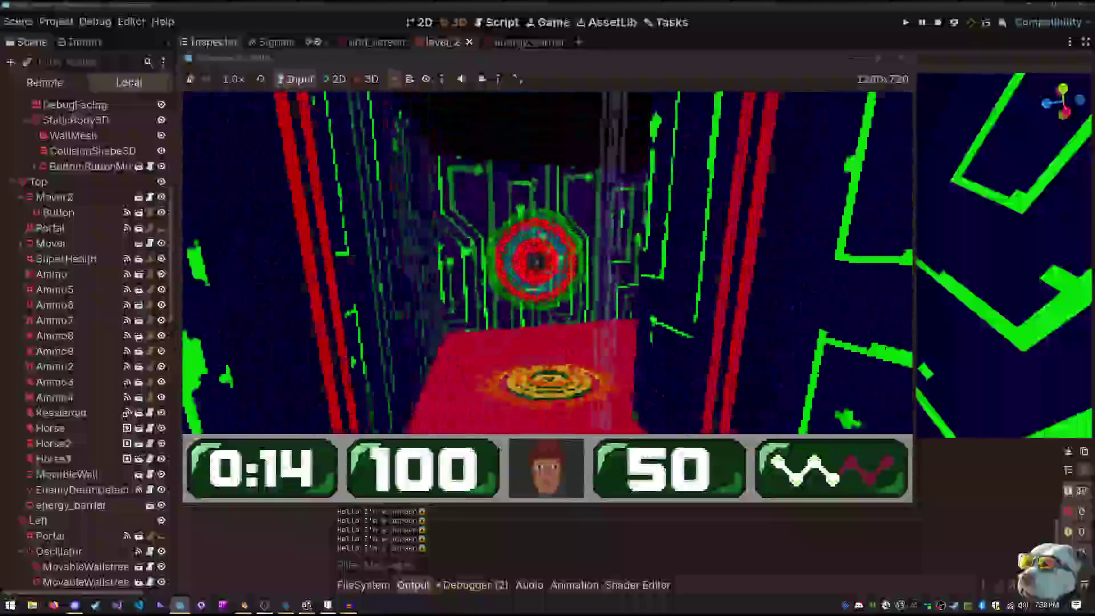
pyautogui.press('Right')
pyautogui.press('Left')
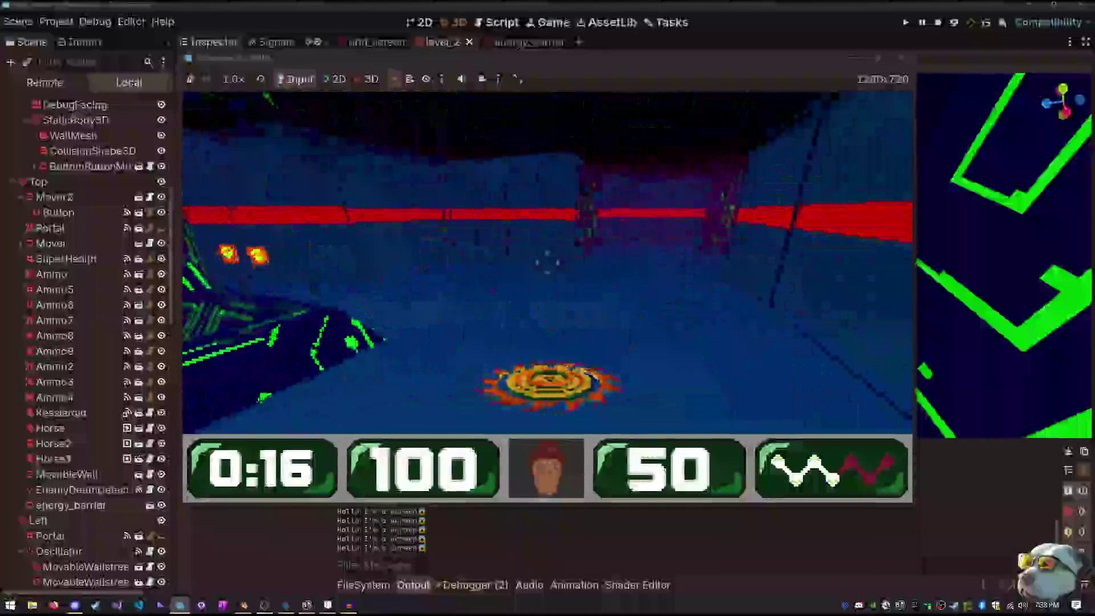
# Restart the playtest, walk past the green grid barrier, and stop the game with F8
pyautogui.press('Escape')
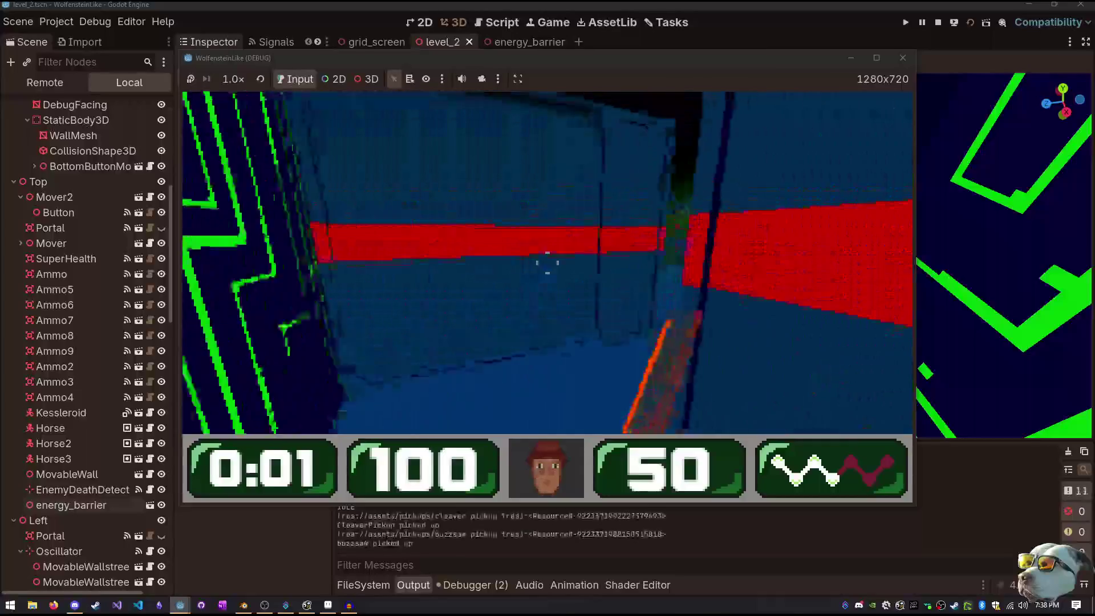
pyautogui.press('Left')
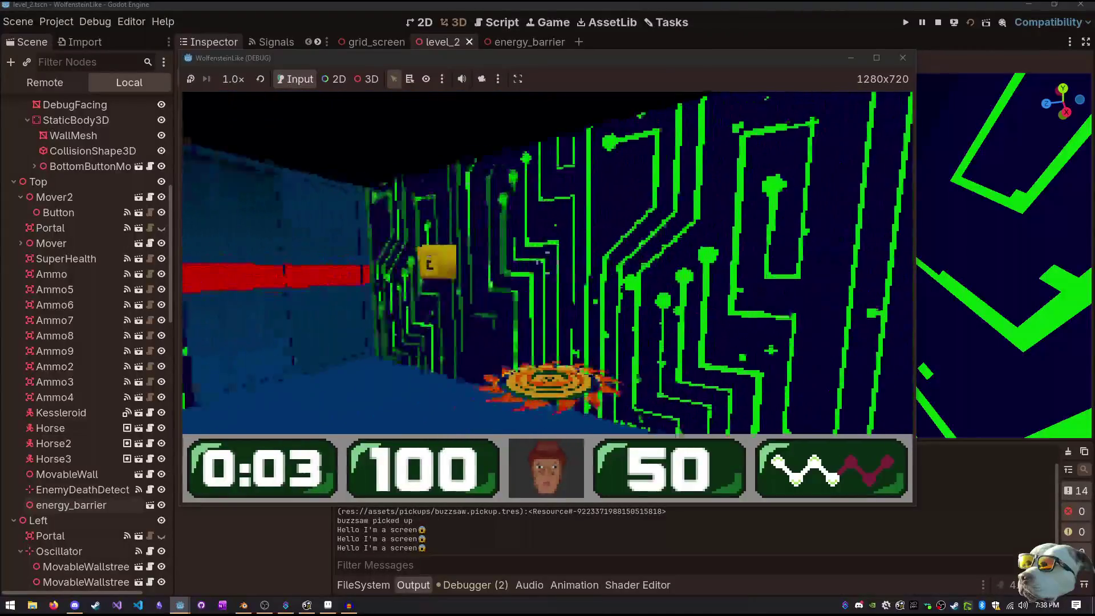
pyautogui.press('Up')
pyautogui.press('F8')
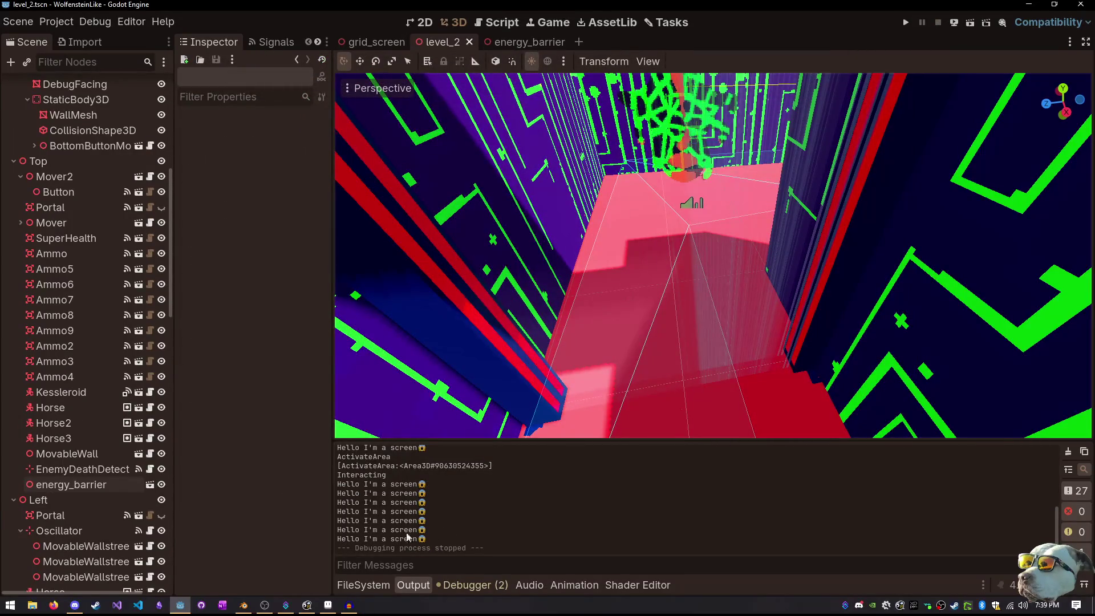
# Clear the FileSystem filter and select grid.png in assets/effects to view its texture details
pyautogui.click(370, 586)
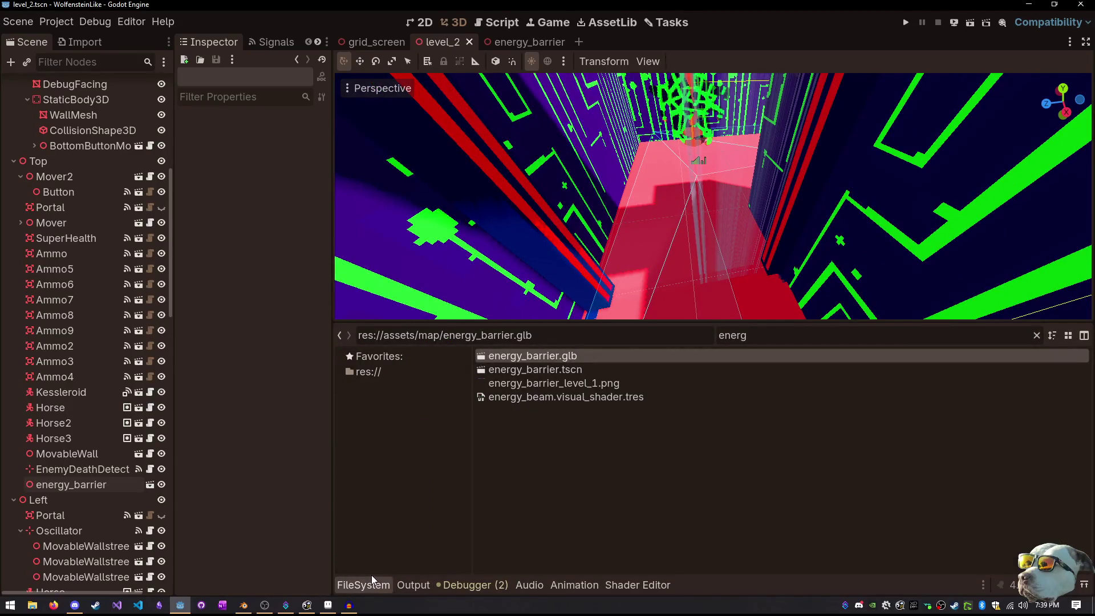
pyautogui.doubleClick(766, 338)
pyautogui.press('BackSpace')
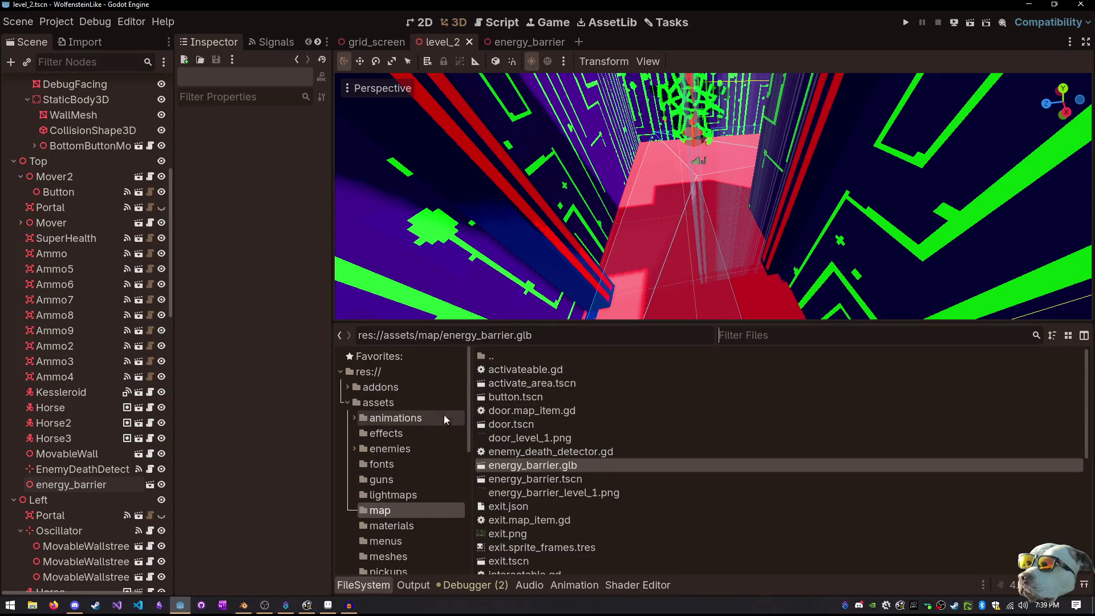
pyautogui.click(393, 422)
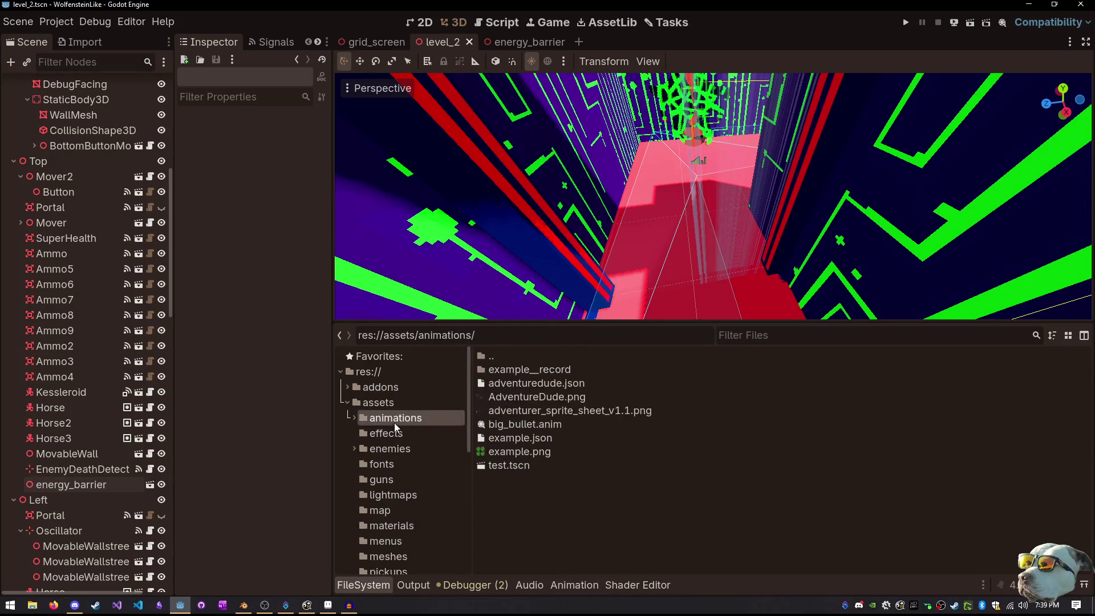
pyautogui.scroll(-2, 395, 443)
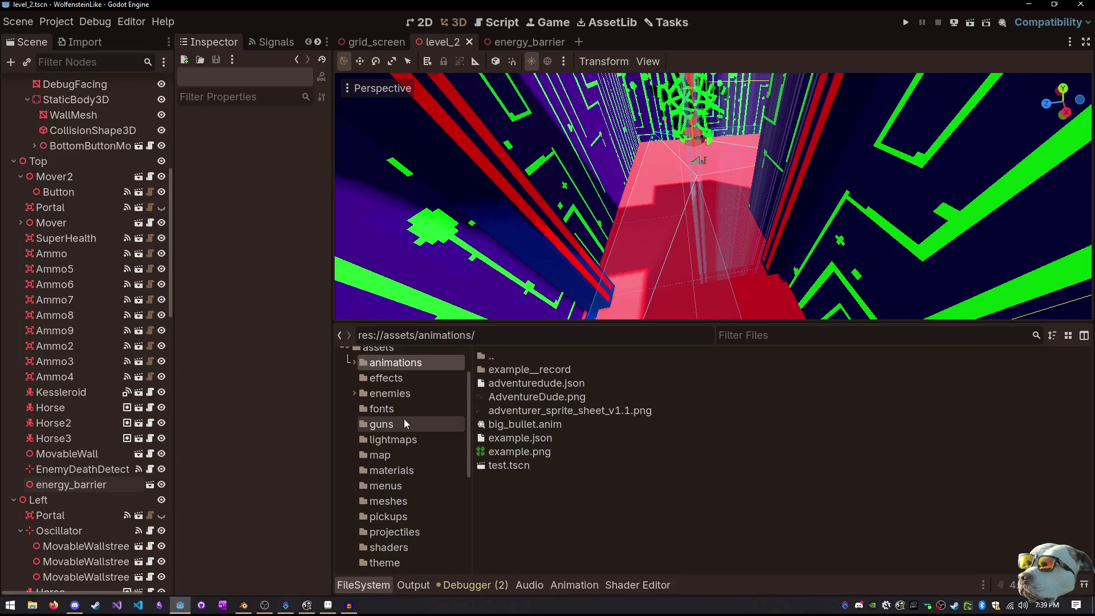
pyautogui.click(392, 378)
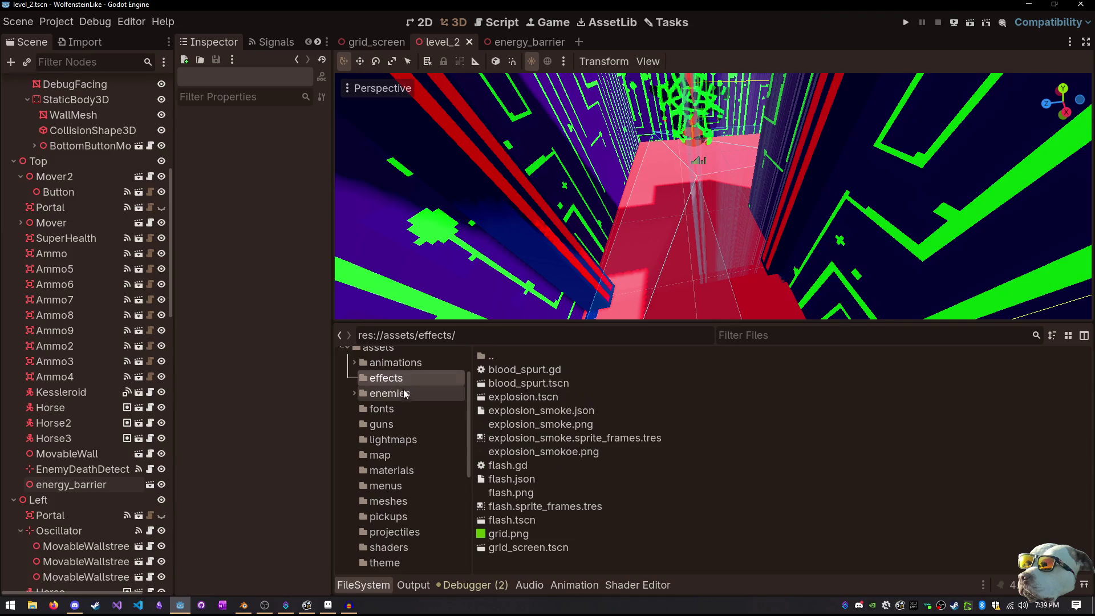
pyautogui.click(516, 535)
pyautogui.moveTo(517, 535)
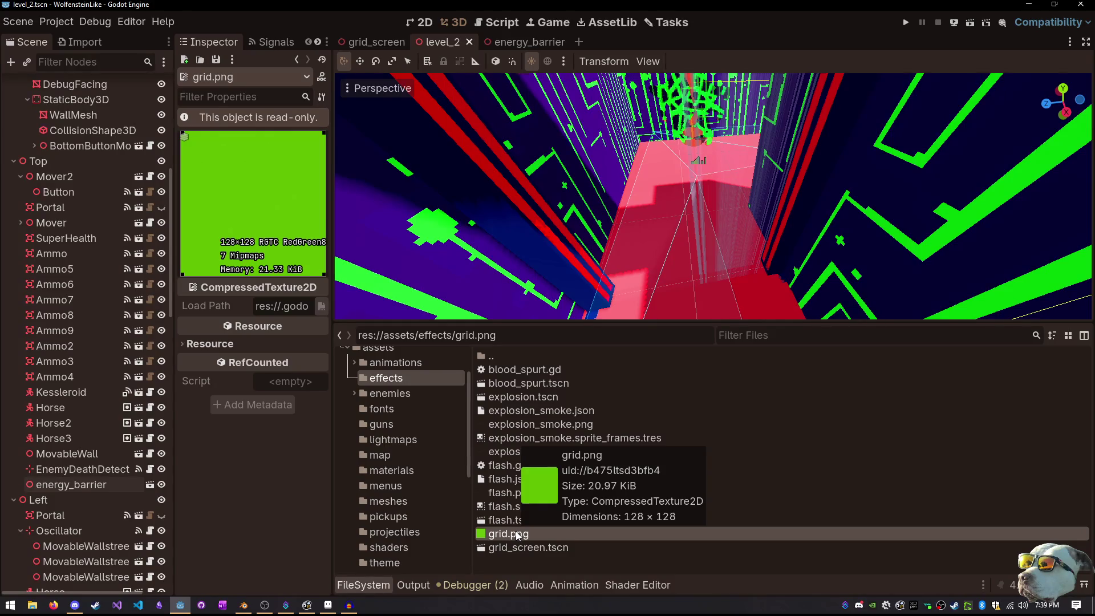
# Reimport grid.png from its context menu, then switch over to Aseprite
pyautogui.rightClick(517, 535)
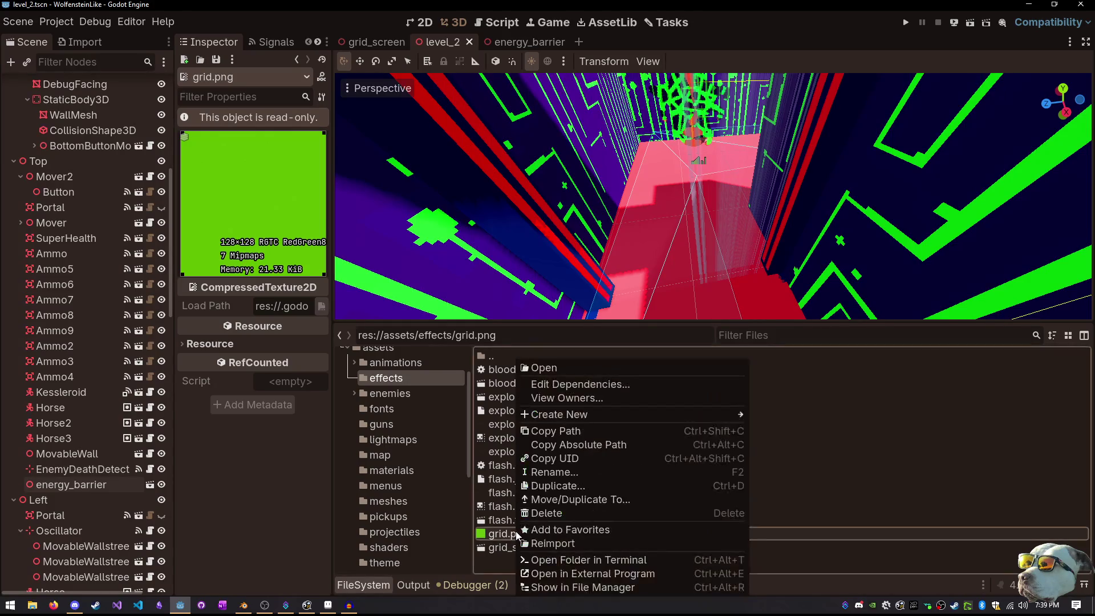
pyautogui.click(801, 436)
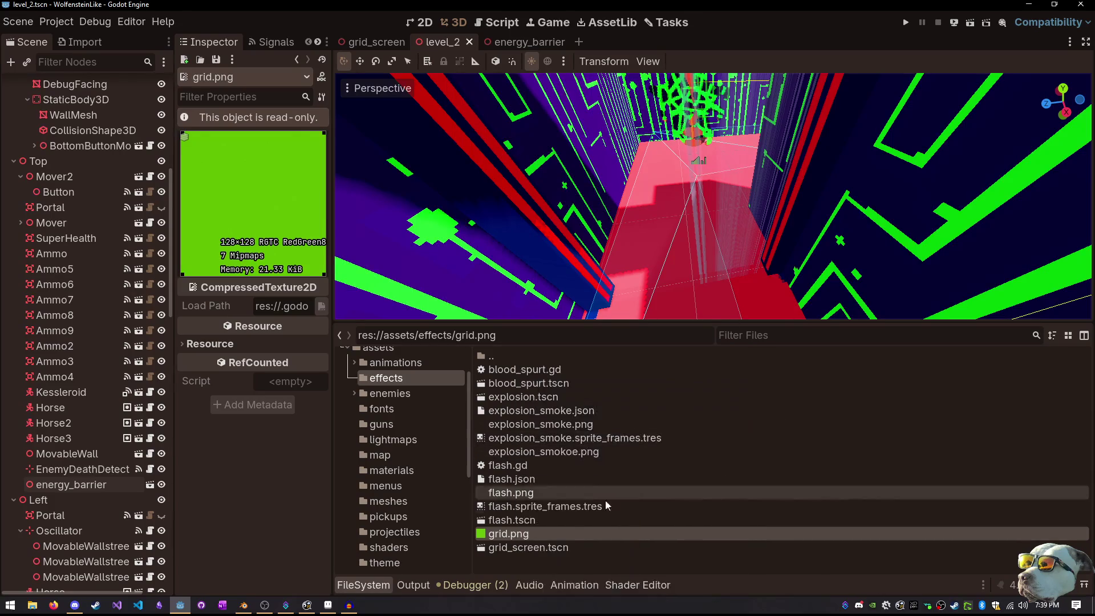
pyautogui.rightClick(504, 536)
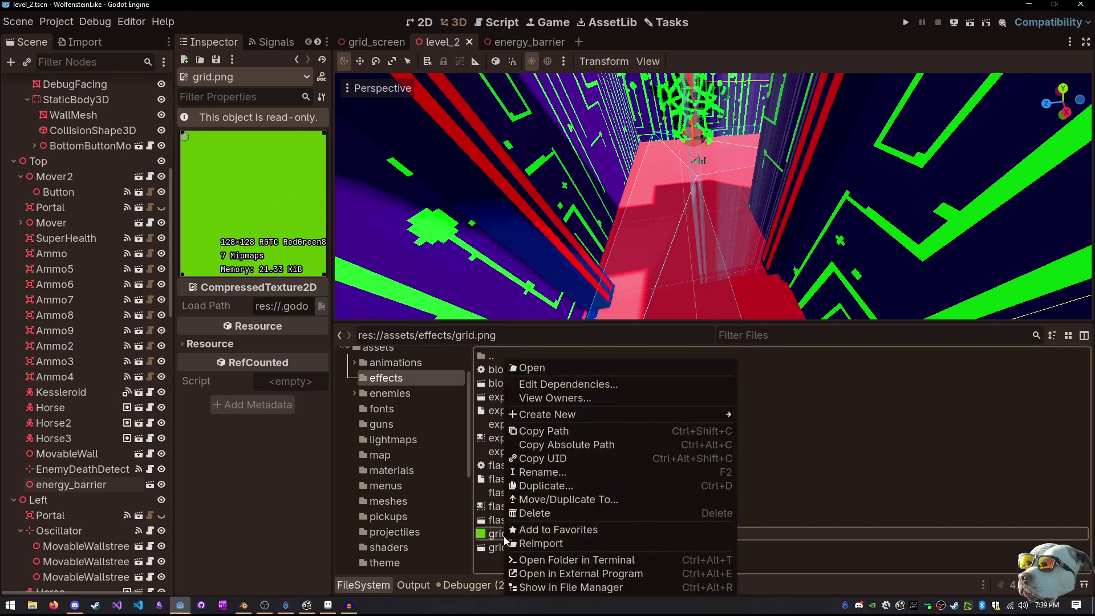
pyautogui.moveTo(535, 415)
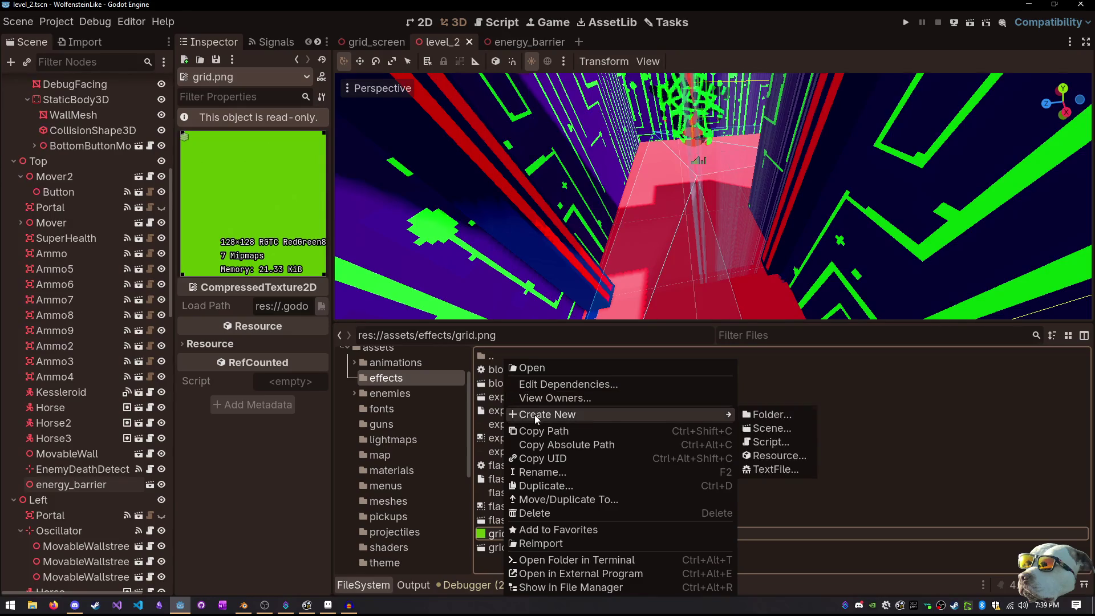
pyautogui.click(531, 545)
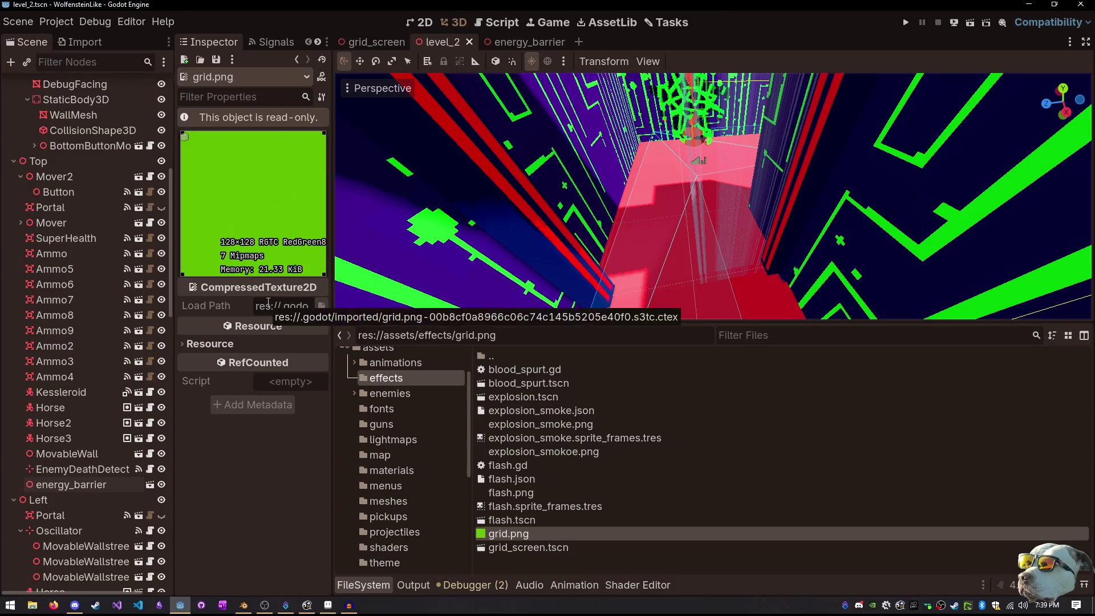
pyautogui.click(329, 606)
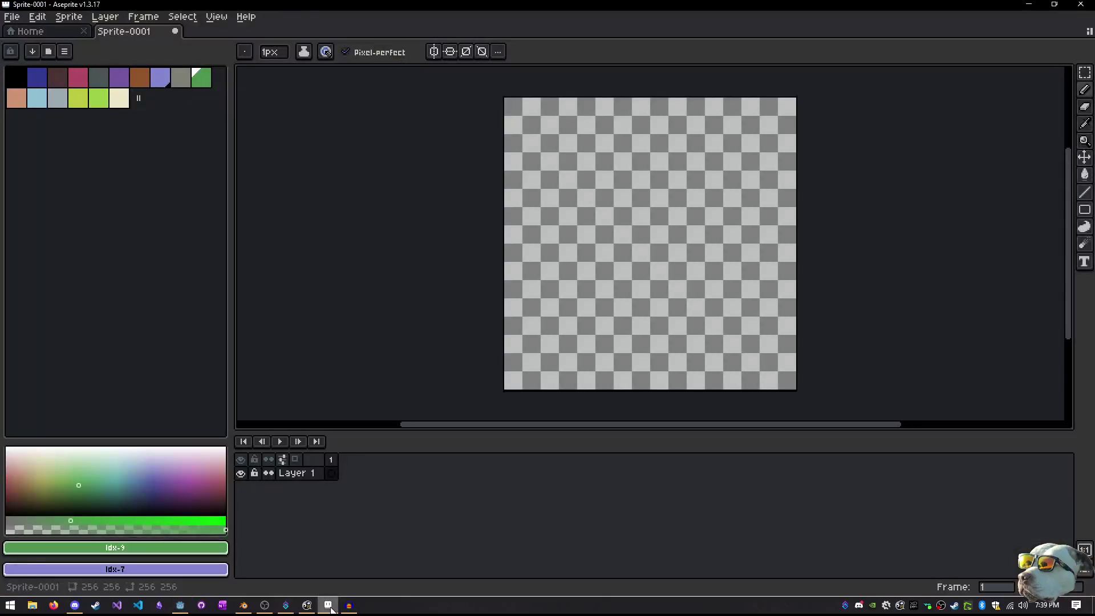
# Open grid.png from Godot/wolfenstein-like/assets/effects in Aseprite
pyautogui.click(21, 21)
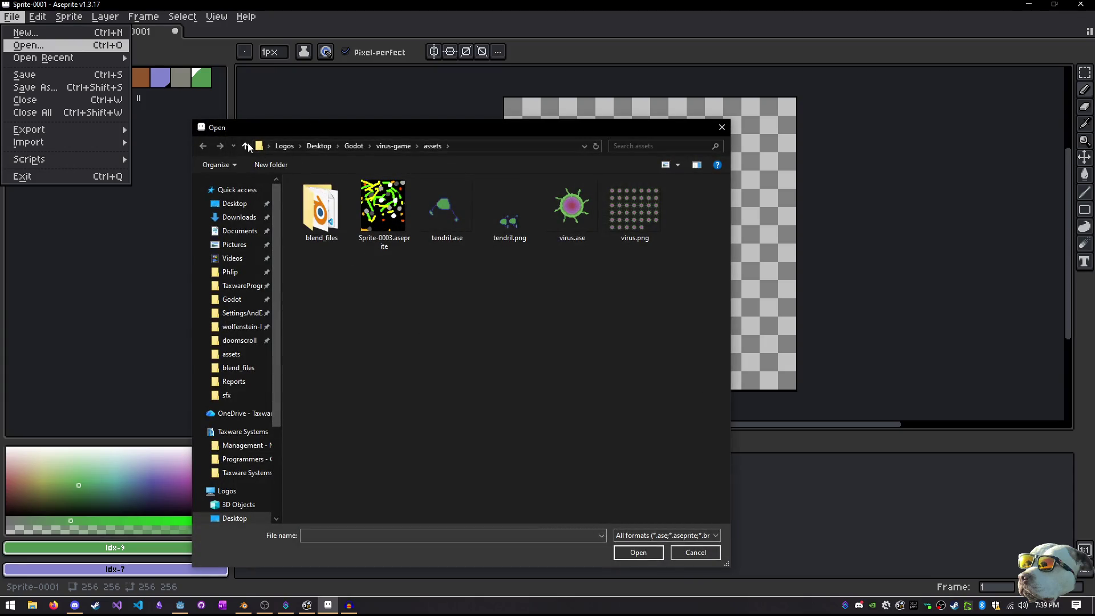
pyautogui.click(245, 146)
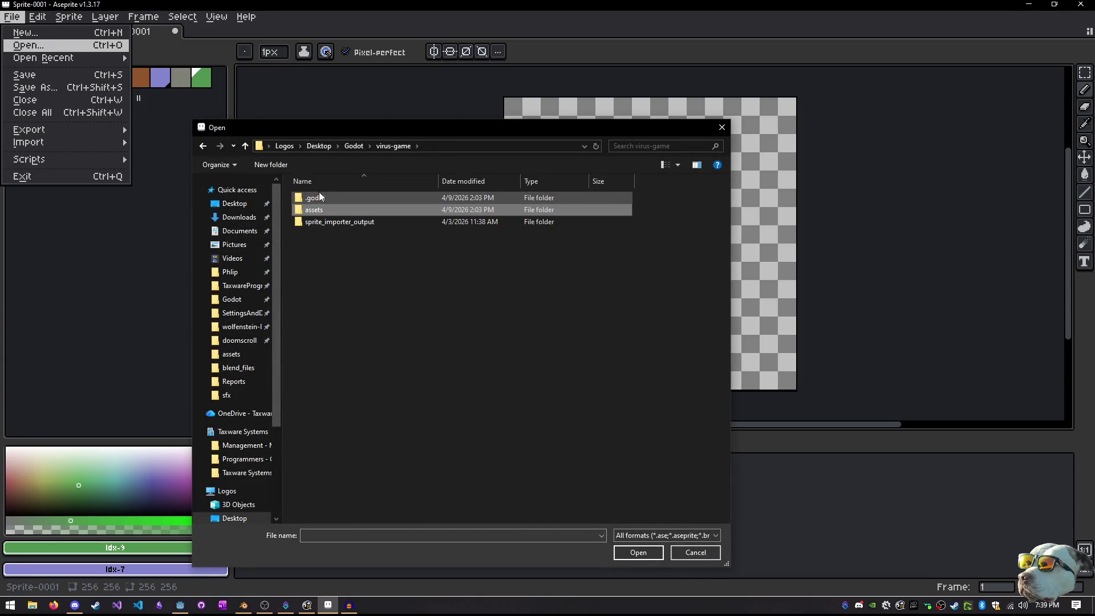
pyautogui.click(246, 145)
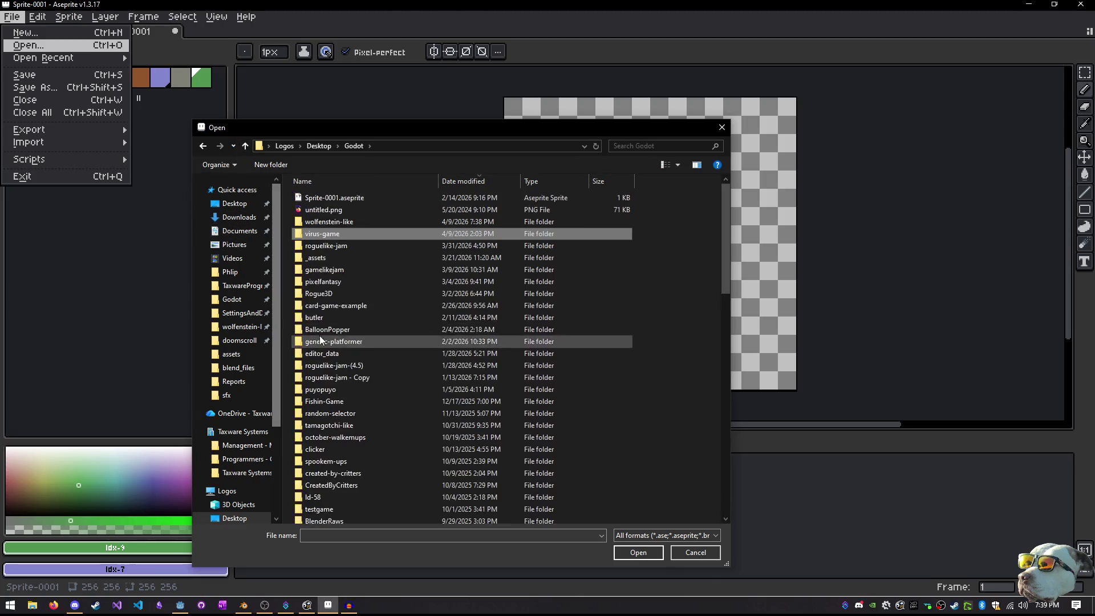
pyautogui.doubleClick(354, 220)
pyautogui.doubleClick(335, 231)
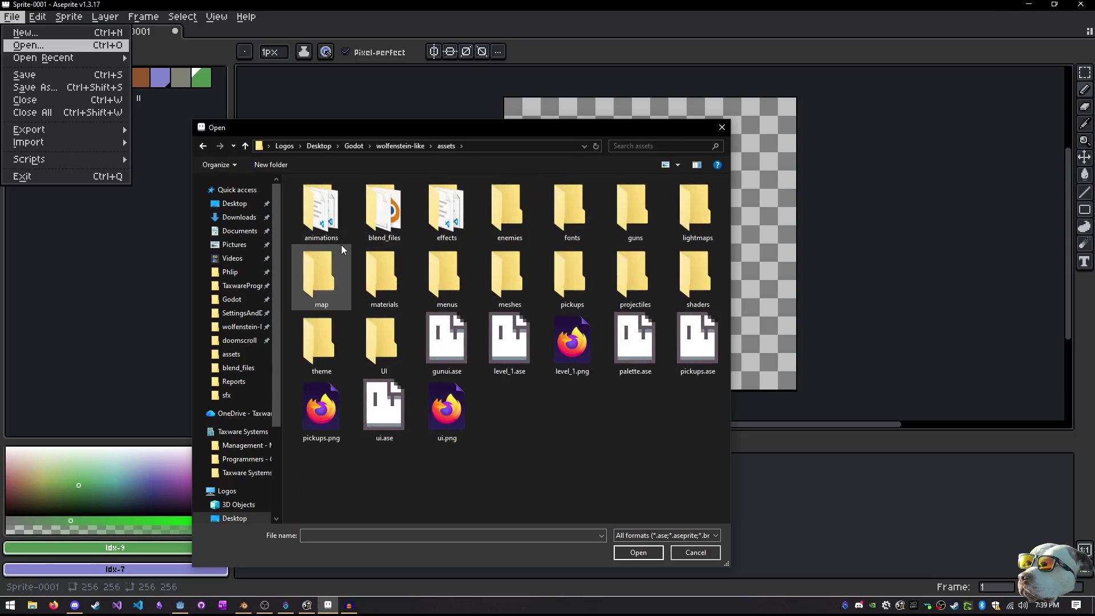
pyautogui.doubleClick(440, 212)
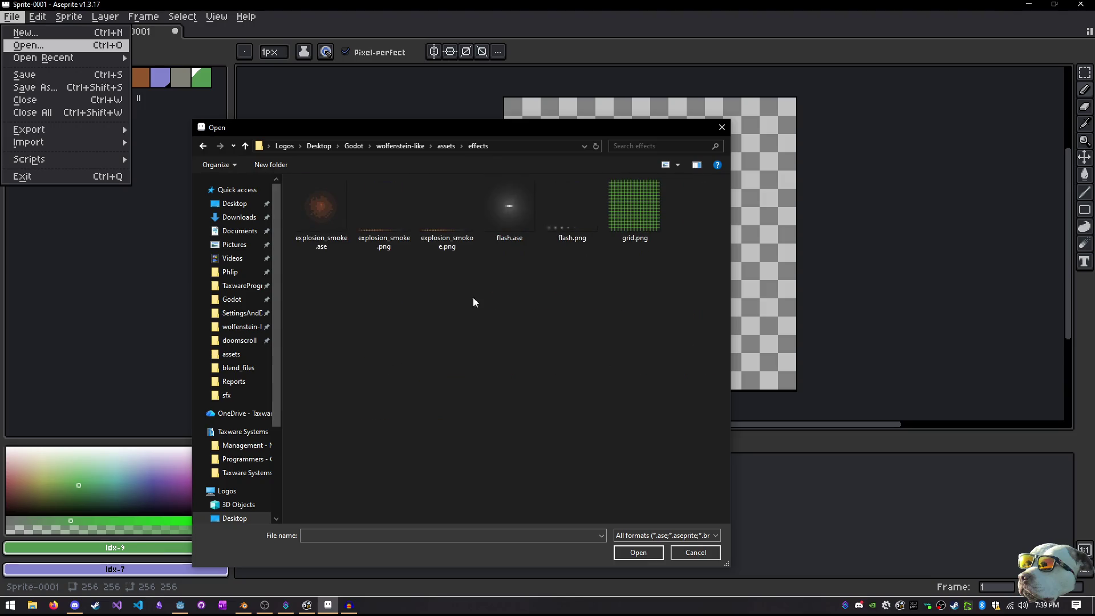
pyautogui.click(629, 222)
pyautogui.doubleClick(628, 219)
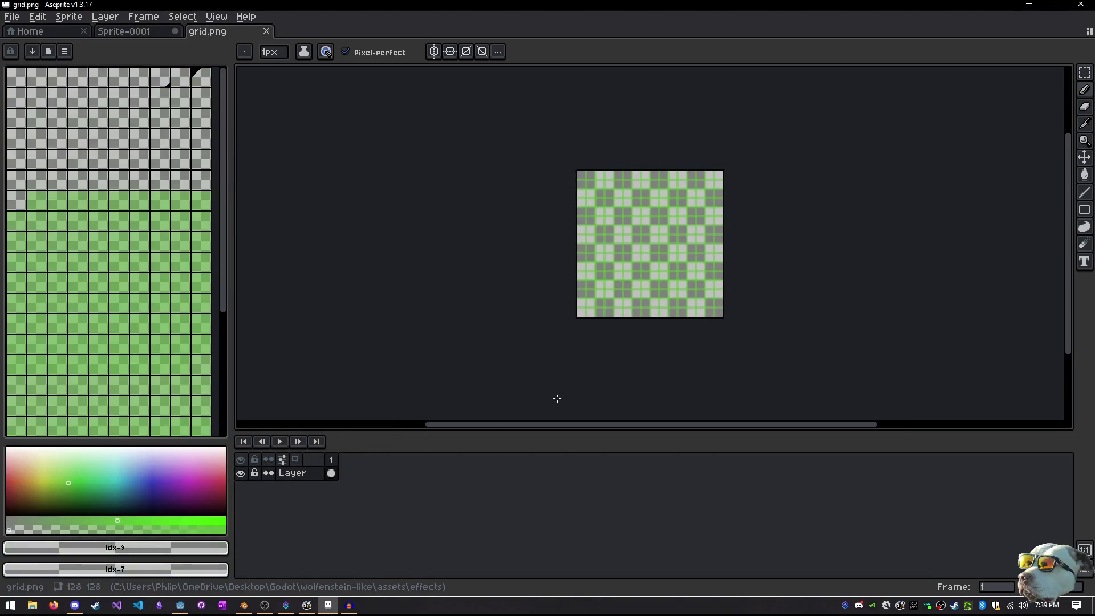
# Zoom in on the green grid tile, save grid.png unchanged, and return to Godot
pyautogui.scroll(5, 653, 211)
pyautogui.scroll(-6, 653, 211)
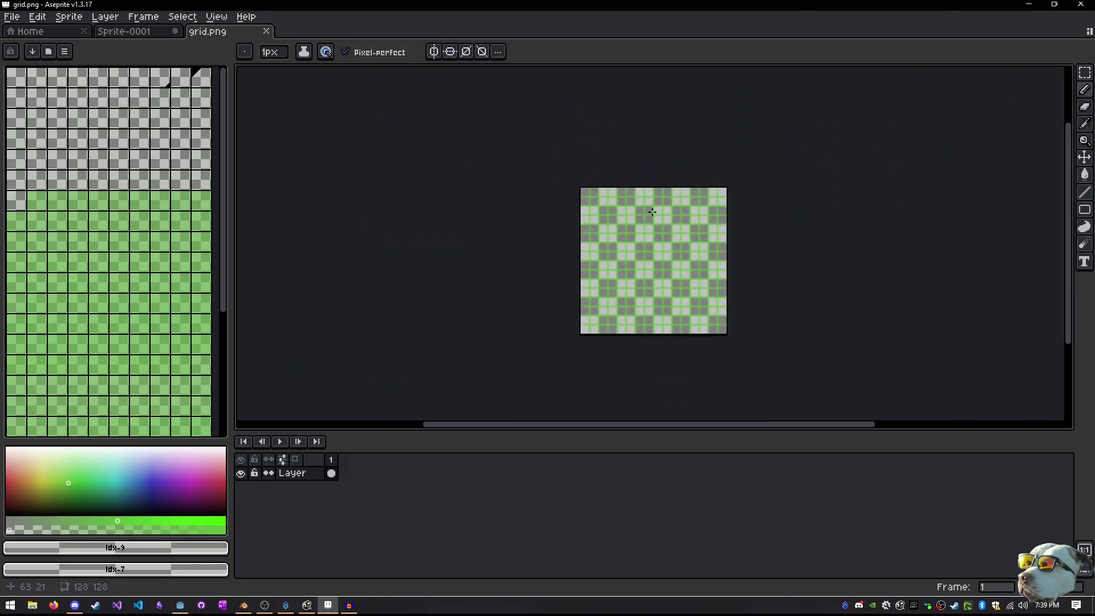
pyautogui.scroll(4, 652, 212)
pyautogui.moveTo(652, 212)
pyautogui.mouseDown()
pyautogui.moveTo(641, 147)
pyautogui.moveTo(601, 66)
pyautogui.moveTo(599, 136)
pyautogui.mouseUp()
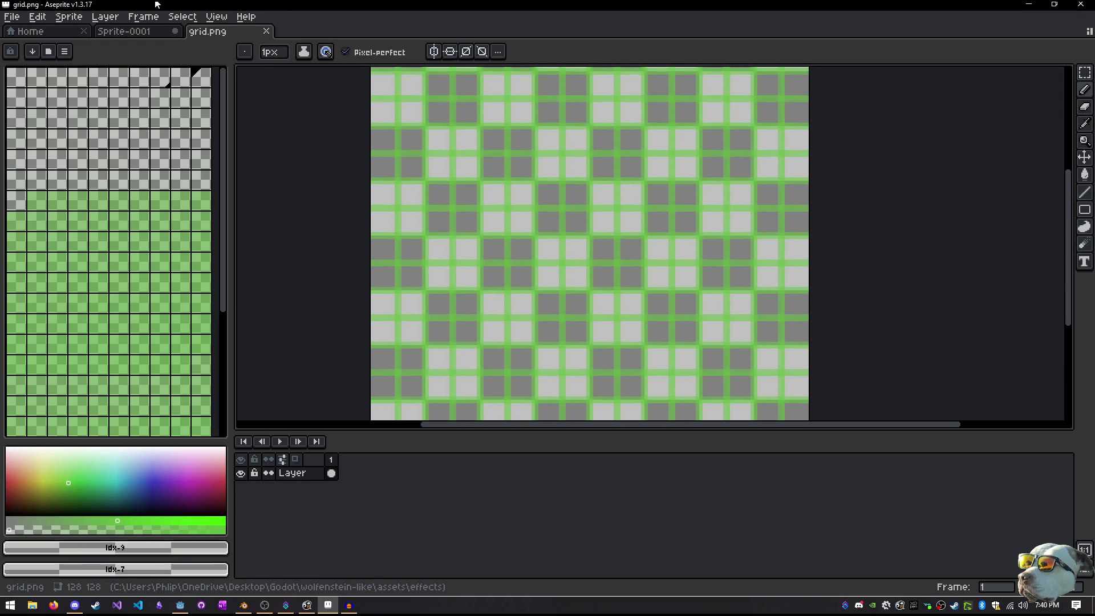
pyautogui.hotkey('ctrl', 'z')
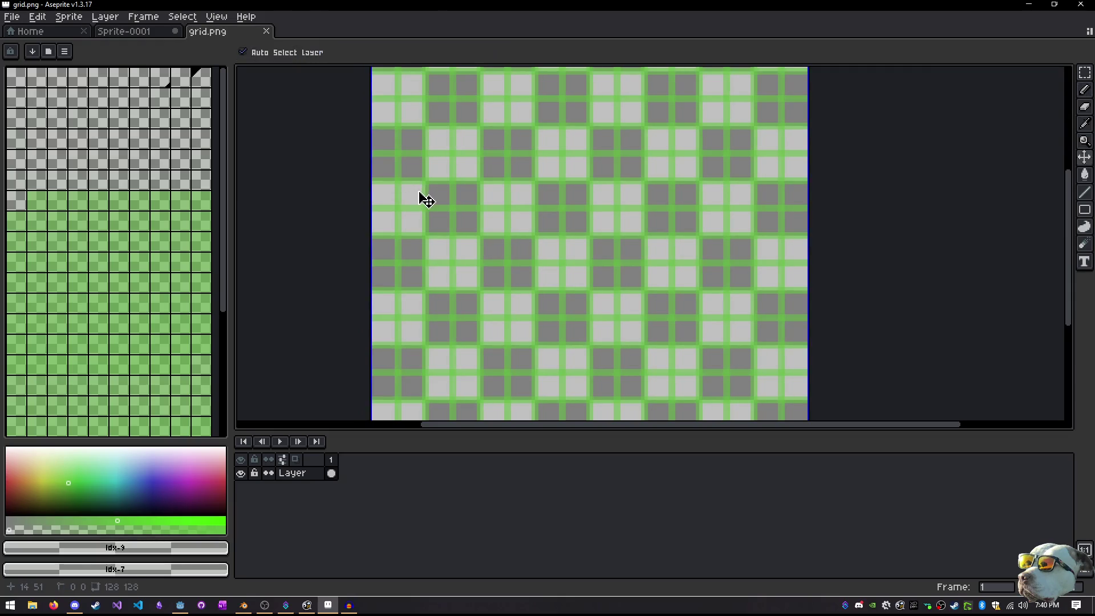
pyautogui.hotkey('ctrl', 'y')
pyautogui.hotkey('ctrl', 's')
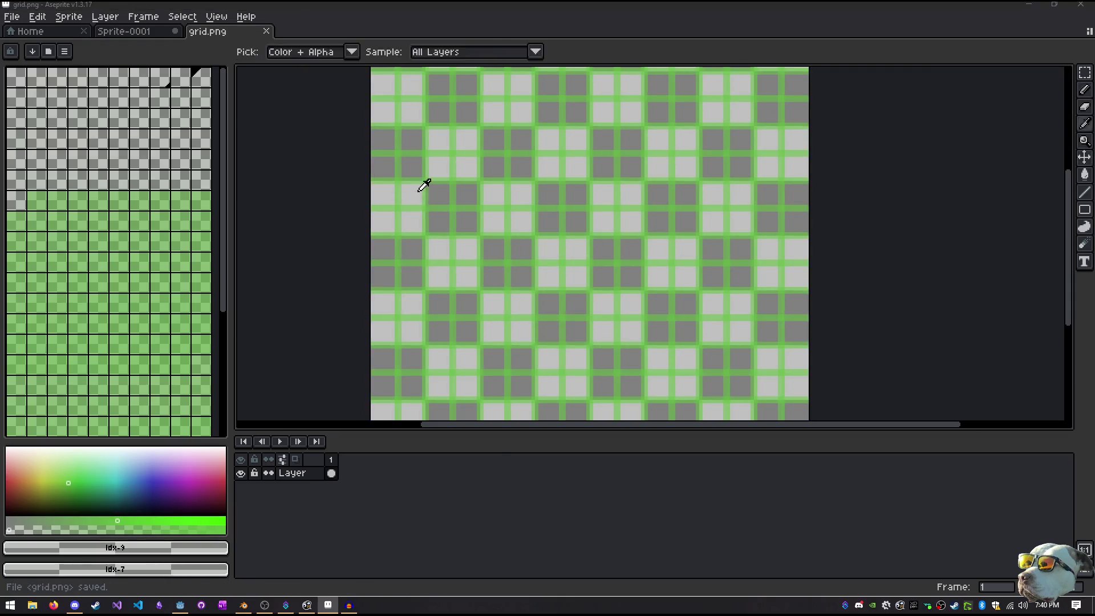
pyautogui.hotkey('alt', 'Tab')
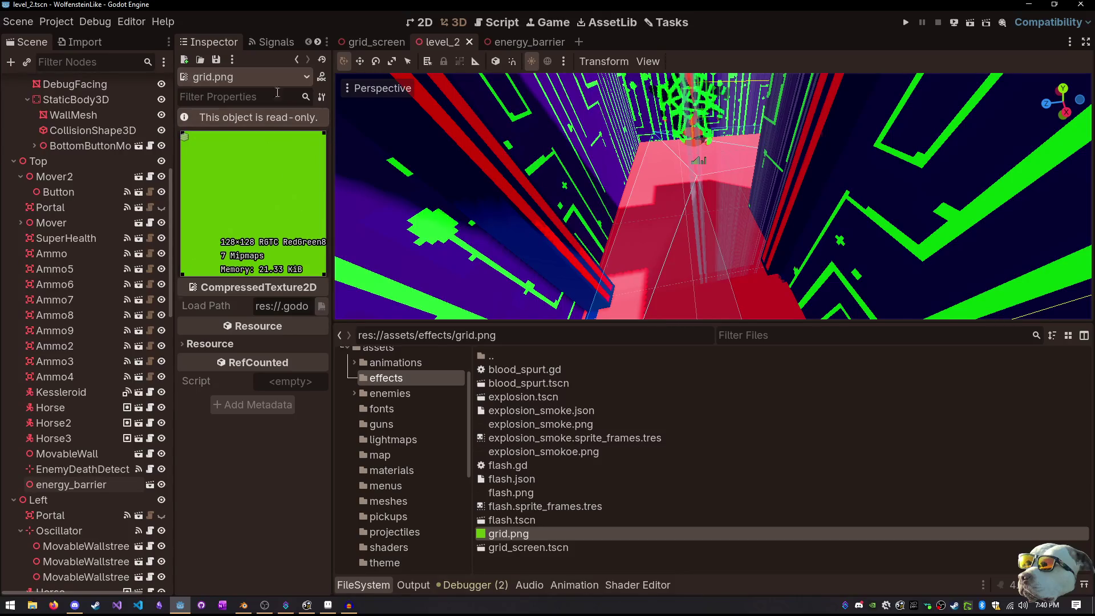
# Reimport grid.png with Lossless compression, save the scene, and run the game
pyautogui.click(86, 42)
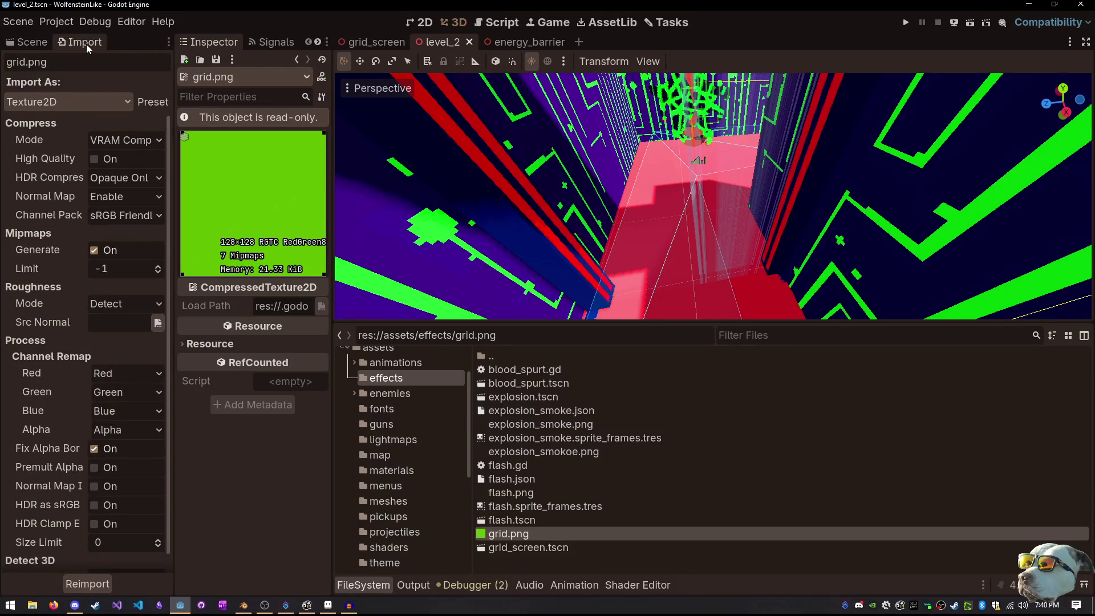
pyautogui.click(119, 139)
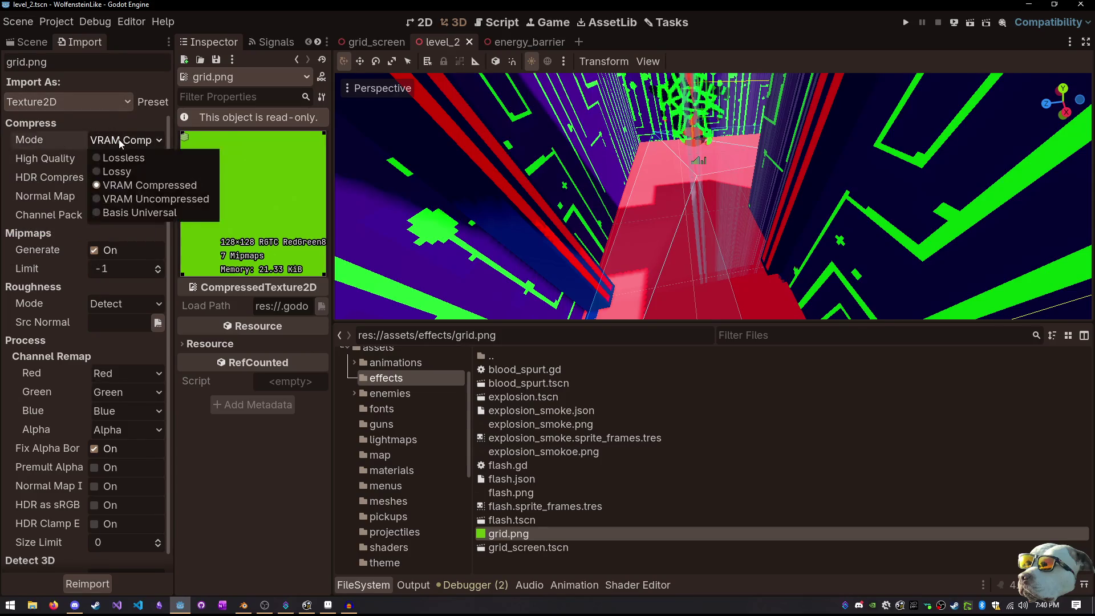
pyautogui.click(119, 154)
pyautogui.hotkey('ctrl', 's')
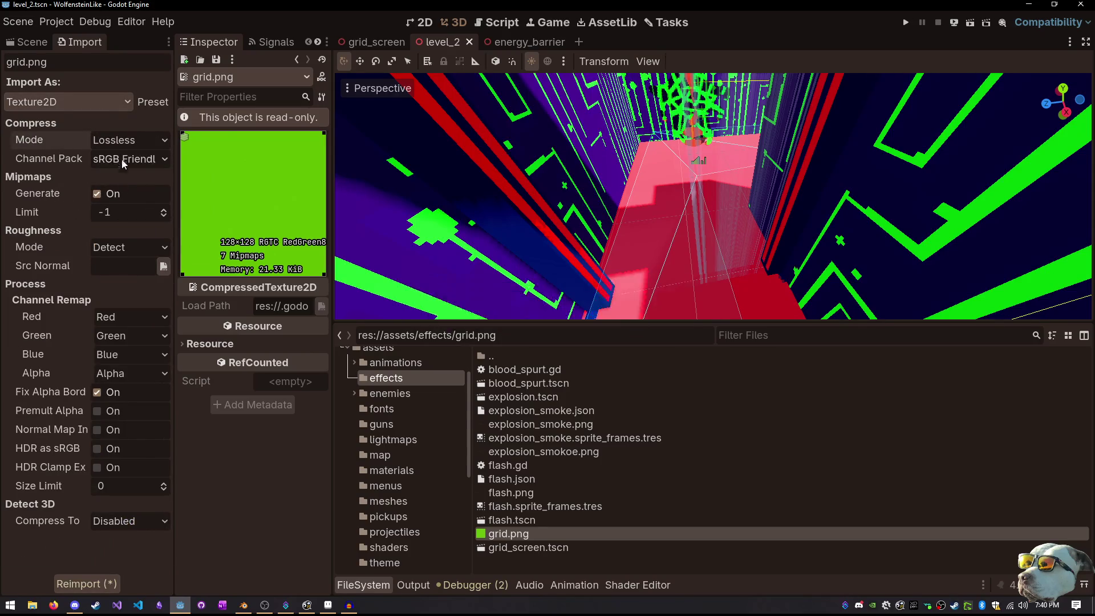
pyautogui.click(111, 584)
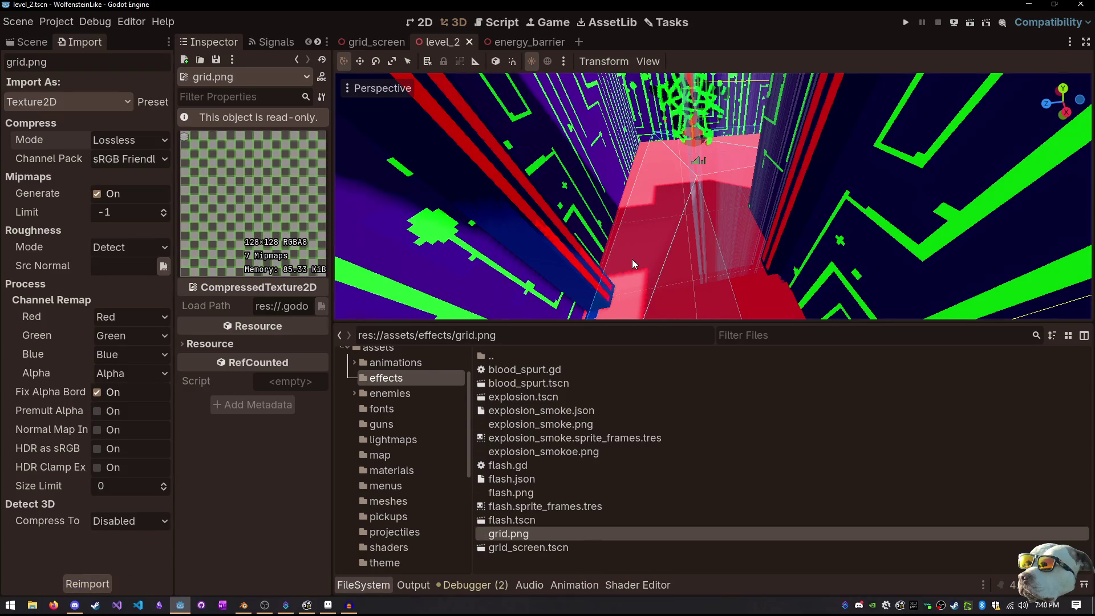
pyautogui.press('F5')
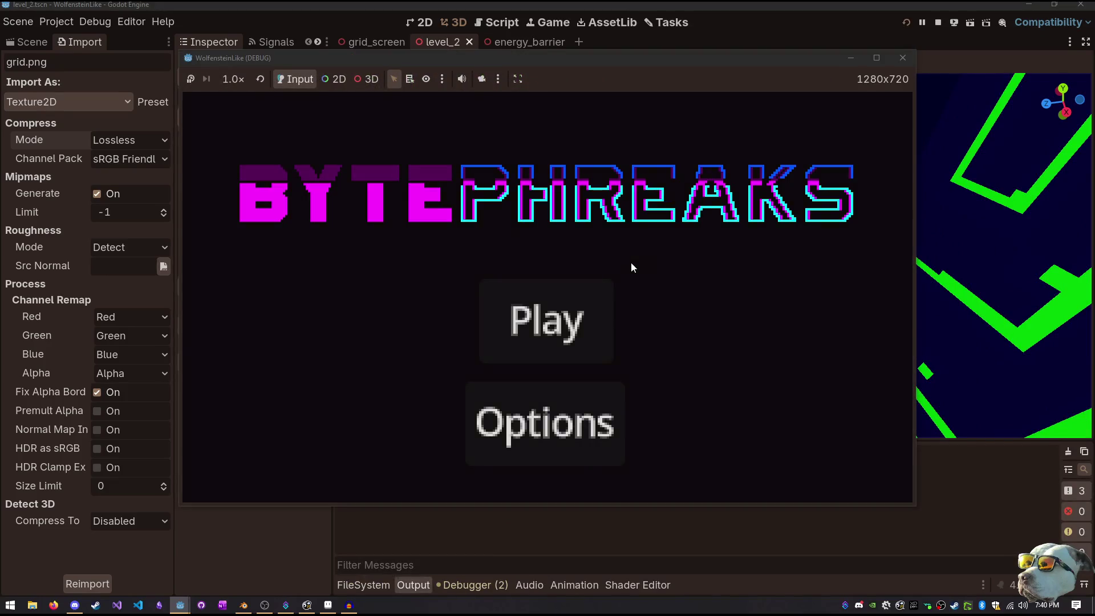
# Relaunch the game, walk to the panel and press E to raise the green grid barrier
pyautogui.click(903, 58)
pyautogui.press('F5')
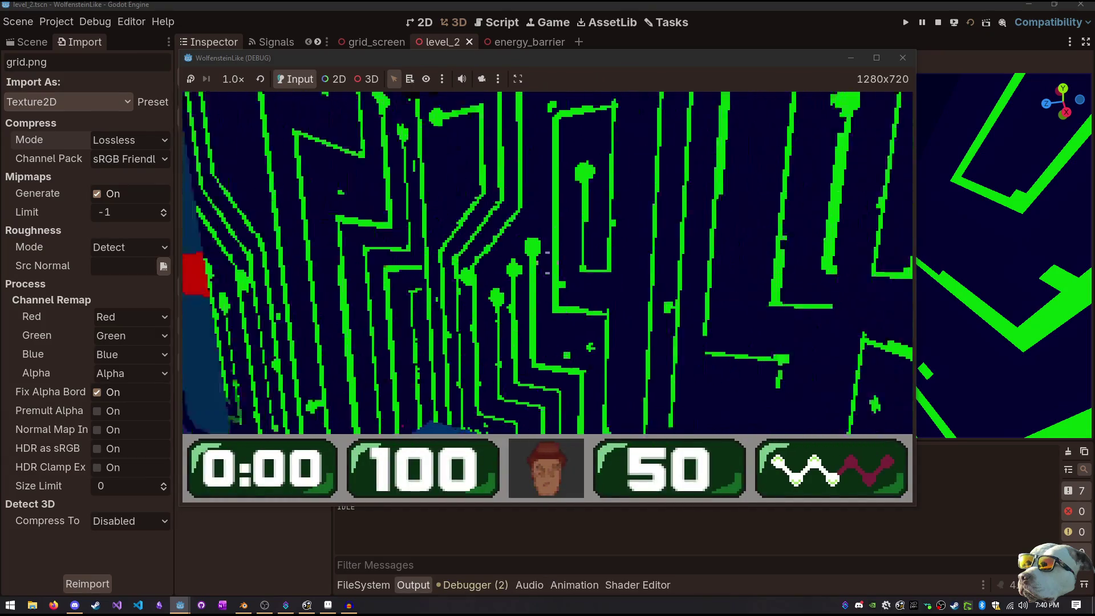
pyautogui.press('w')
pyautogui.press('w')
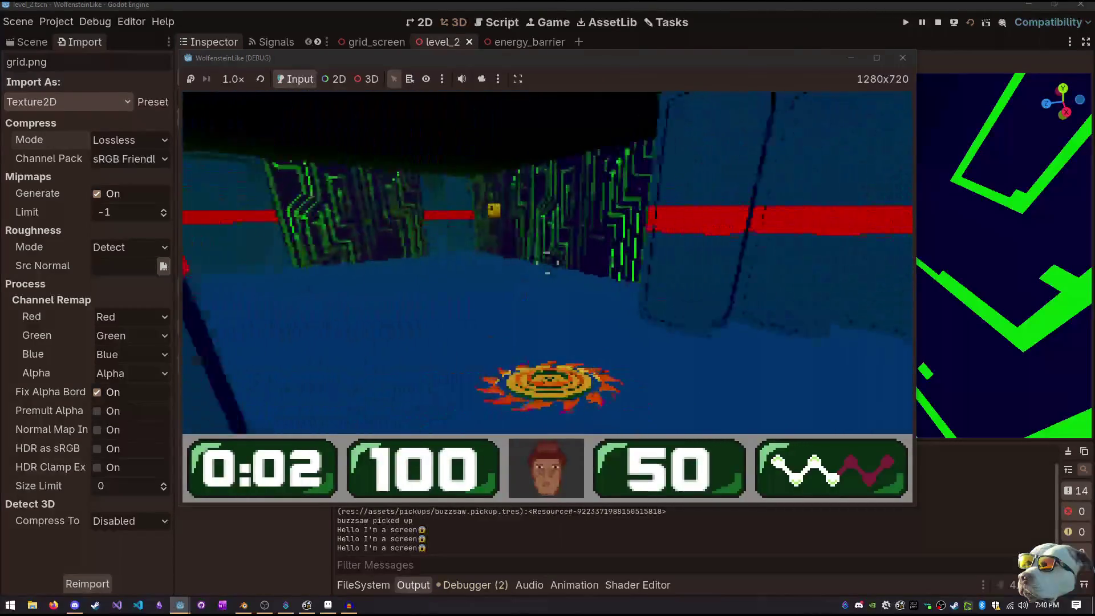
pyautogui.press('e')
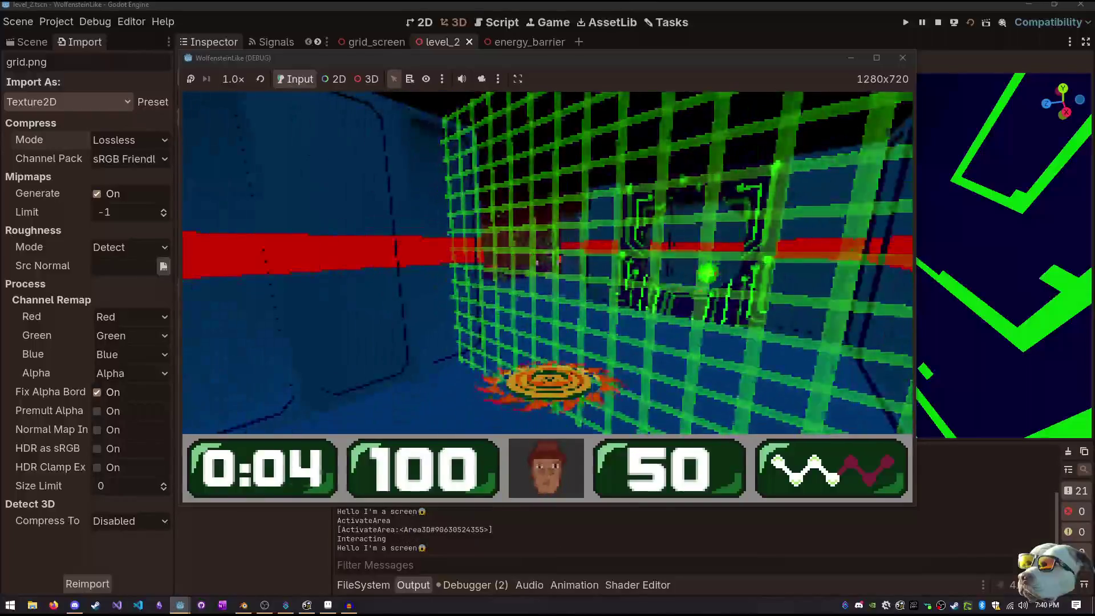
# Leave the game window and stop the playtest to return to the level_2 editor
pyautogui.hotkey('alt', 'Tab')
pyautogui.hotkey('alt', 'Tab')
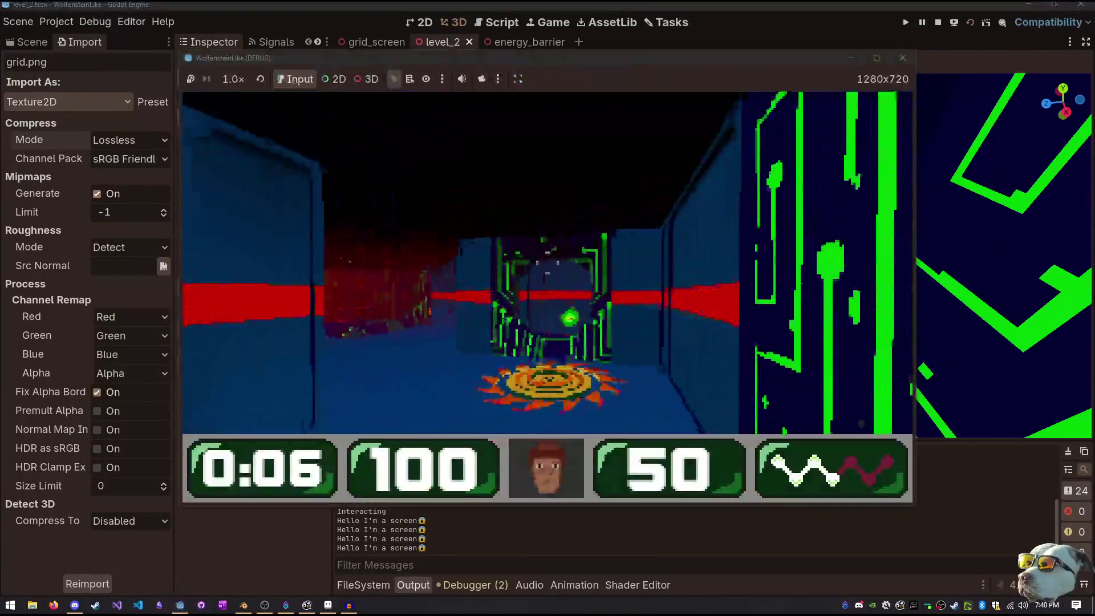
pyautogui.press('Escape')
pyautogui.click(902, 57)
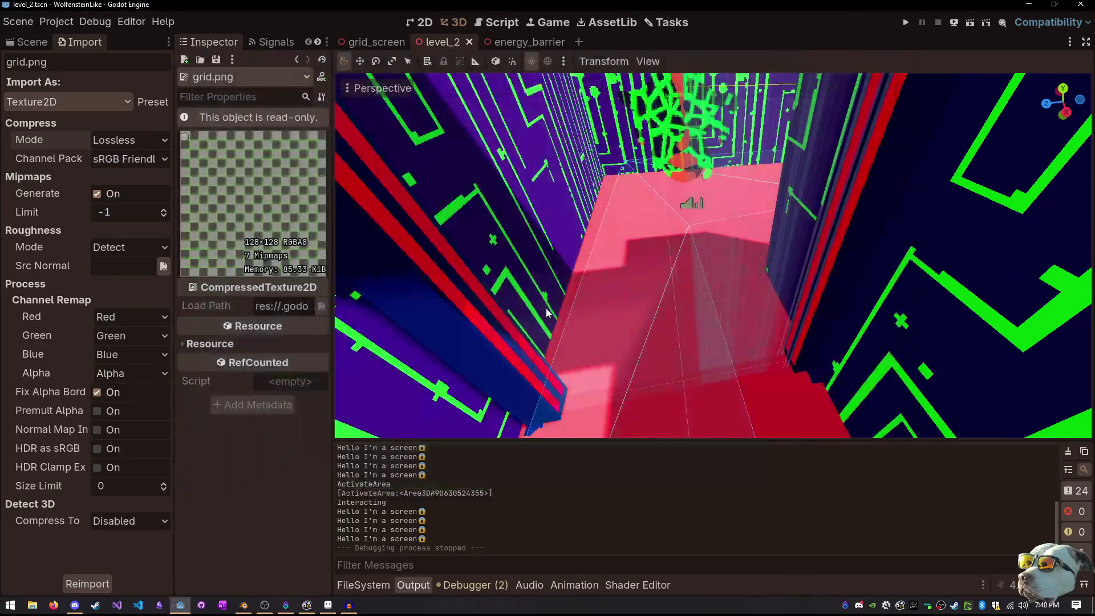